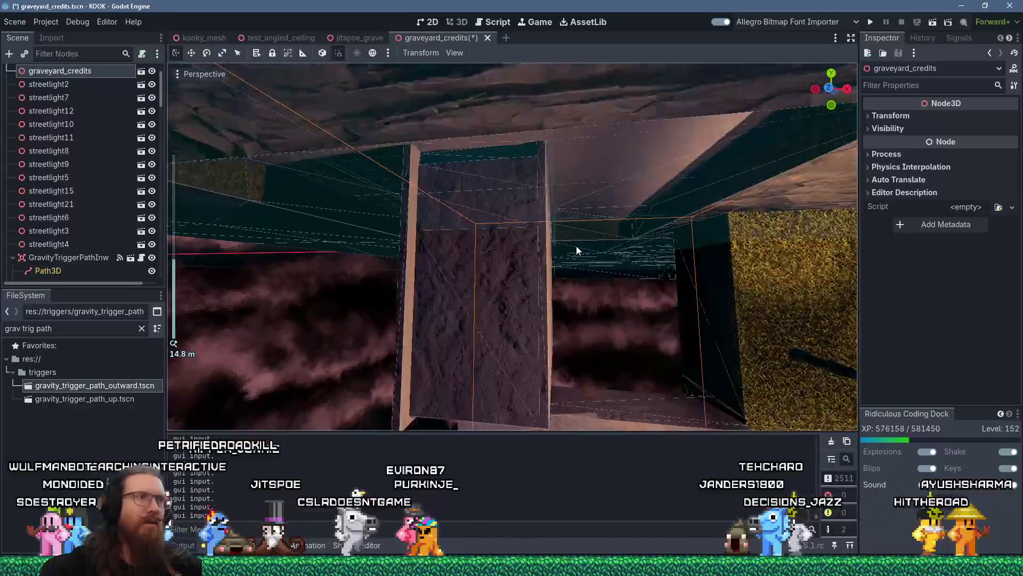
# Orbit around the stairs and tan pillar and select the graveyard_credits root node.
pyautogui.moveTo(540, 261); pyautogui.dragTo(566, 258)
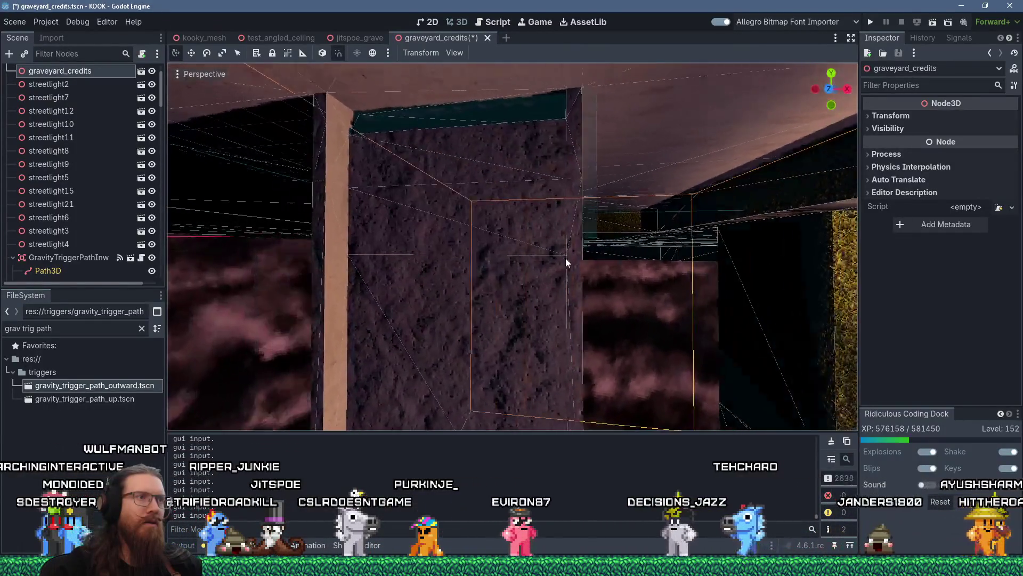
pyautogui.click(611, 244)
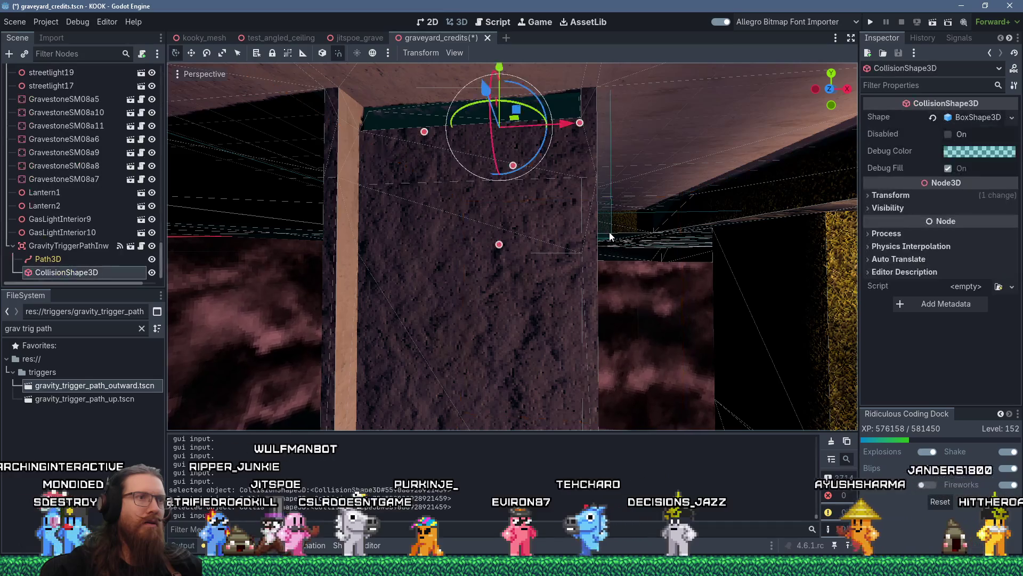
pyautogui.scroll(5, 604, 271)
pyautogui.moveTo(603, 266)
pyautogui.mouseDown()
pyautogui.moveTo(610, 251)
pyautogui.moveTo(621, 257)
pyautogui.moveTo(568, 273)
pyautogui.moveTo(557, 248)
pyautogui.moveTo(545, 251)
pyautogui.moveTo(558, 290)
pyautogui.moveTo(327, 303)
pyautogui.mouseUp()
pyautogui.scroll(-3, 602, 260)
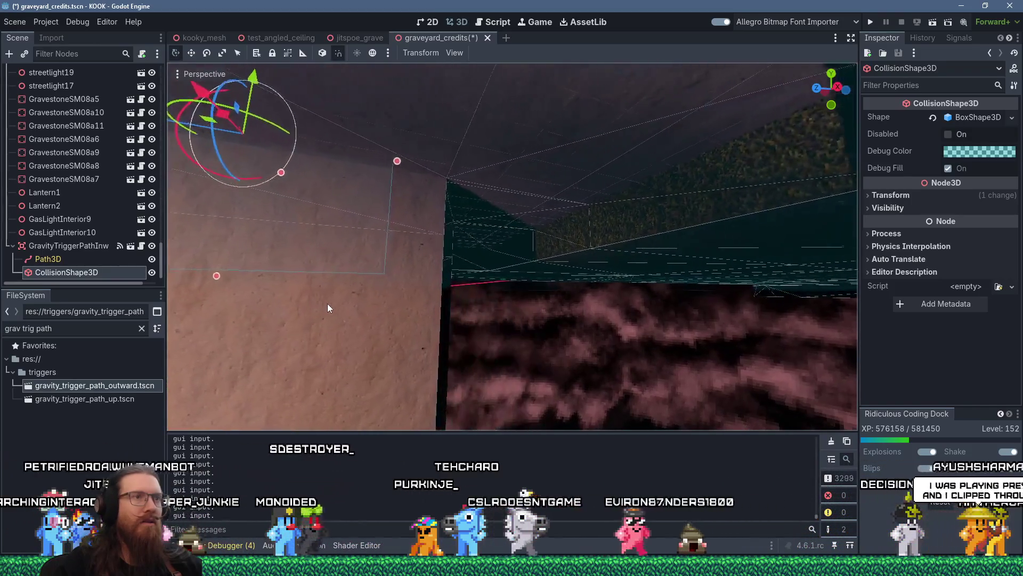
pyautogui.moveTo(571, 274)
pyautogui.mouseDown()
pyautogui.moveTo(649, 274)
pyautogui.moveTo(609, 232)
pyautogui.moveTo(659, 272)
pyautogui.moveTo(654, 255)
pyautogui.moveTo(616, 247)
pyautogui.moveTo(622, 276)
pyautogui.moveTo(700, 301)
pyautogui.moveTo(637, 273)
pyautogui.moveTo(636, 214)
pyautogui.mouseUp()
pyautogui.click(643, 269)
pyautogui.scroll(-5, 636, 214)
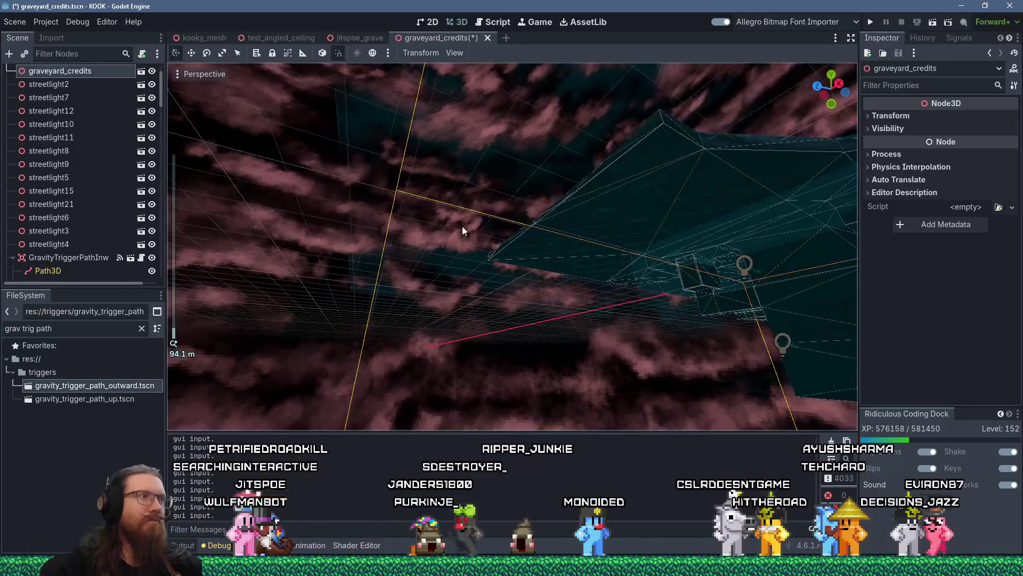
# Select and frame the Sky1 node, then orbit in close over the graveyard building.
pyautogui.click(339, 128)
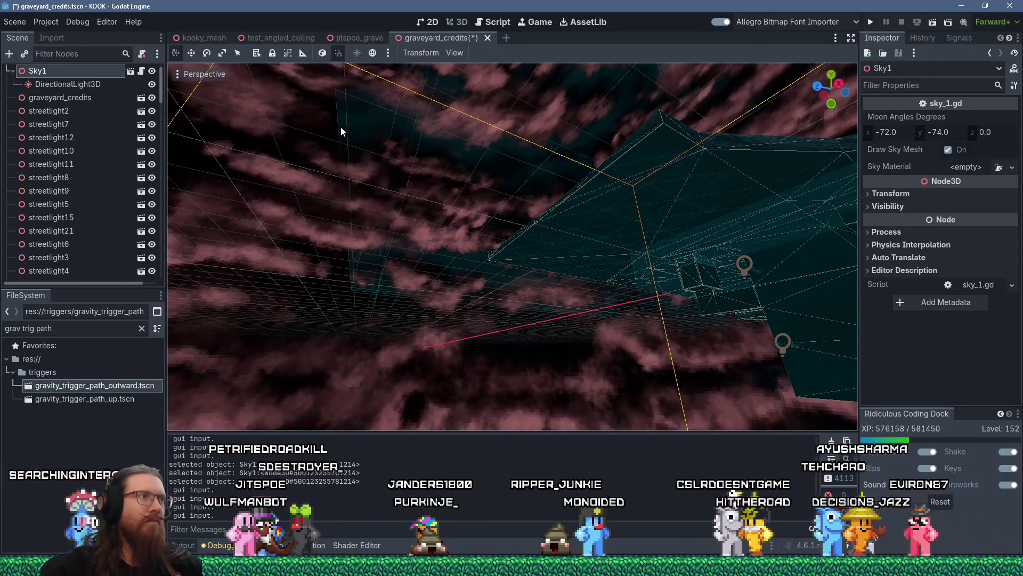
pyautogui.press('f')
pyautogui.scroll(-2, 369, 184)
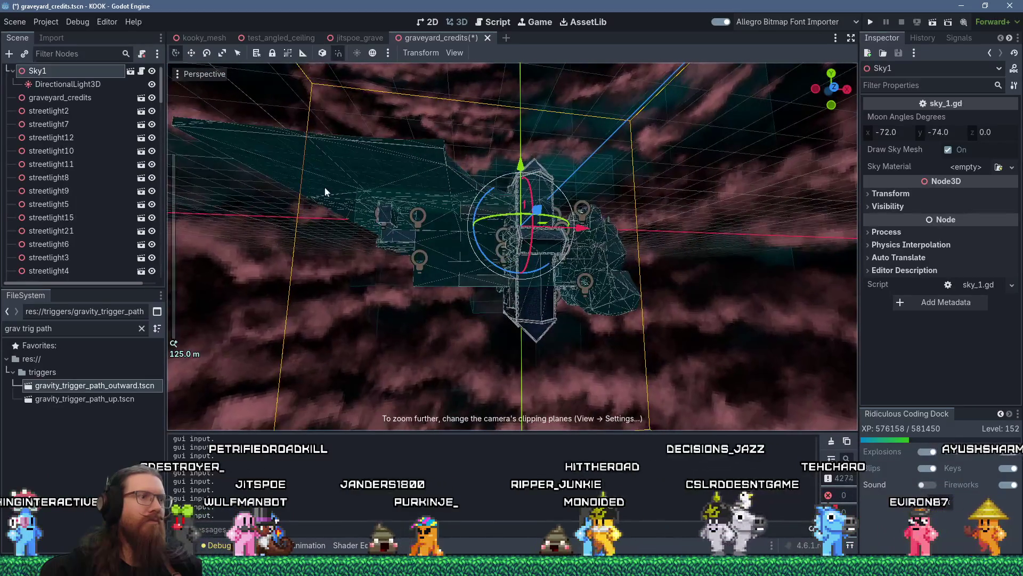
pyautogui.scroll(6, 320, 184)
pyautogui.moveTo(507, 247)
pyautogui.mouseDown()
pyautogui.moveTo(538, 242)
pyautogui.moveTo(629, 261)
pyautogui.moveTo(631, 301)
pyautogui.moveTo(542, 241)
pyautogui.mouseUp()
pyautogui.scroll(2, 538, 242)
pyautogui.press('f')
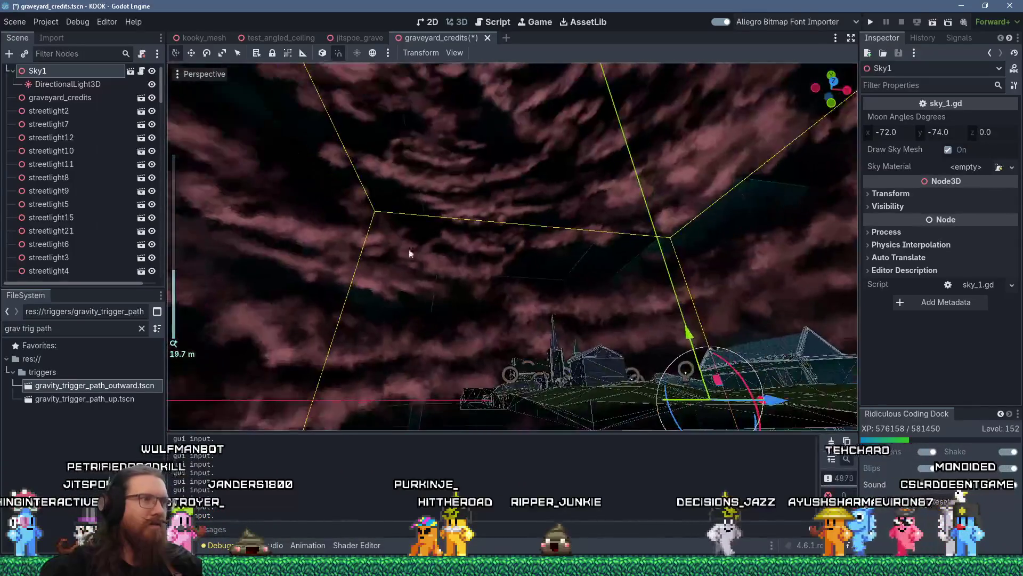
pyautogui.moveTo(372, 190)
pyautogui.mouseDown()
pyautogui.moveTo(450, 276)
pyautogui.moveTo(517, 327)
pyautogui.moveTo(442, 201)
pyautogui.moveTo(548, 354)
pyautogui.moveTo(394, 216)
pyautogui.mouseUp()
pyautogui.scroll(-1, 481, 301)
pyautogui.moveTo(412, 254)
pyautogui.mouseDown()
pyautogui.moveTo(436, 245)
pyautogui.moveTo(689, 307)
pyautogui.moveTo(545, 294)
pyautogui.moveTo(746, 318)
pyautogui.moveTo(593, 238)
pyautogui.moveTo(499, 275)
pyautogui.moveTo(516, 224)
pyautogui.moveTo(549, 279)
pyautogui.moveTo(532, 256)
pyautogui.moveTo(534, 198)
pyautogui.moveTo(564, 151)
pyautogui.moveTo(480, 209)
pyautogui.moveTo(514, 250)
pyautogui.moveTo(519, 297)
pyautogui.moveTo(589, 329)
pyautogui.moveTo(556, 221)
pyautogui.mouseUp()
pyautogui.scroll(3, 580, 298)
pyautogui.moveTo(481, 216)
pyautogui.mouseDown()
pyautogui.moveTo(663, 223)
pyautogui.moveTo(500, 205)
pyautogui.moveTo(541, 157)
pyautogui.moveTo(517, 117)
pyautogui.moveTo(505, 182)
pyautogui.moveTo(411, 128)
pyautogui.moveTo(570, 171)
pyautogui.mouseUp()
# Pull GravityTriggerZup's collision box -X face inward, moving it to X 10.688.
pyautogui.click(516, 111)
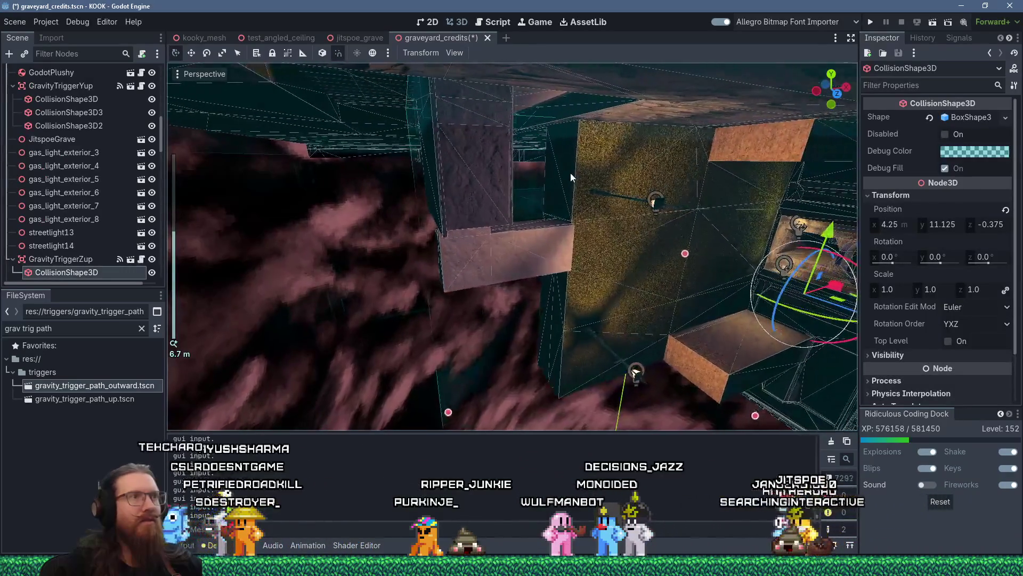
pyautogui.scroll(-4, 555, 170)
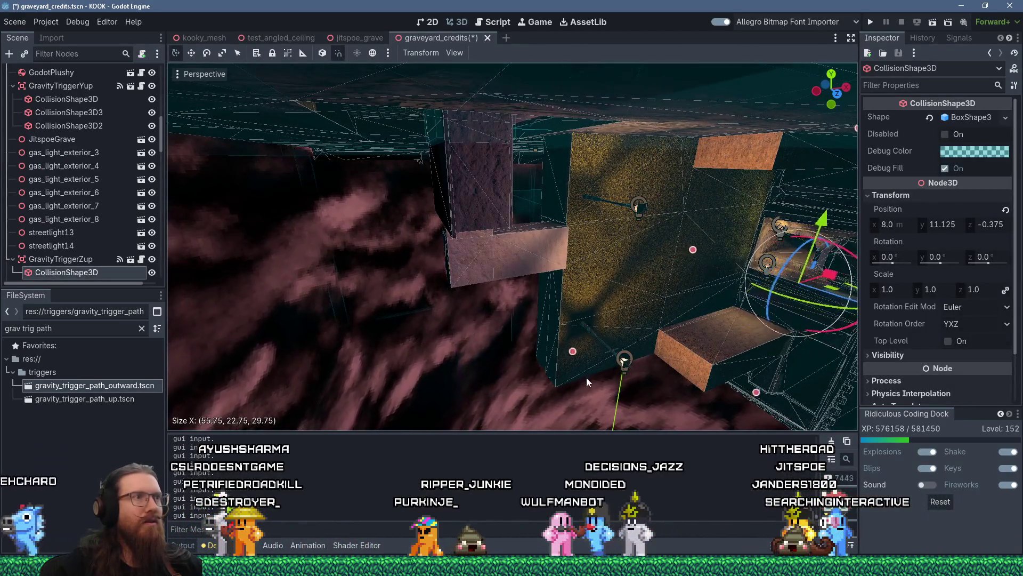
pyautogui.moveTo(626, 377)
pyautogui.mouseDown()
pyautogui.moveTo(638, 376)
pyautogui.moveTo(600, 242)
pyautogui.moveTo(628, 307)
pyautogui.moveTo(465, 187)
pyautogui.moveTo(504, 180)
pyautogui.moveTo(379, 265)
pyautogui.moveTo(585, 181)
pyautogui.moveTo(484, 173)
pyautogui.moveTo(526, 200)
pyautogui.mouseUp()
pyautogui.scroll(-4, 613, 298)
pyautogui.scroll(3, 585, 181)
pyautogui.scroll(5, 527, 200)
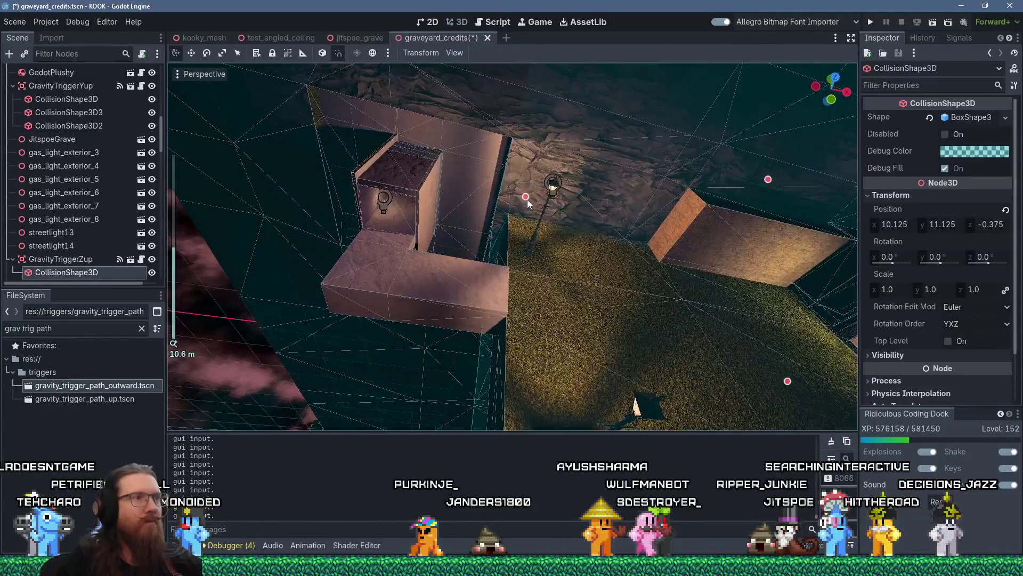
# Orbit out and tilt the view to inspect the graveyard walls and structure.
pyautogui.moveTo(464, 234)
pyautogui.mouseDown()
pyautogui.moveTo(514, 262)
pyautogui.moveTo(501, 241)
pyautogui.moveTo(553, 246)
pyautogui.moveTo(449, 178)
pyautogui.mouseUp()
pyautogui.scroll(-3, 514, 263)
pyautogui.scroll(-3, 551, 200)
pyautogui.moveTo(526, 191)
pyautogui.mouseDown()
pyautogui.moveTo(526, 366)
pyautogui.moveTo(511, 374)
pyautogui.moveTo(489, 343)
pyautogui.moveTo(494, 356)
pyautogui.moveTo(506, 309)
pyautogui.moveTo(565, 221)
pyautogui.moveTo(191, 283)
pyautogui.mouseUp()
pyautogui.scroll(-3, 123, 238)
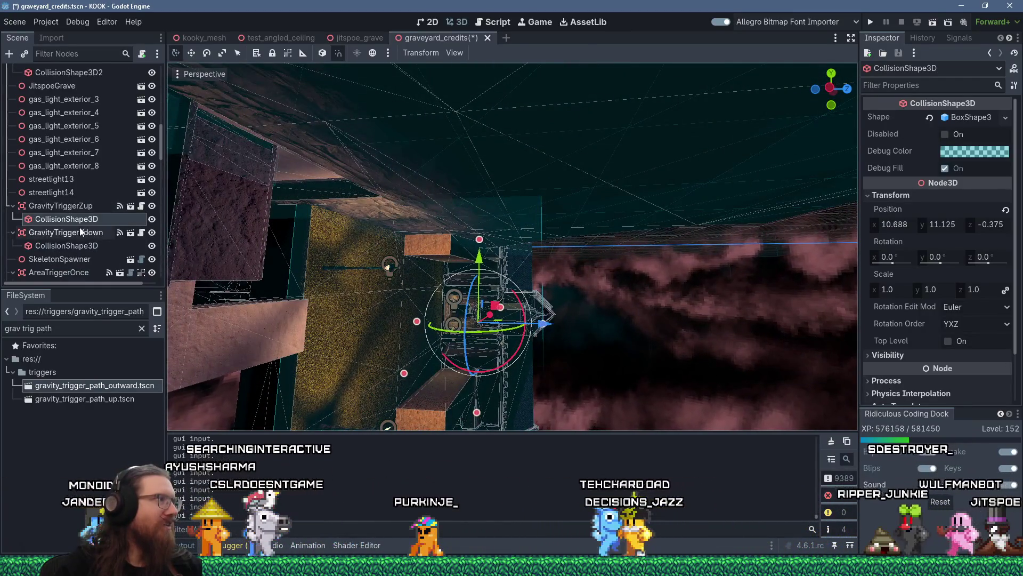
pyautogui.scroll(-2, 99, 251)
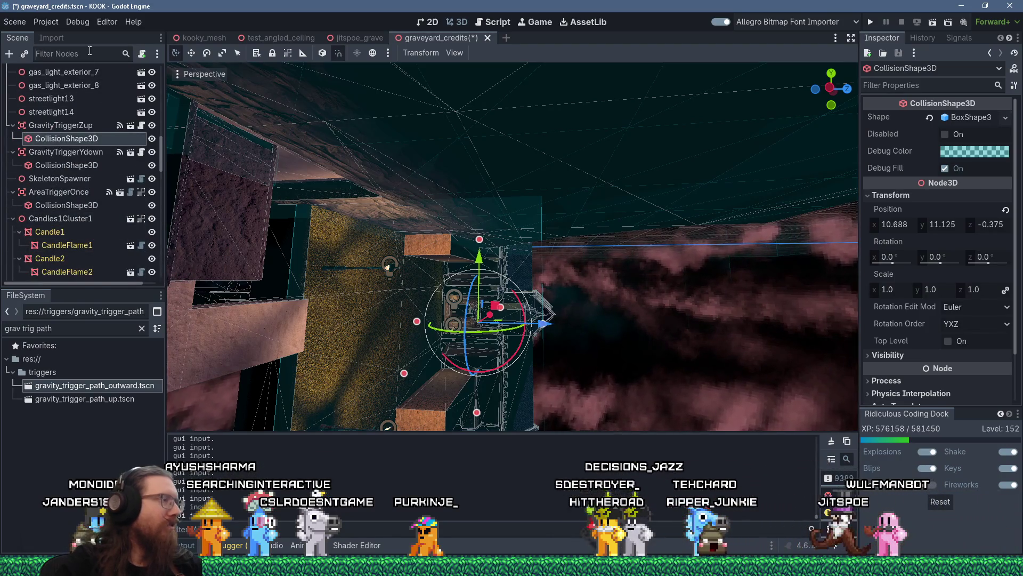
# Filter the Scene tree for 'triggery' and focus GravityTriggerYup, viewing the building from above.
pyautogui.write('triggery')
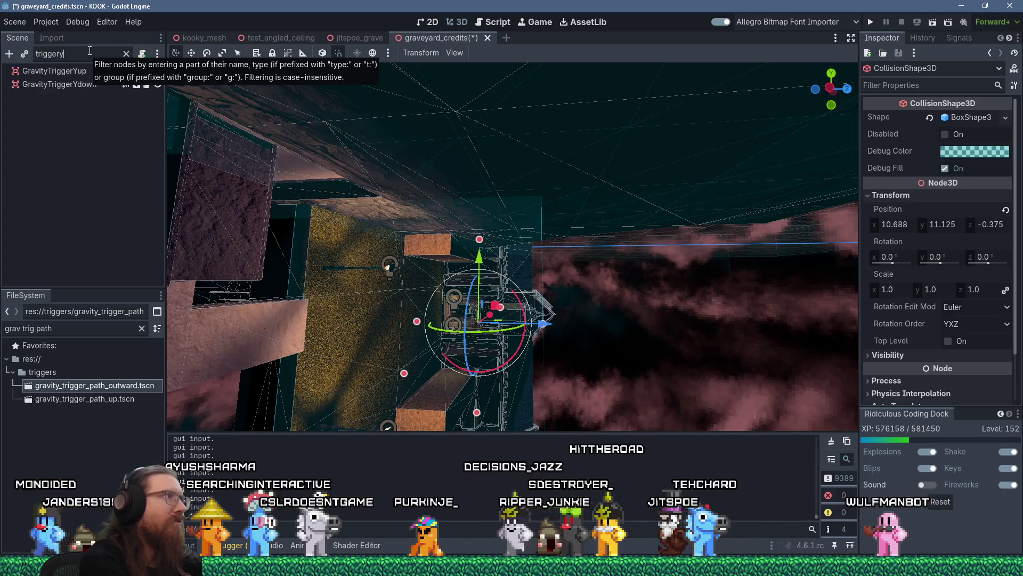
pyautogui.doubleClick(76, 73)
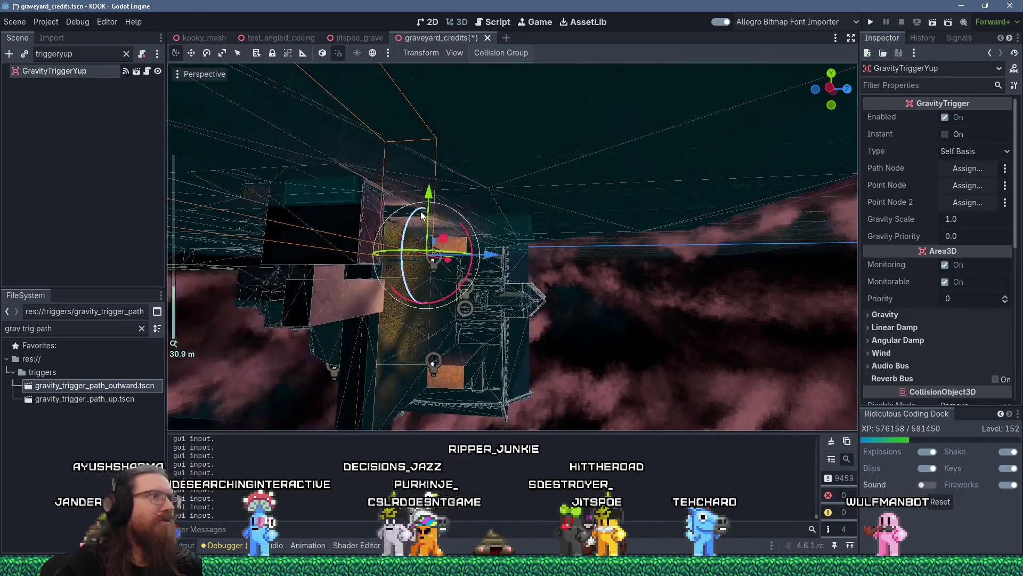
pyautogui.scroll(-5, 421, 211)
pyautogui.scroll(10, 441, 262)
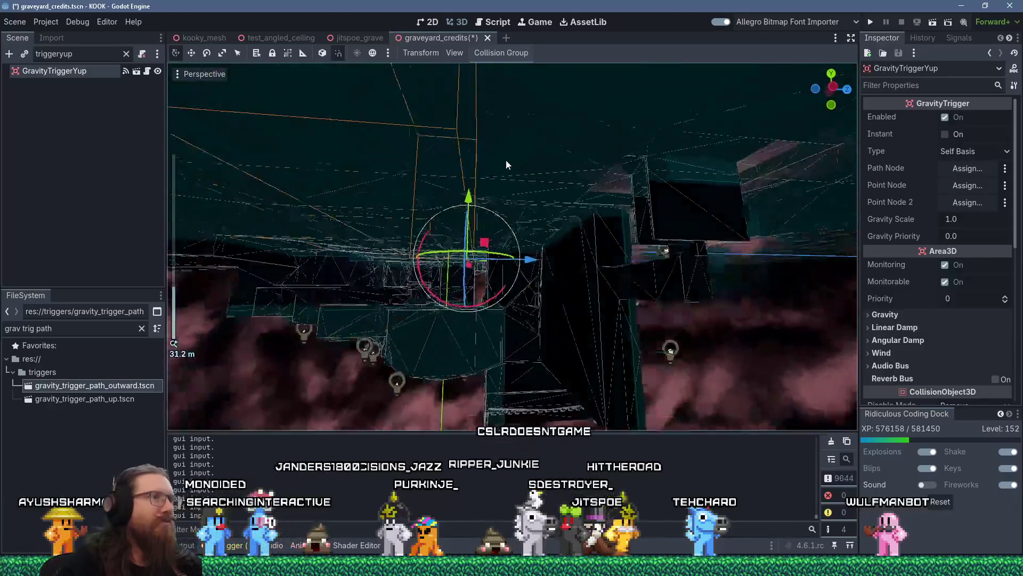
pyautogui.moveTo(506, 160)
pyautogui.mouseDown()
pyautogui.moveTo(519, 116)
pyautogui.moveTo(681, 187)
pyautogui.moveTo(416, 145)
pyautogui.moveTo(484, 189)
pyautogui.moveTo(491, 285)
pyautogui.mouseUp()
pyautogui.scroll(-6, 516, 209)
pyautogui.scroll(-5, 516, 213)
pyautogui.moveTo(516, 214)
pyautogui.mouseDown()
pyautogui.moveTo(445, 263)
pyautogui.moveTo(542, 216)
pyautogui.mouseUp()
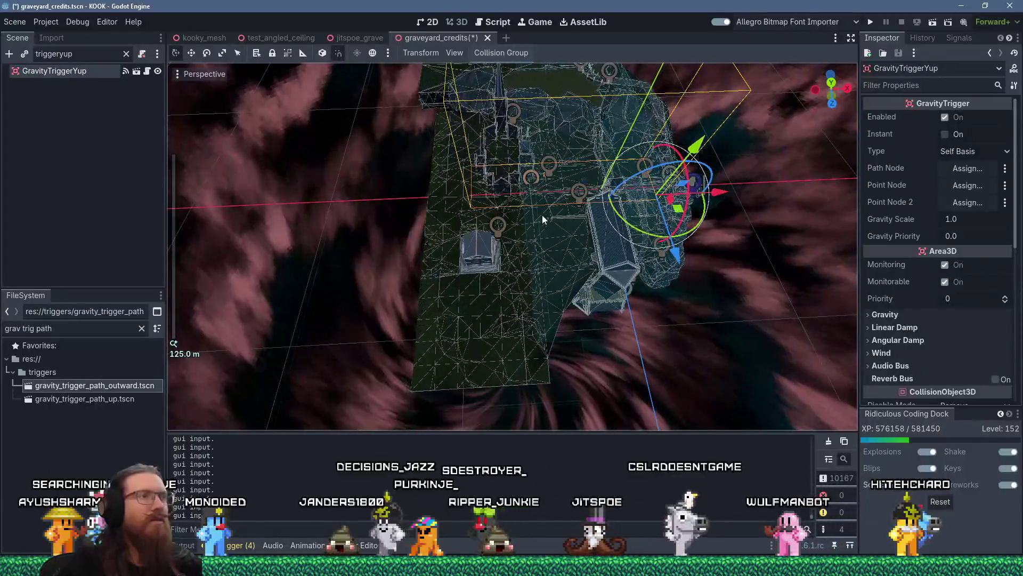
# Clear the node filter and select GravityTriggerYup's CollisionShape3D2.
pyautogui.click(84, 72)
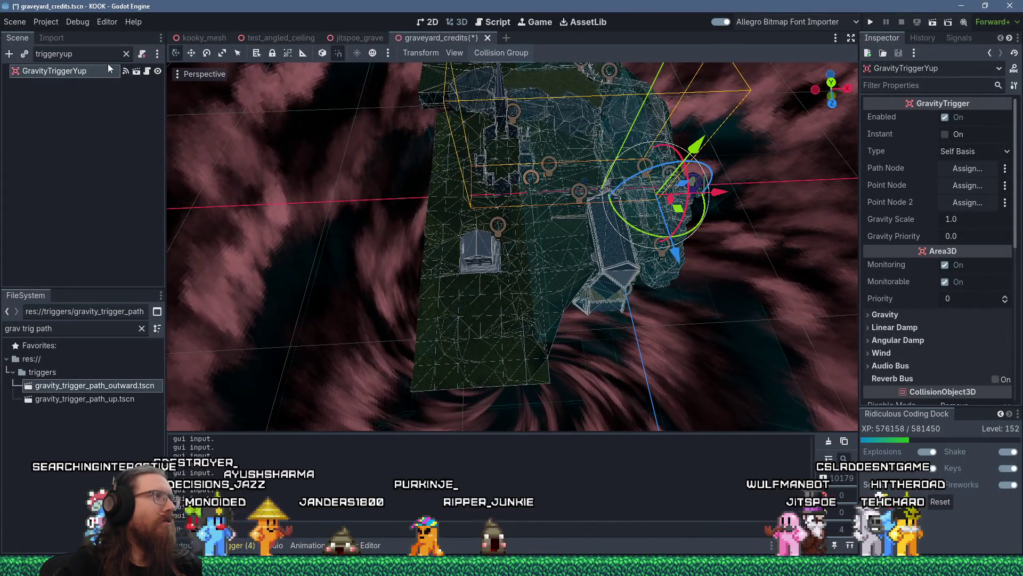
pyautogui.click(127, 54)
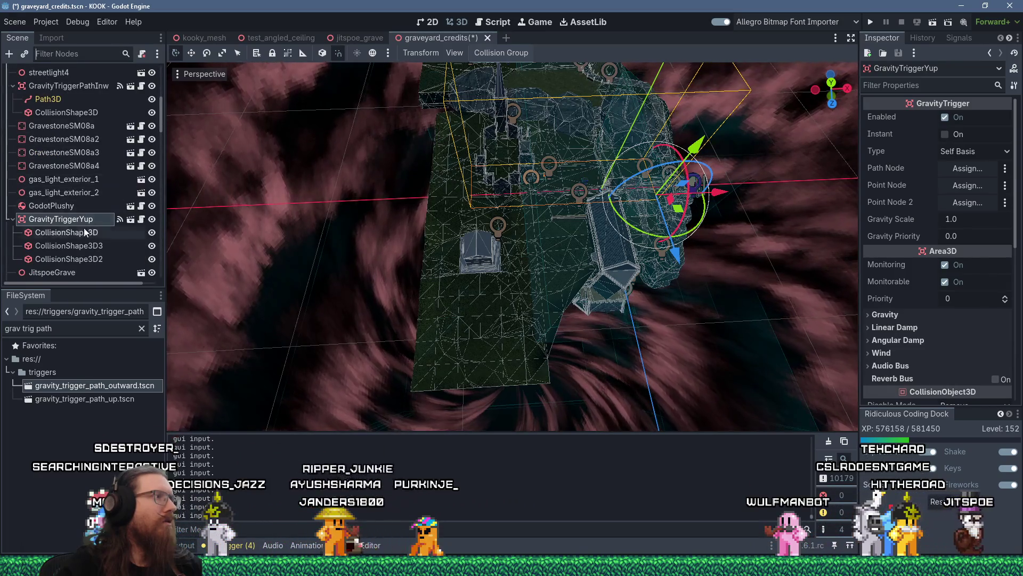
pyautogui.click(84, 233)
pyautogui.moveTo(458, 209); pyautogui.dragTo(168, 227)
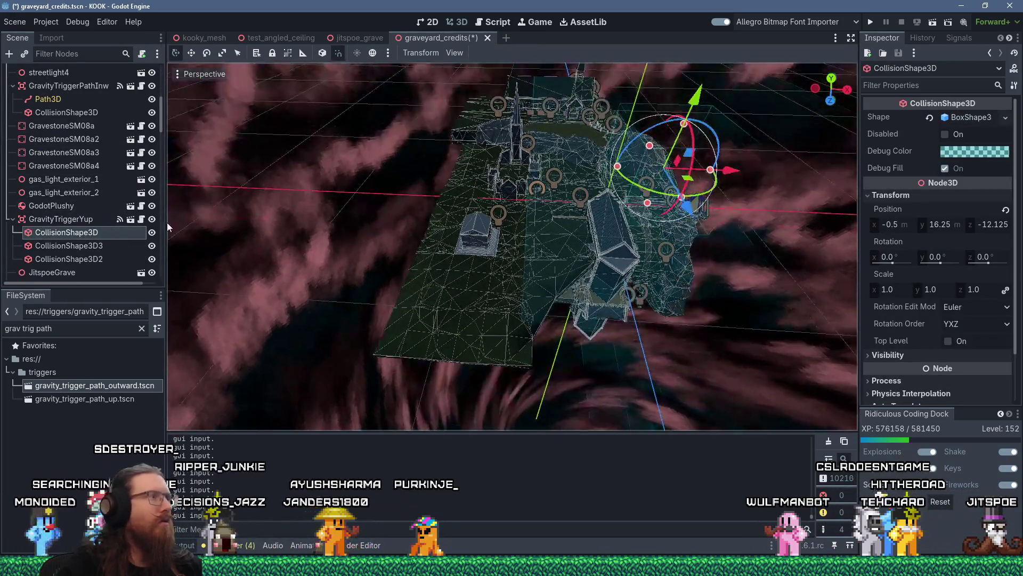
pyautogui.click(98, 247)
pyautogui.click(101, 260)
# Stretch the CollisionShape3D2 box upward so its Y position becomes 54.563.
pyautogui.moveTo(222, 248)
pyautogui.mouseDown()
pyautogui.moveTo(434, 110)
pyautogui.moveTo(424, 160)
pyautogui.mouseUp()
pyautogui.scroll(2, 421, 164)
pyautogui.scroll(5, 421, 164)
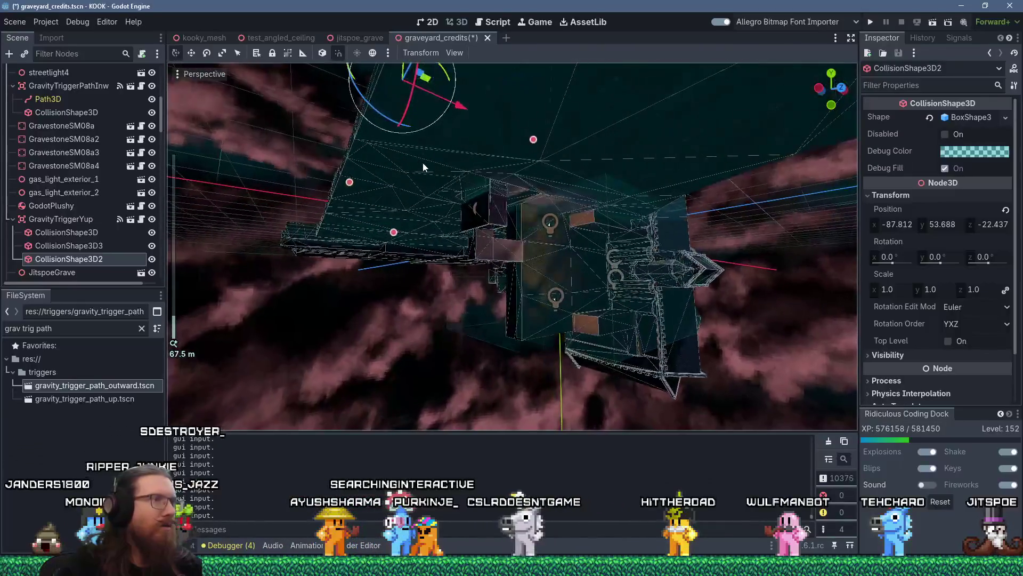
pyautogui.scroll(2, 472, 180)
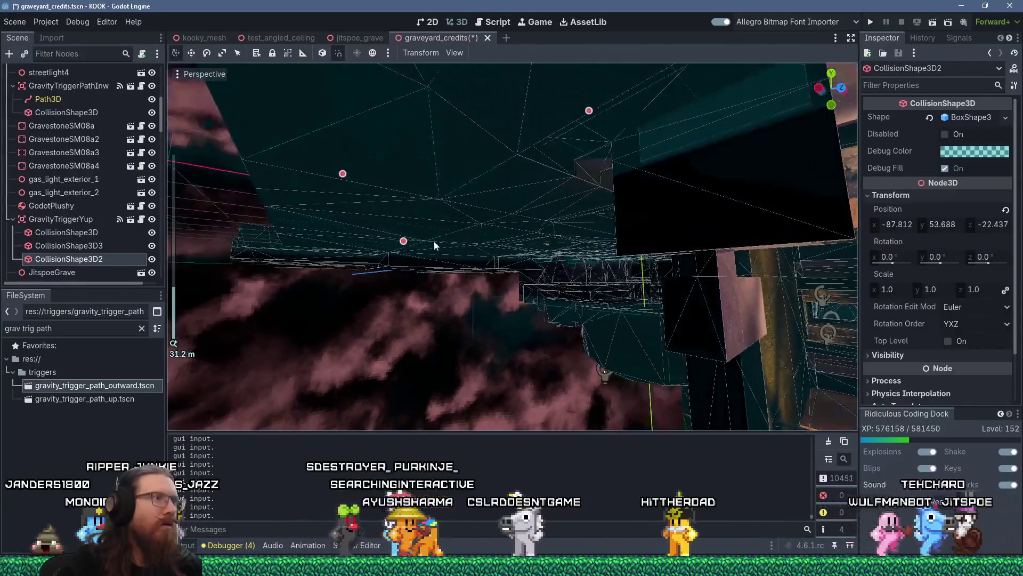
pyautogui.moveTo(403, 241)
pyautogui.mouseDown()
pyautogui.moveTo(404, 231)
pyautogui.moveTo(467, 219)
pyautogui.moveTo(431, 238)
pyautogui.moveTo(387, 203)
pyautogui.mouseUp()
pyautogui.scroll(2, 378, 137)
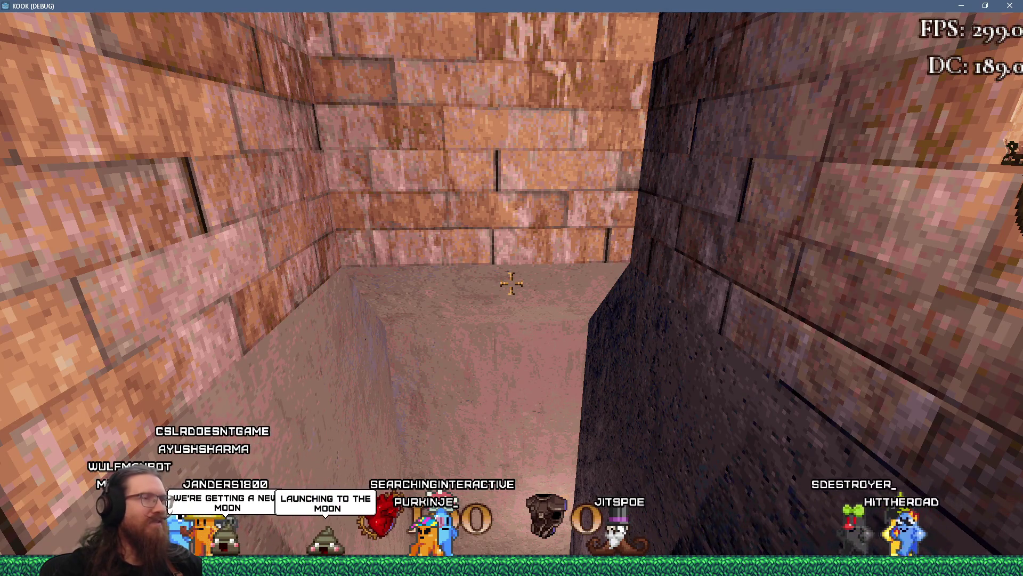
# Walk forward past the pit, respawning once, until the stairs come into view.
pyautogui.press('w')
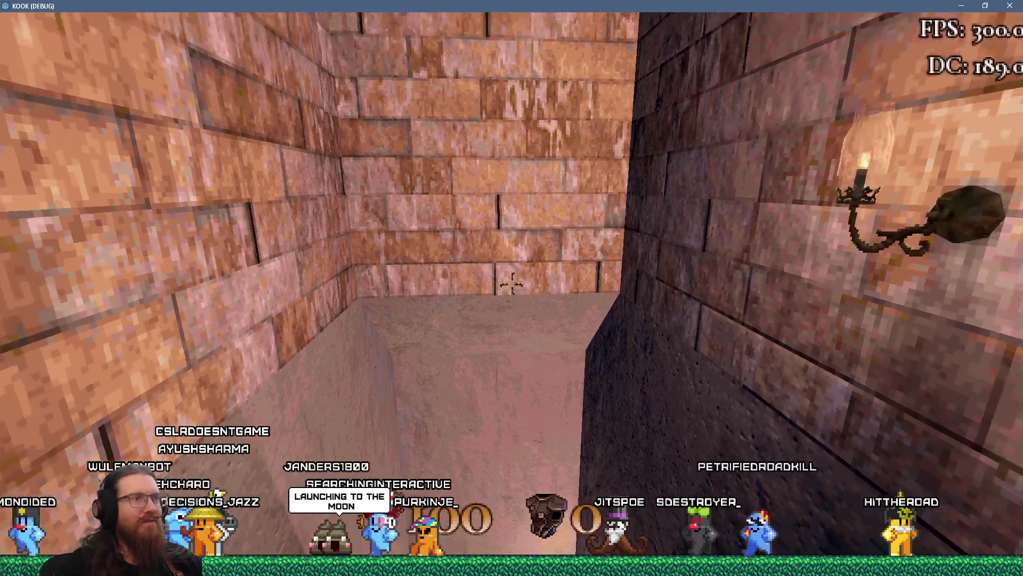
pyautogui.press('w')
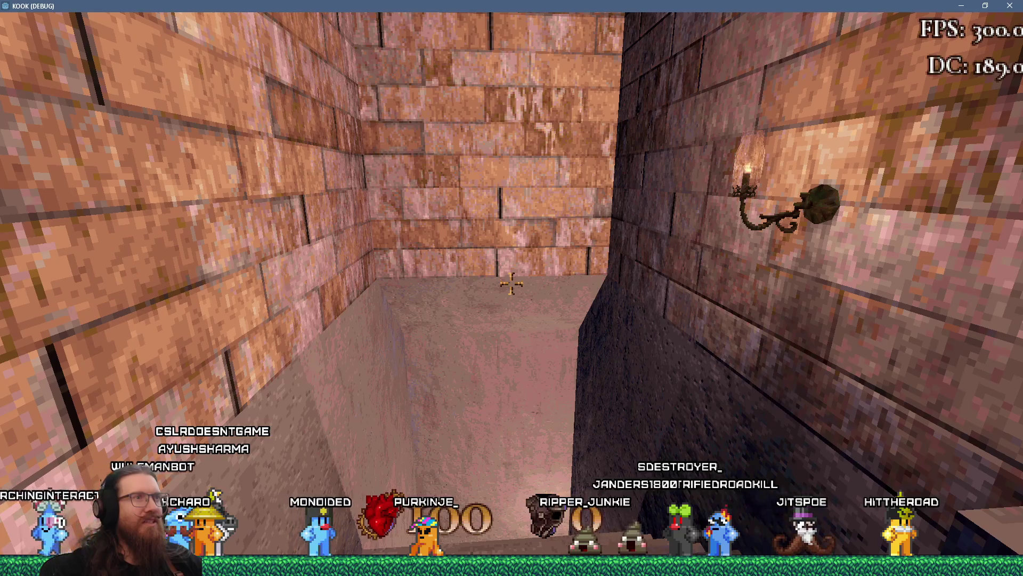
pyautogui.moveTo(512, 284)
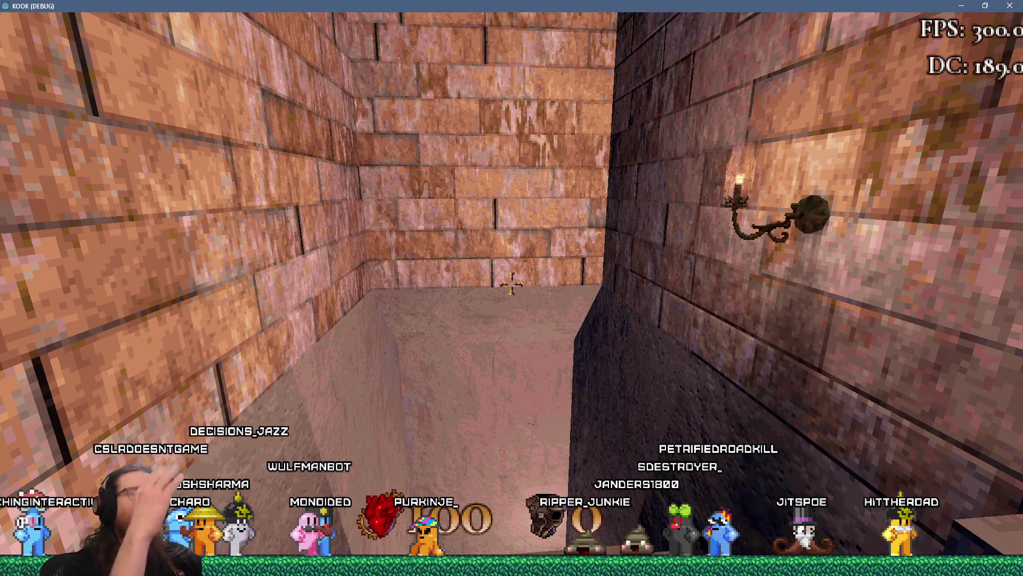
pyautogui.press('w')
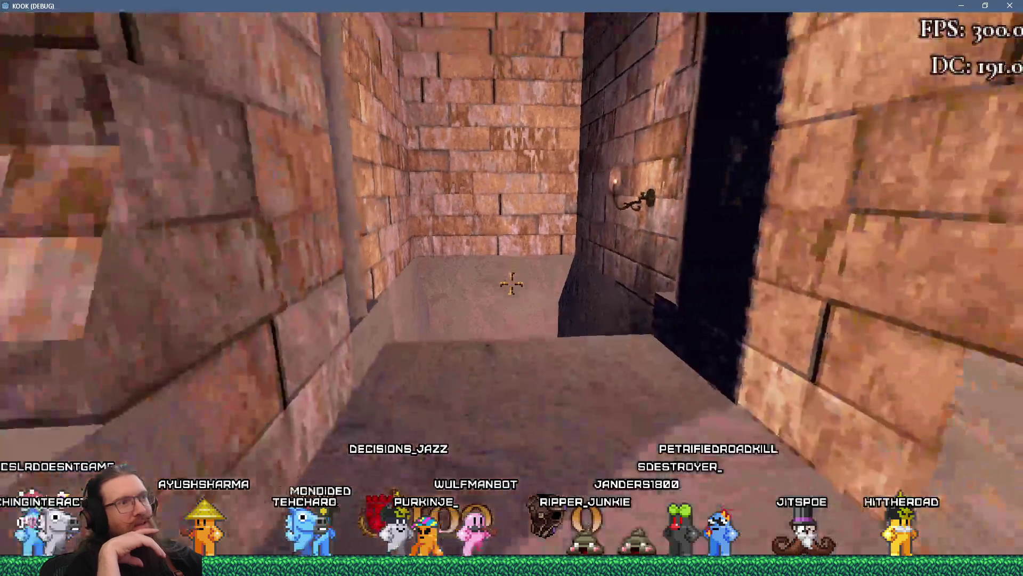
pyautogui.press('w')
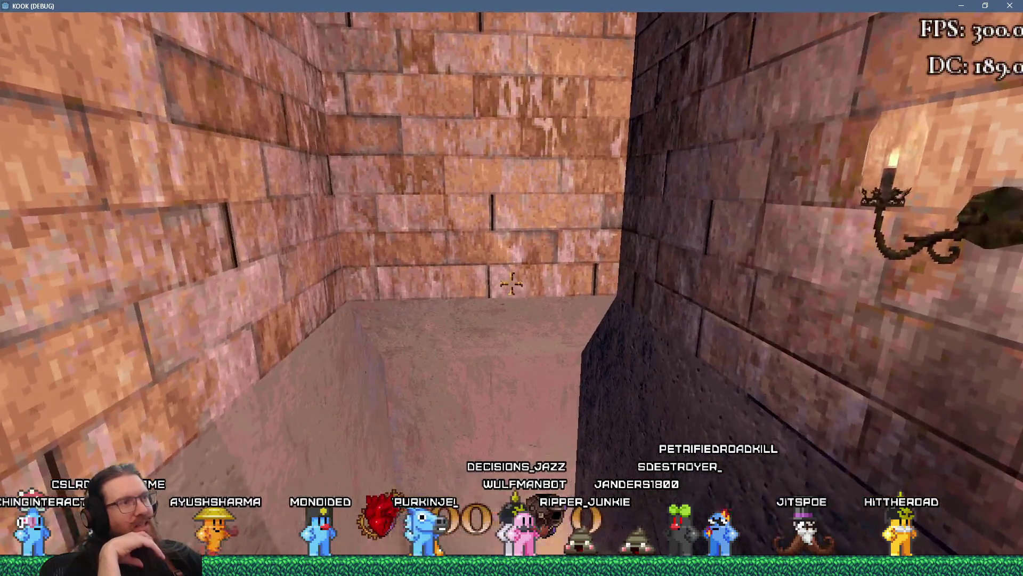
pyautogui.press('w')
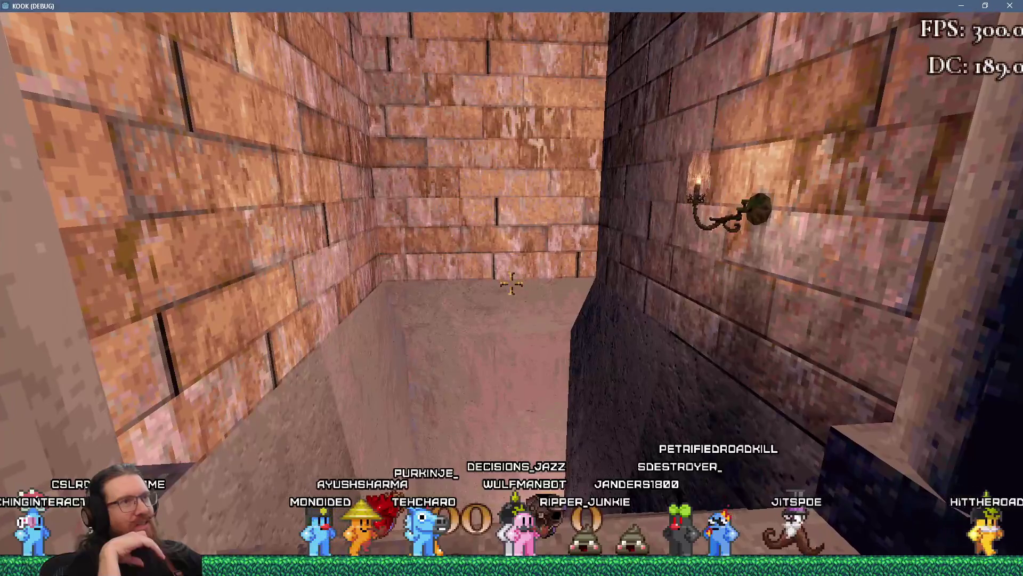
pyautogui.press('w')
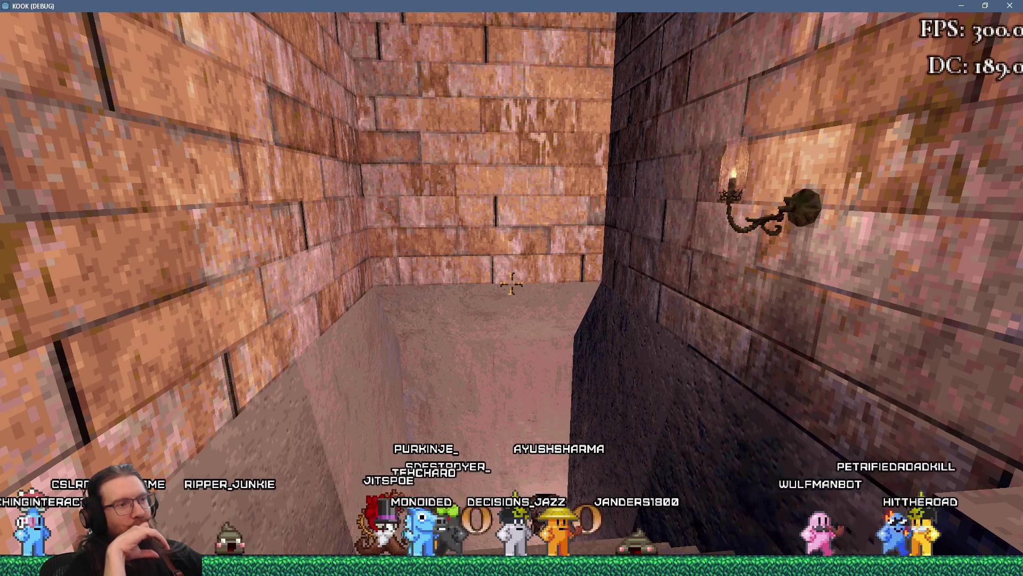
pyautogui.press('w')
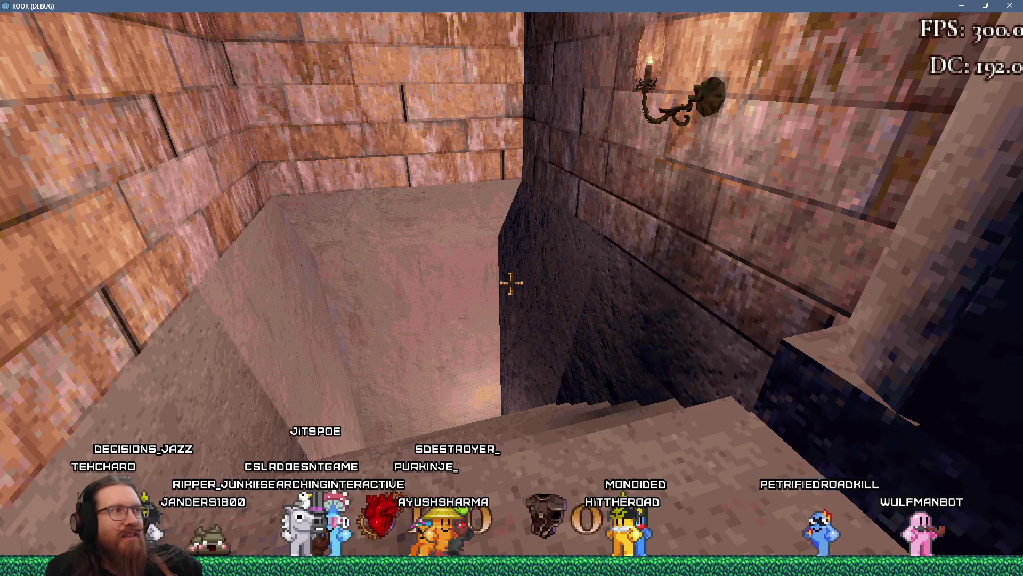
# Walk through the brick corridor onto the stone ledge and inspect the shaft.
pyautogui.press('w')
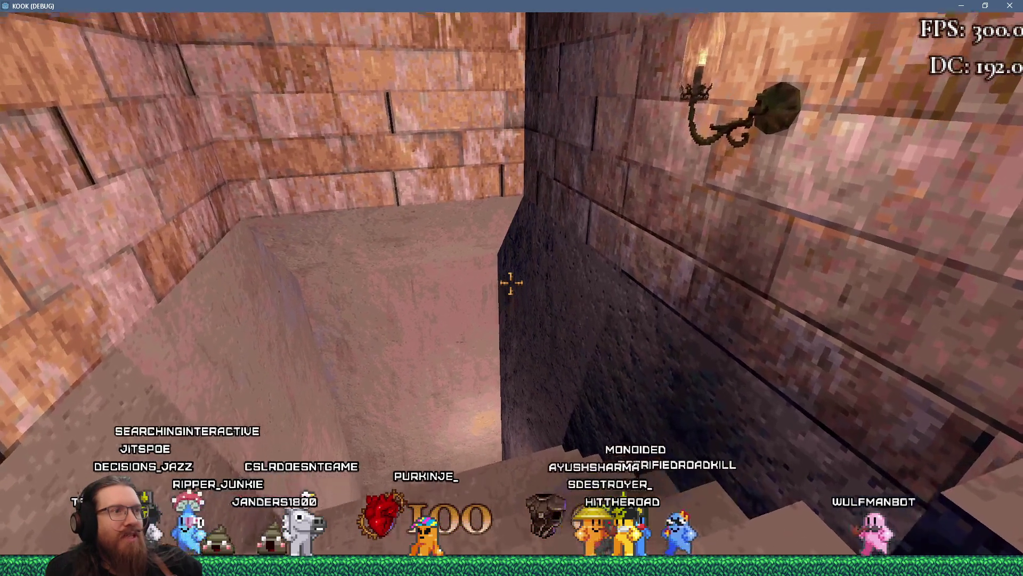
pyautogui.press('w')
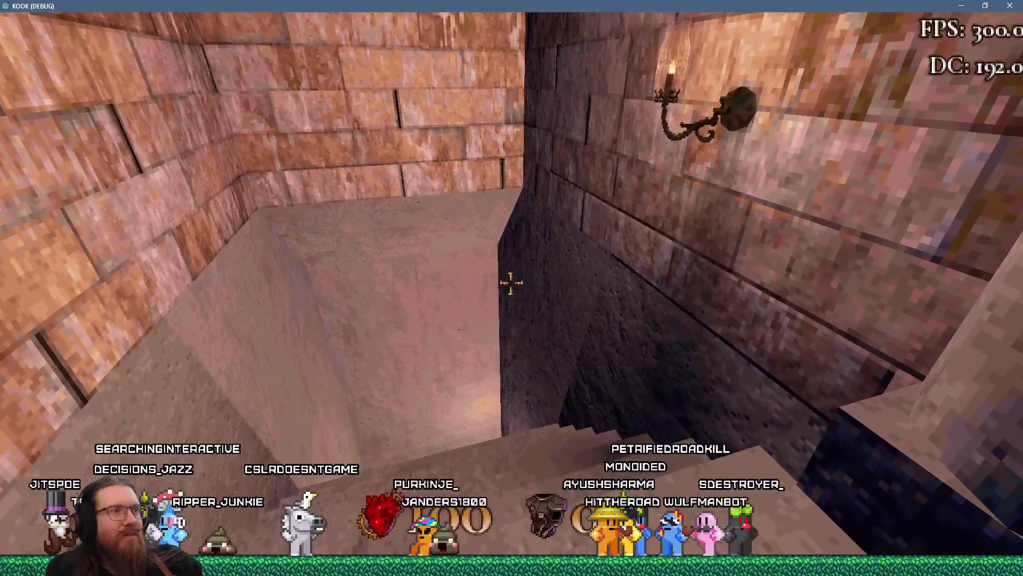
pyautogui.press('w')
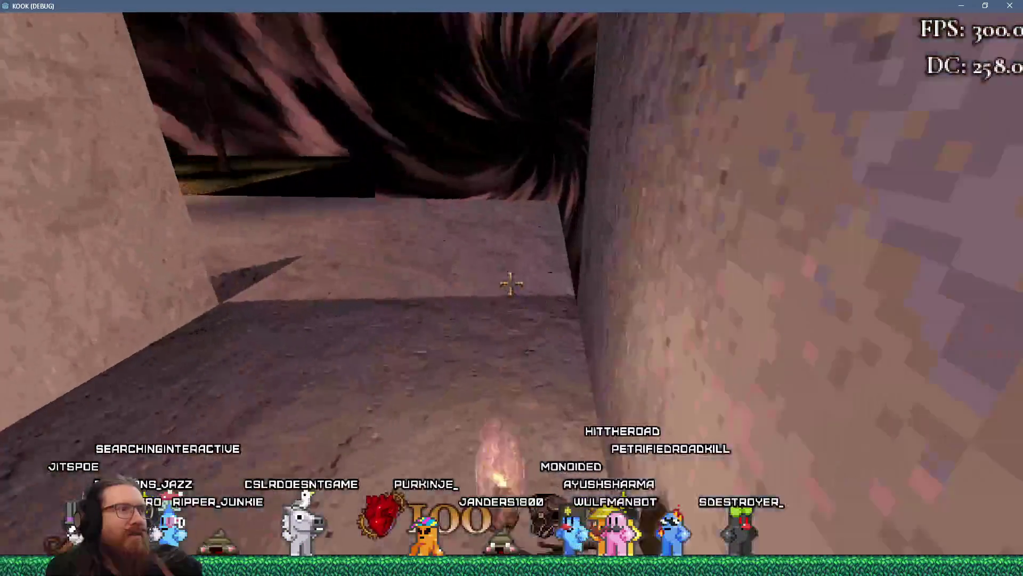
pyautogui.press('w')
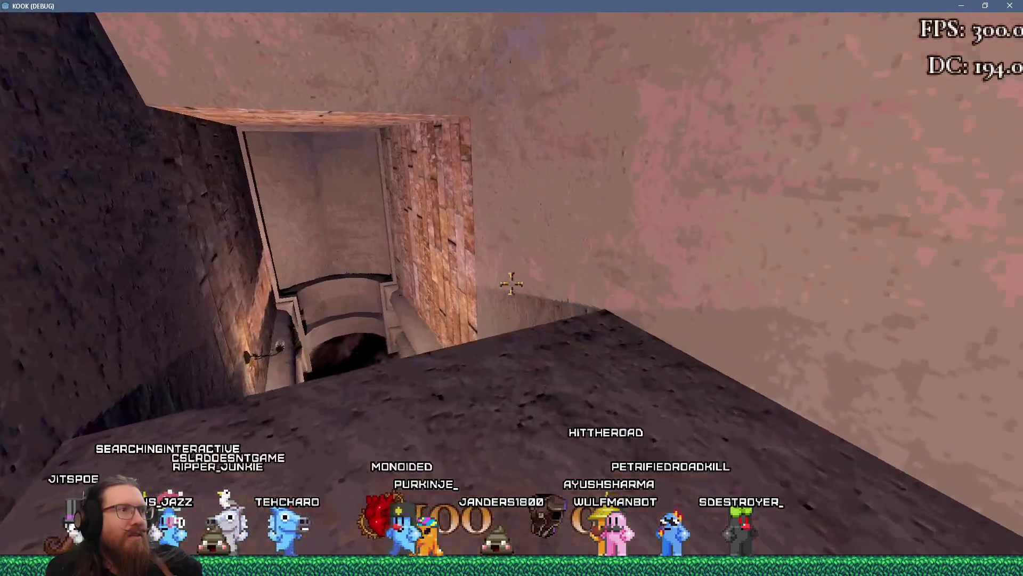
pyautogui.press('w')
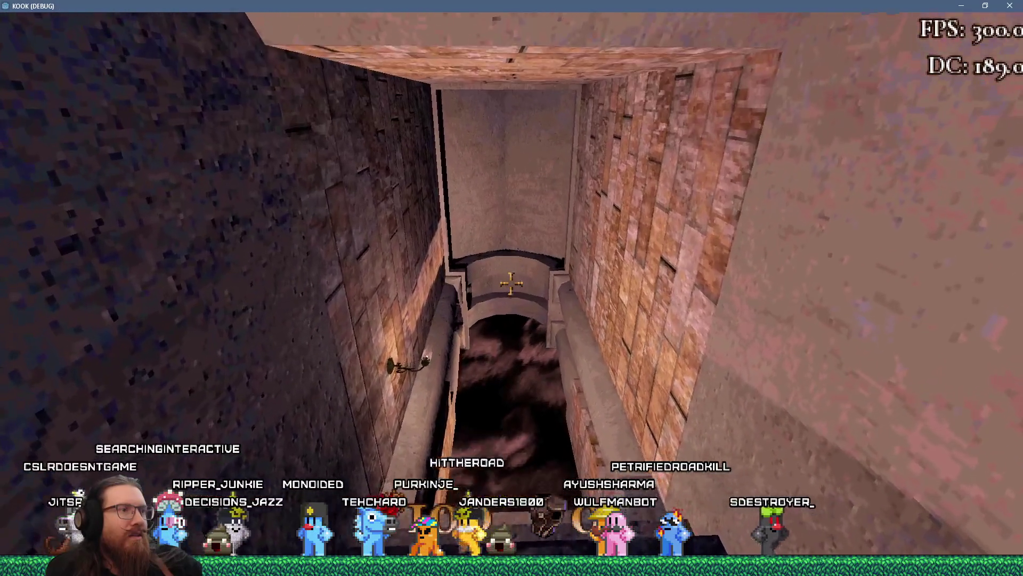
pyautogui.press('w')
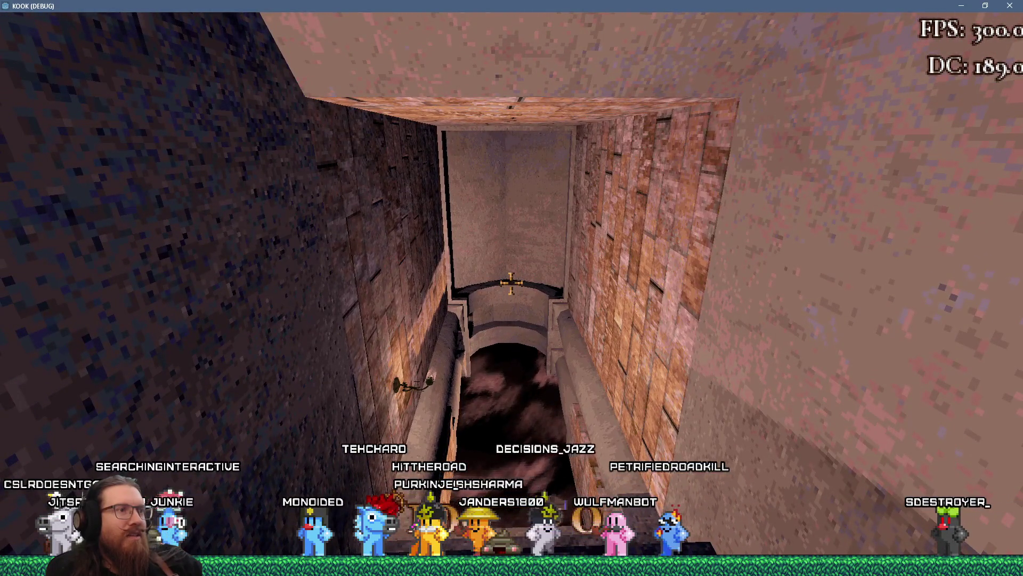
pyautogui.press('w')
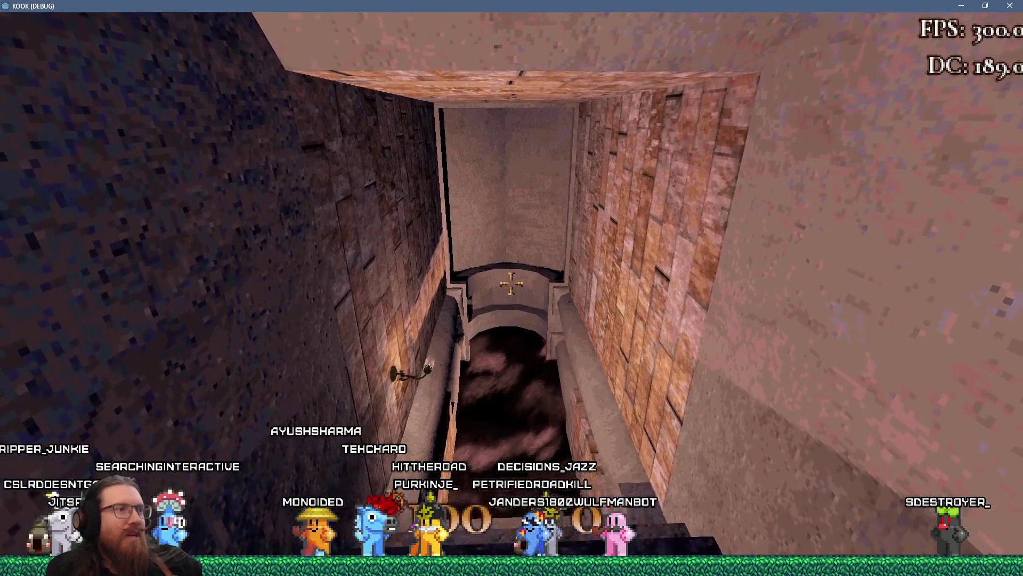
# Climb the shaft and stone steps out to the graveyard, then open the console.
pyautogui.press('w')
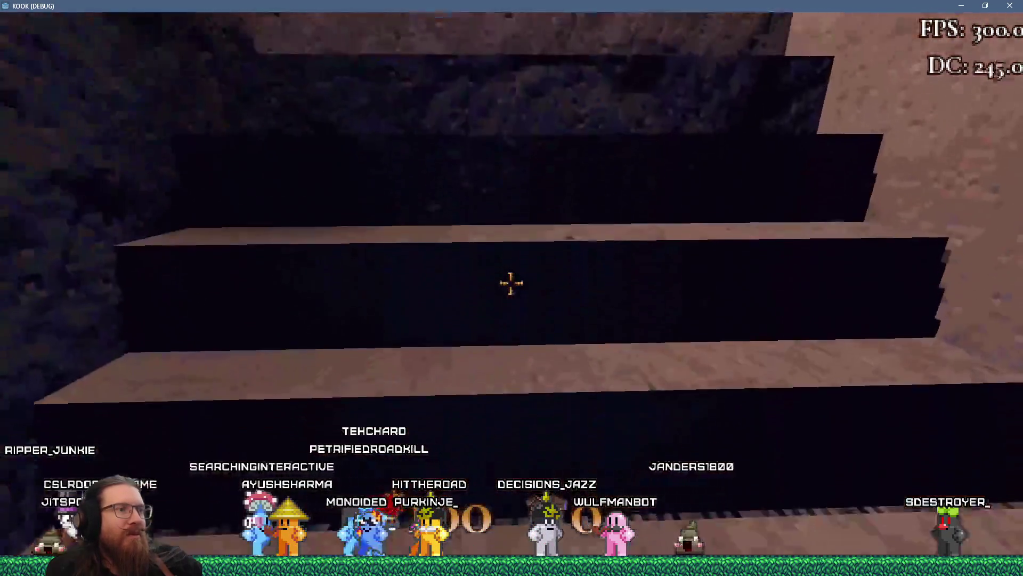
pyautogui.press('w')
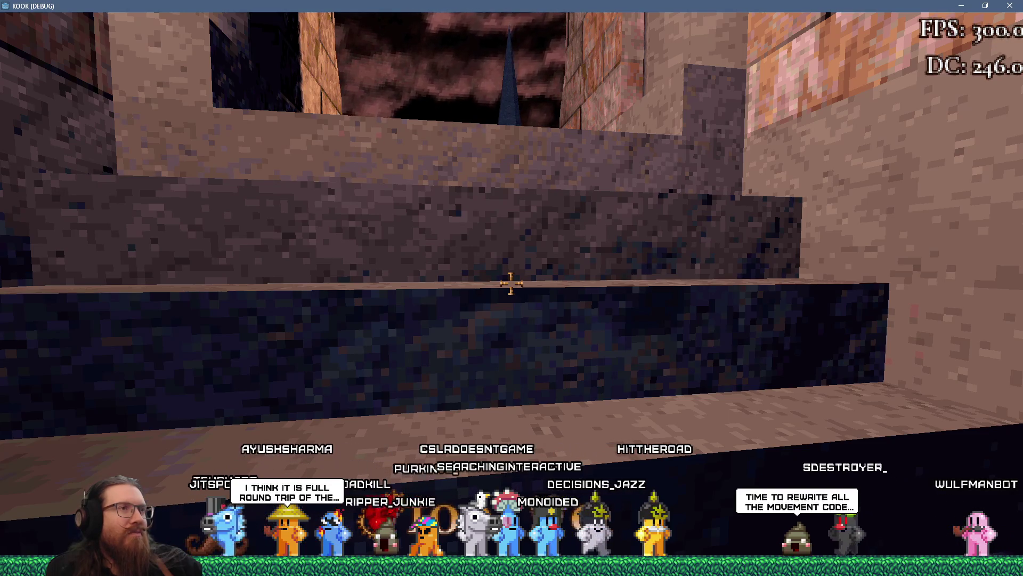
pyautogui.press('w')
pyautogui.press('w')
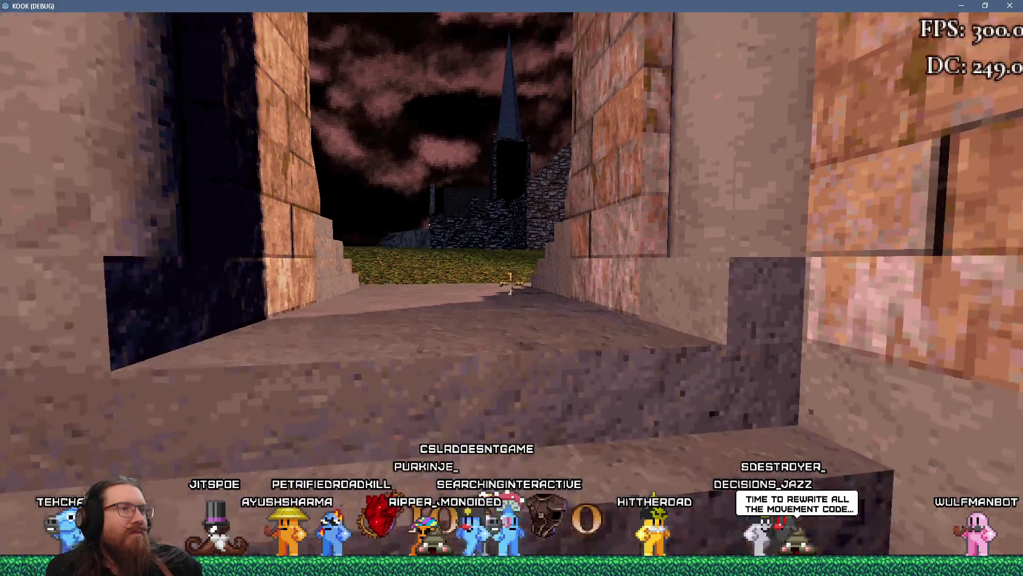
pyautogui.press('w')
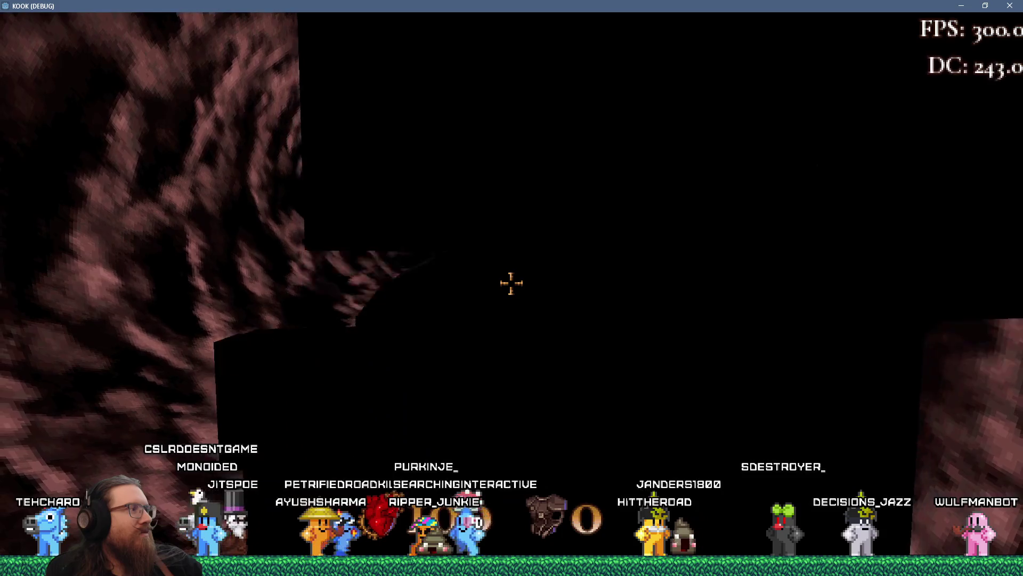
pyautogui.press('w')
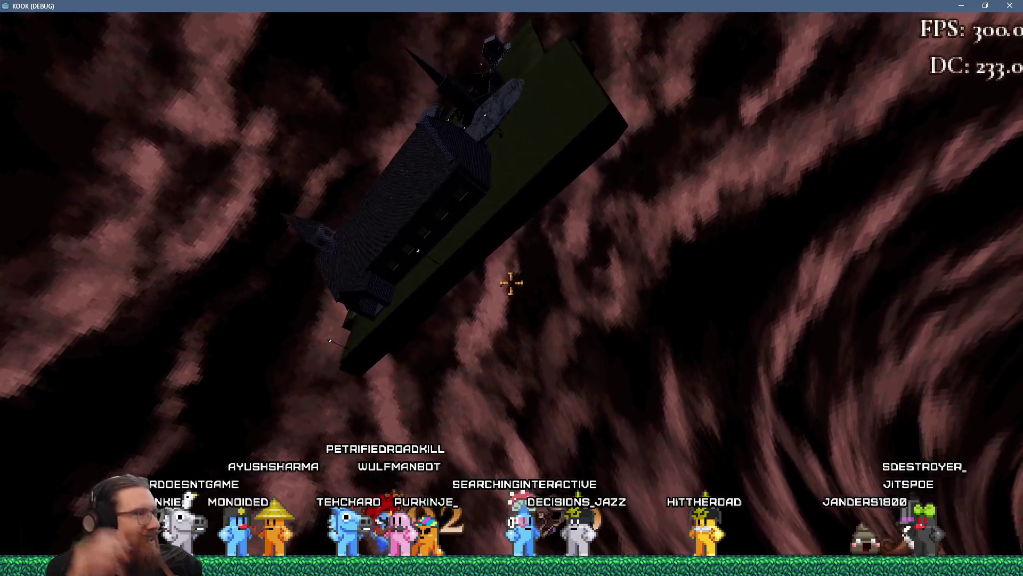
pyautogui.press('`')
# Quit the game with the 'quit' console command and close TrenchBroom's compile window.
pyautogui.write('quit')
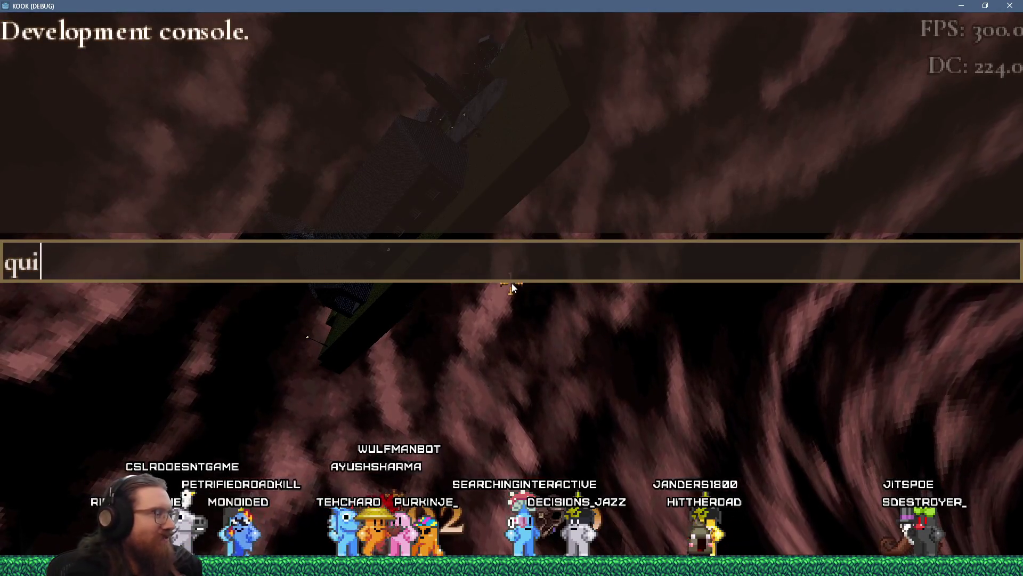
pyautogui.press('Return')
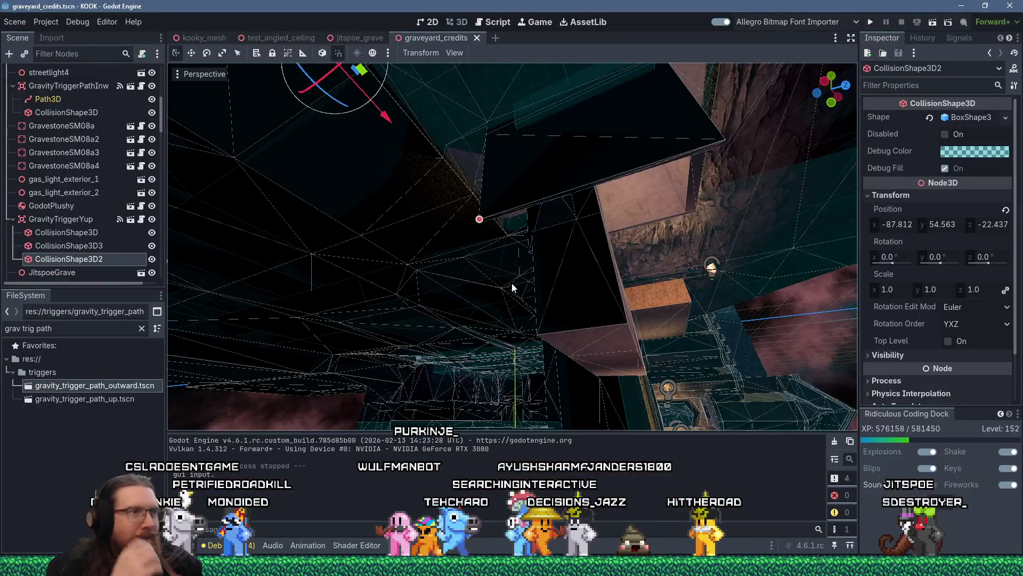
pyautogui.hotkey('alt', 'Tab')
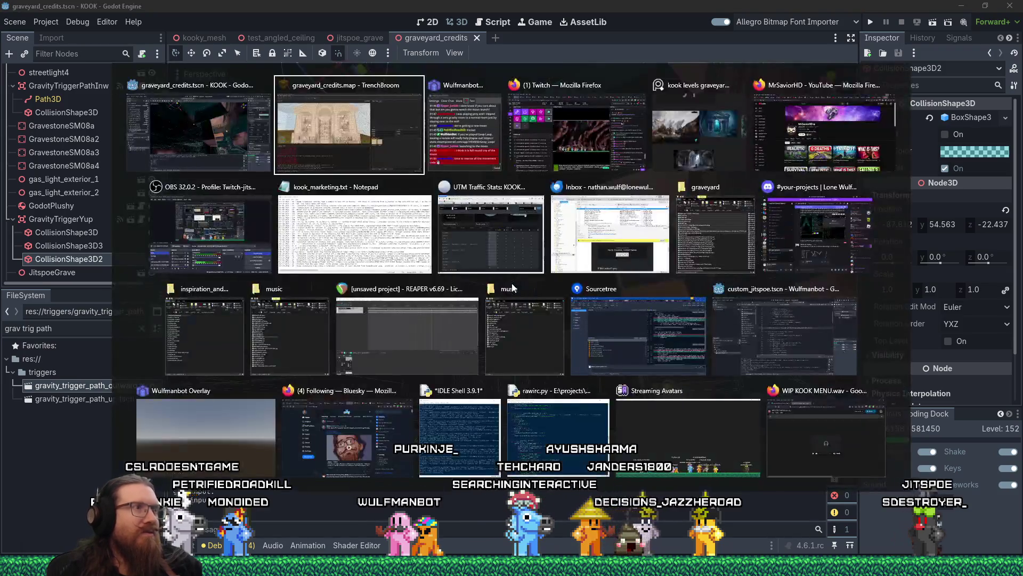
pyautogui.click(483, 369)
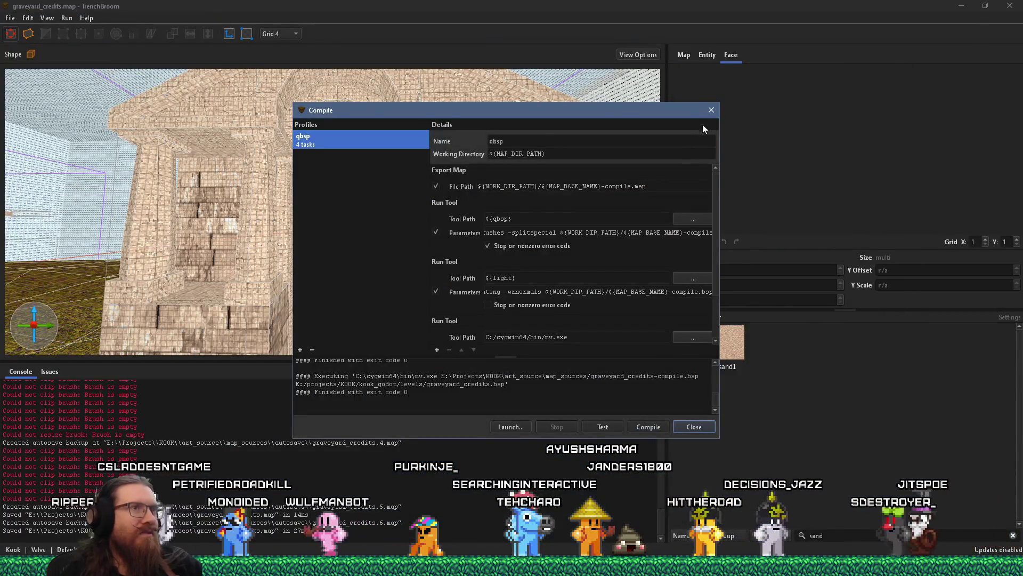
pyautogui.click(711, 110)
# Select the Seal box wall brush and set the grid size to 32.
pyautogui.scroll(-5, 344, 223)
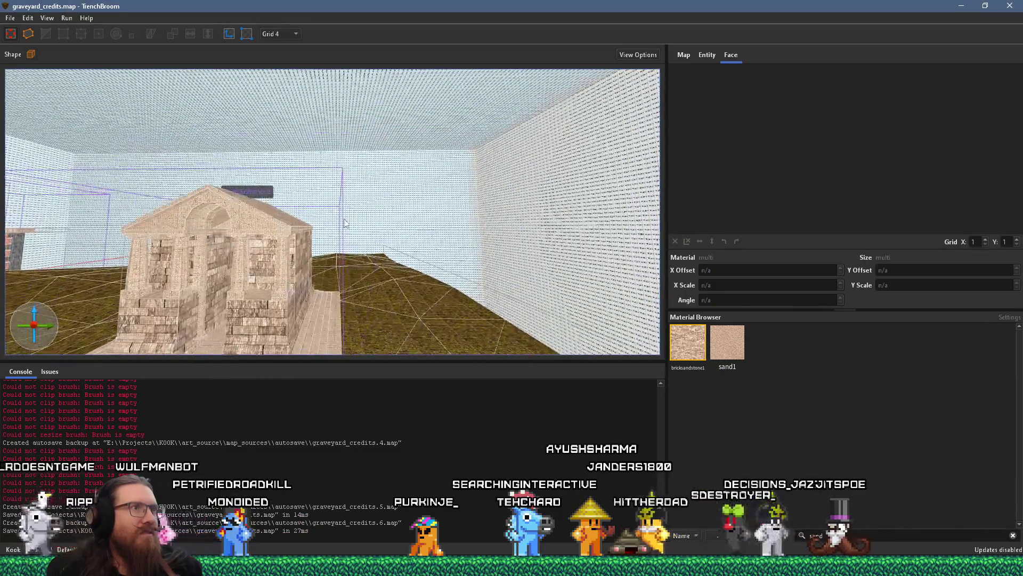
pyautogui.press('d')
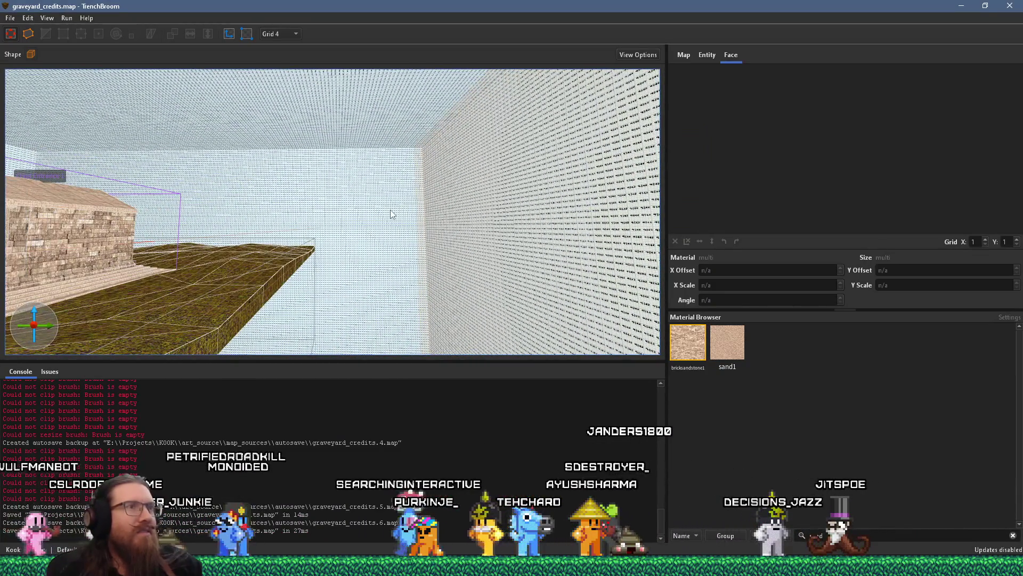
pyautogui.moveTo(392, 213)
pyautogui.mouseDown()
pyautogui.moveTo(247, 228)
pyautogui.moveTo(427, 154)
pyautogui.moveTo(283, 213)
pyautogui.mouseUp()
pyautogui.click(286, 211)
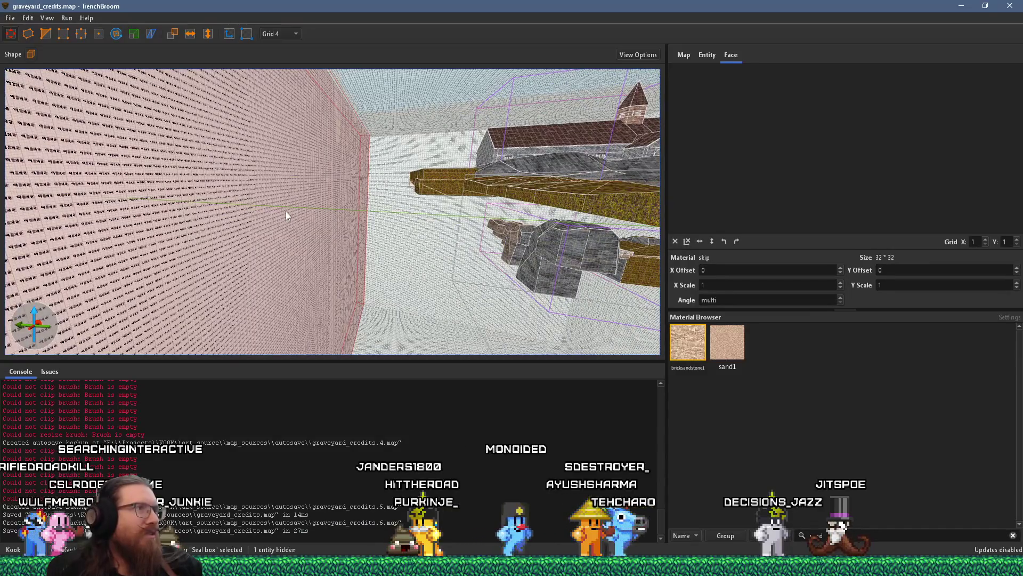
pyautogui.click(282, 33)
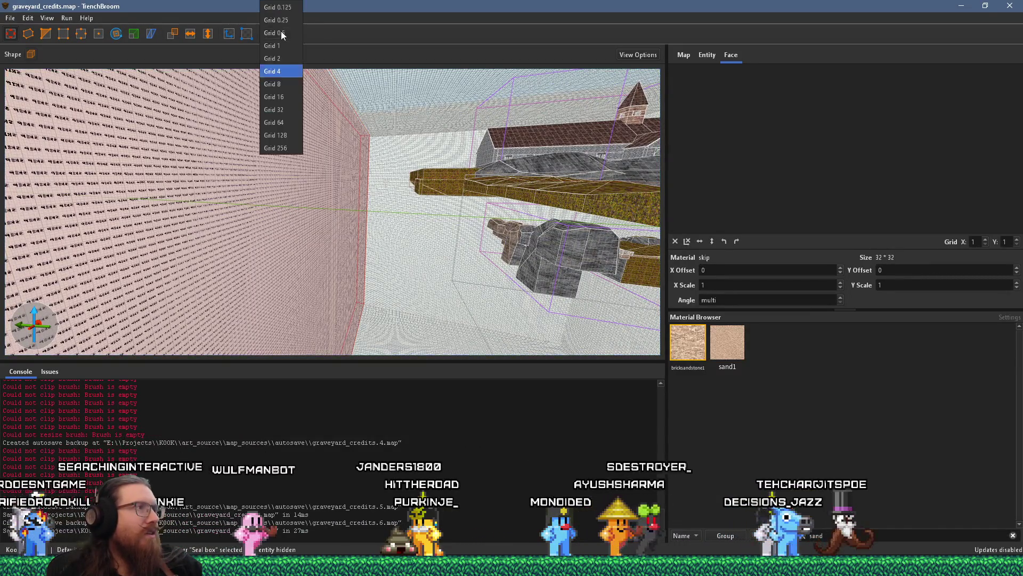
pyautogui.click(296, 110)
pyautogui.scroll(5, 262, 166)
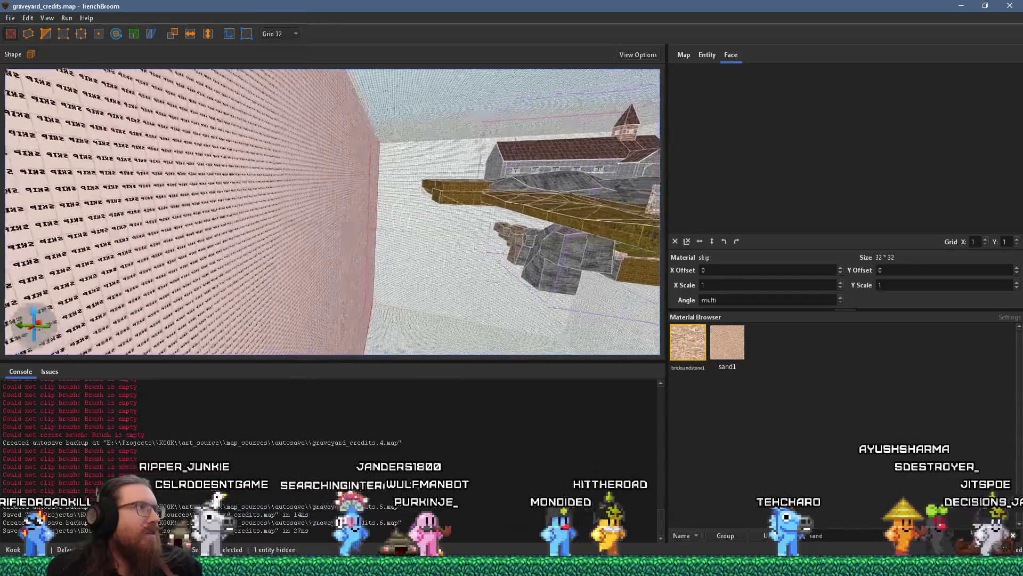
pyautogui.scroll(3, 322, 207)
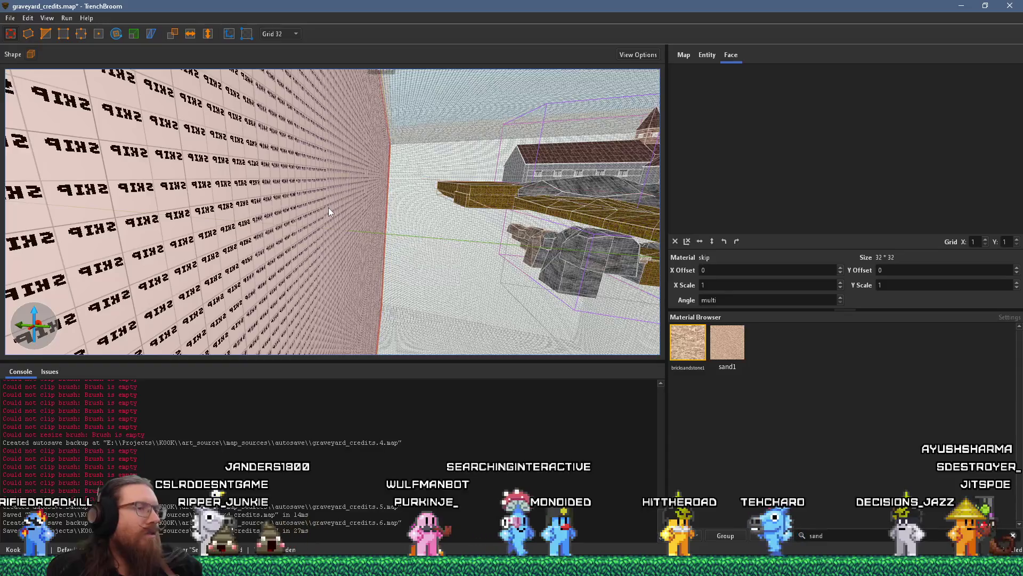
# Convert the wall brush into a trigger_backrooms brush entity.
pyautogui.rightClick(360, 220)
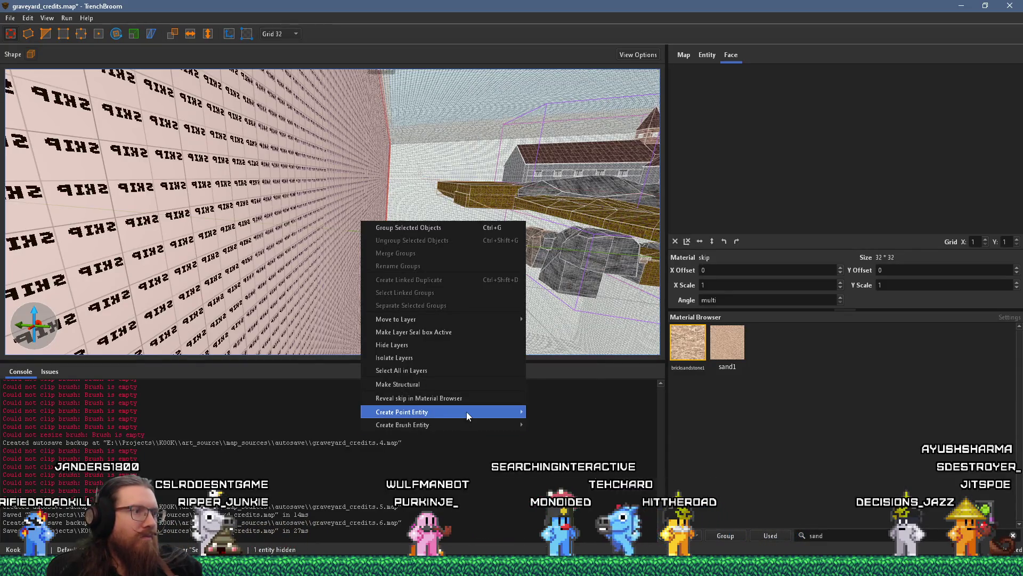
pyautogui.moveTo(485, 424)
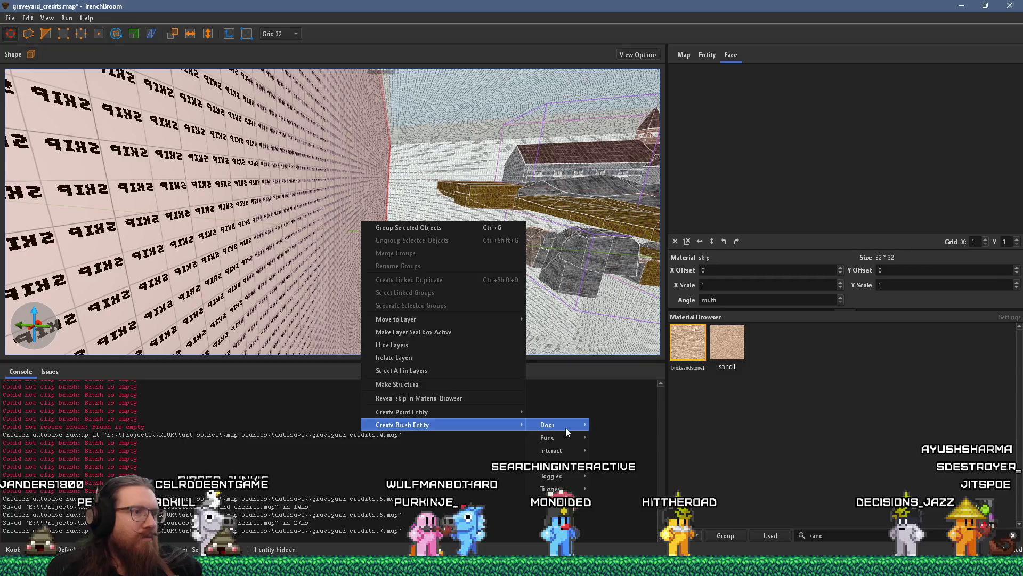
pyautogui.moveTo(554, 488)
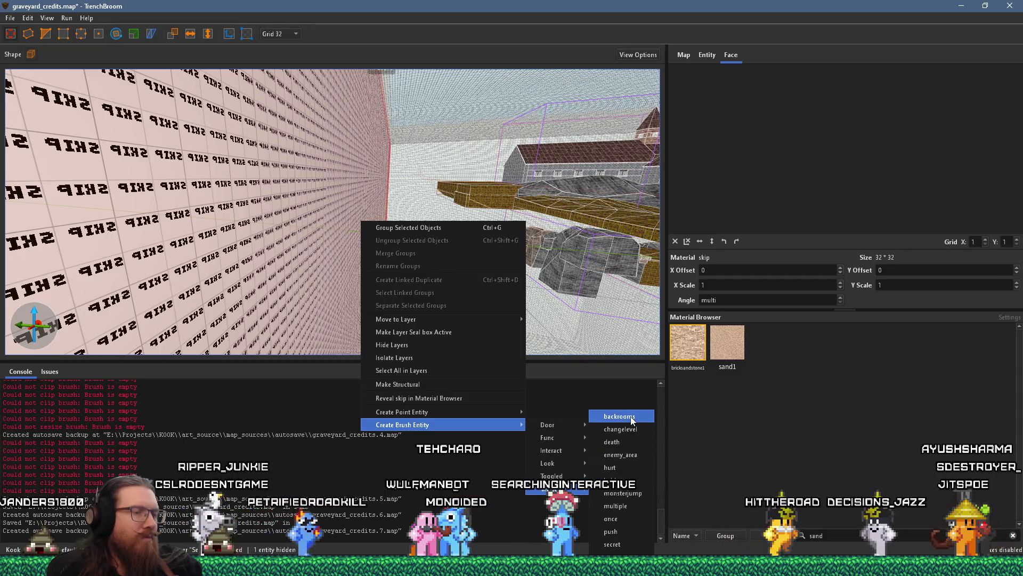
pyautogui.click(619, 416)
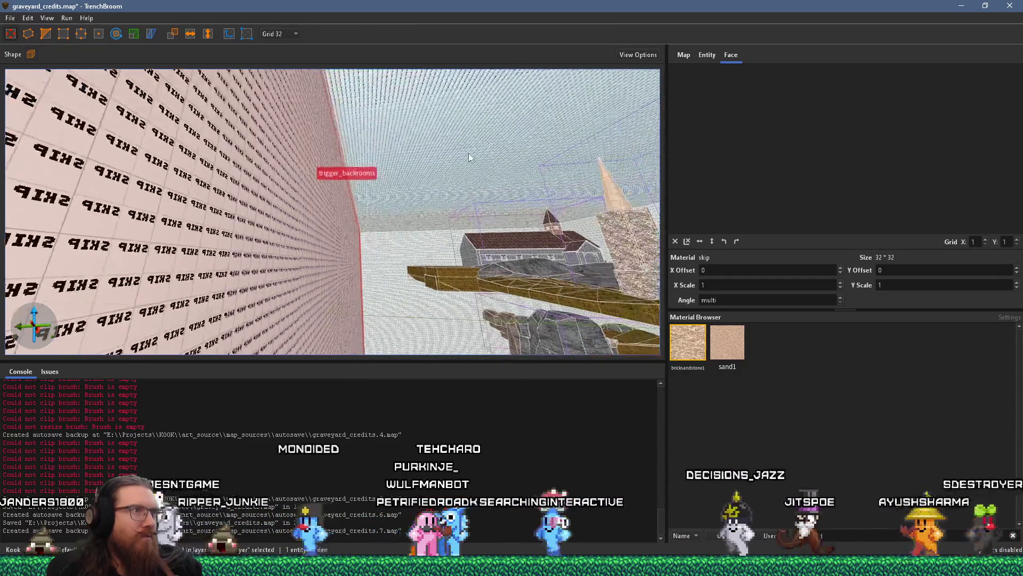
# Convert the large ceiling brush into a trigger_backrooms brush entity.
pyautogui.click(458, 138)
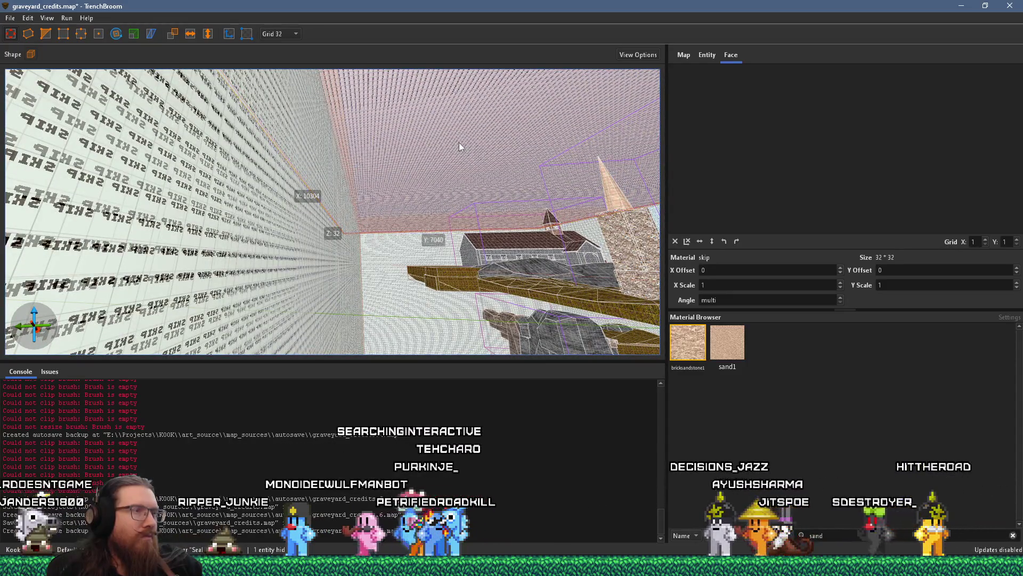
pyautogui.rightClick(459, 142)
pyautogui.moveTo(534, 346)
pyautogui.moveTo(657, 372)
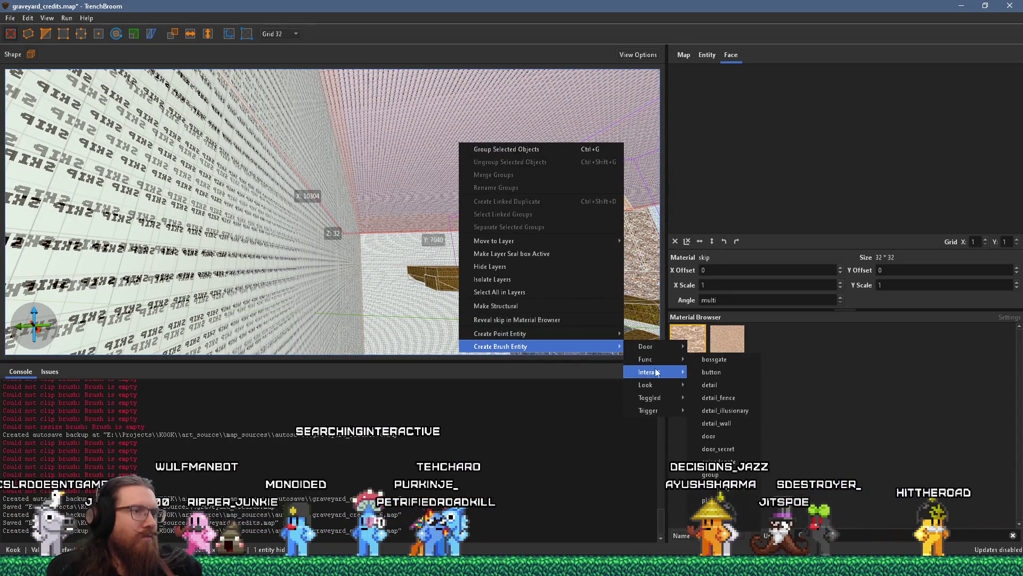
pyautogui.moveTo(653, 410)
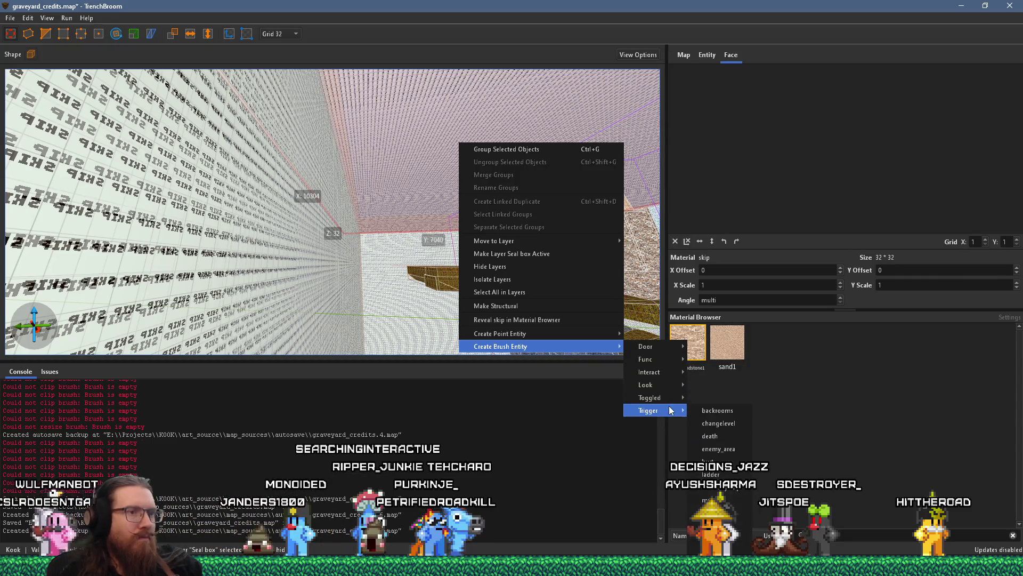
pyautogui.click(725, 414)
# Widen the Seal box brush from 160 to 224 on X and make it trigger_backrooms.
pyautogui.click(414, 295)
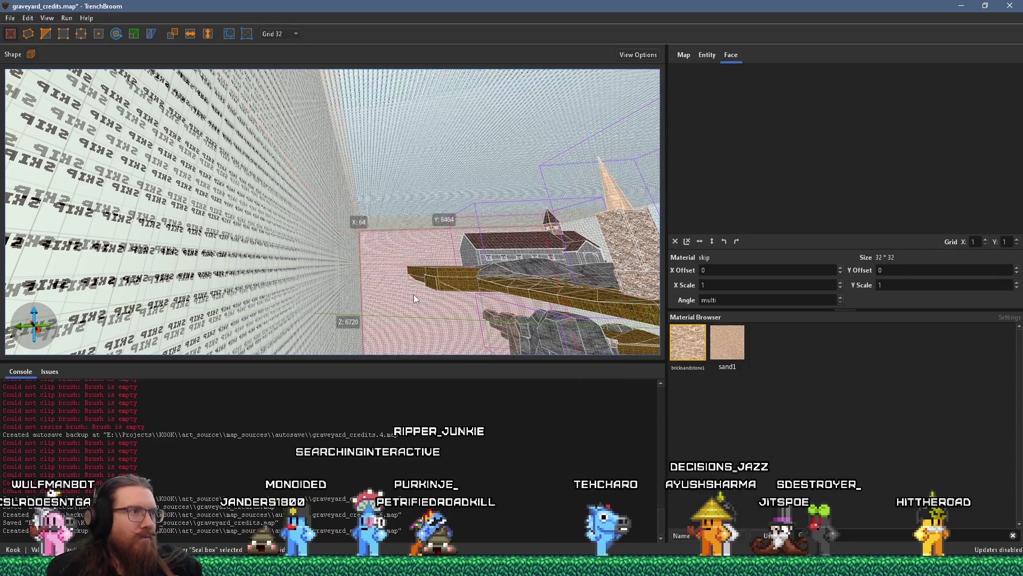
pyautogui.moveTo(415, 294); pyautogui.dragTo(416, 293)
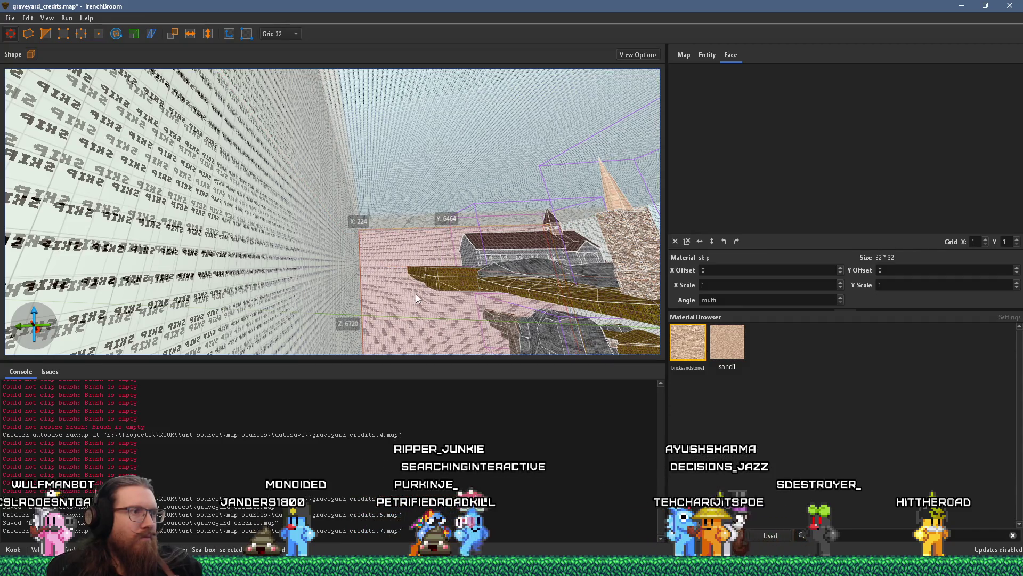
pyautogui.rightClick(415, 293)
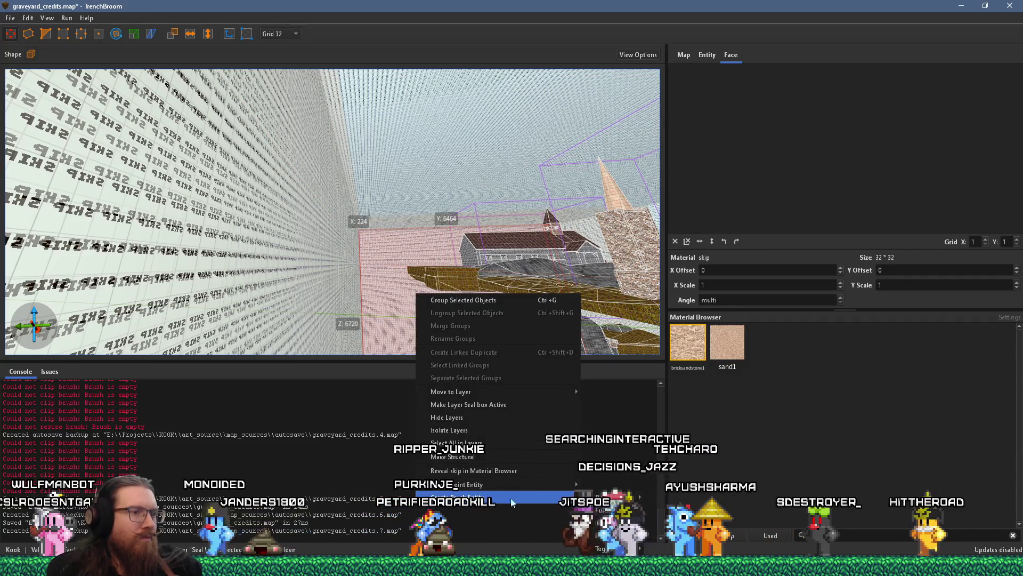
pyautogui.moveTo(459, 497)
pyautogui.moveTo(613, 561)
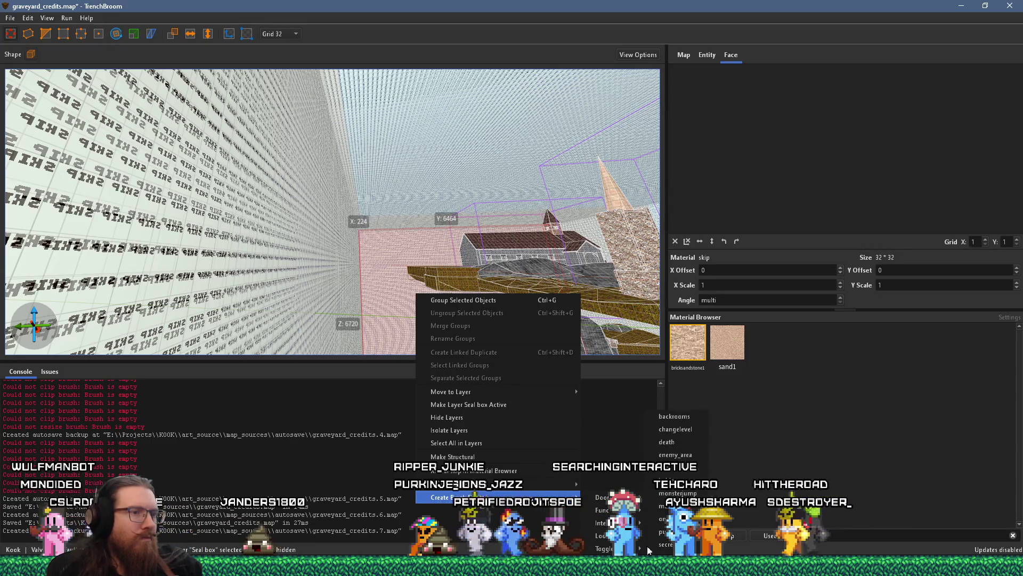
pyautogui.click(701, 418)
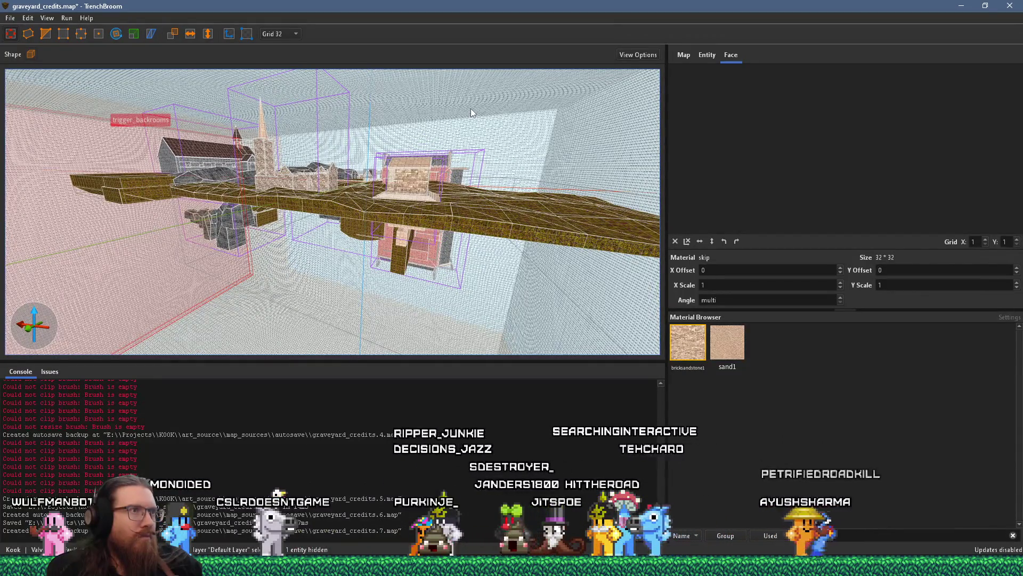
# Turn another Seal box brush into a trigger_backrooms brush entity.
pyautogui.scroll(5, 471, 107)
pyautogui.click(503, 325)
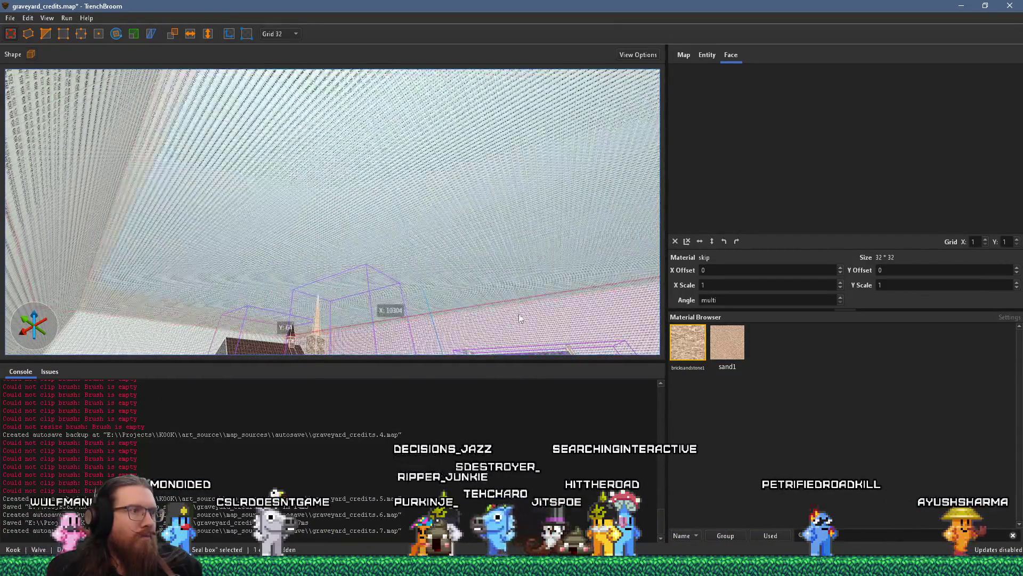
pyautogui.scroll(-5, 506, 320)
pyautogui.scroll(-2, 510, 310)
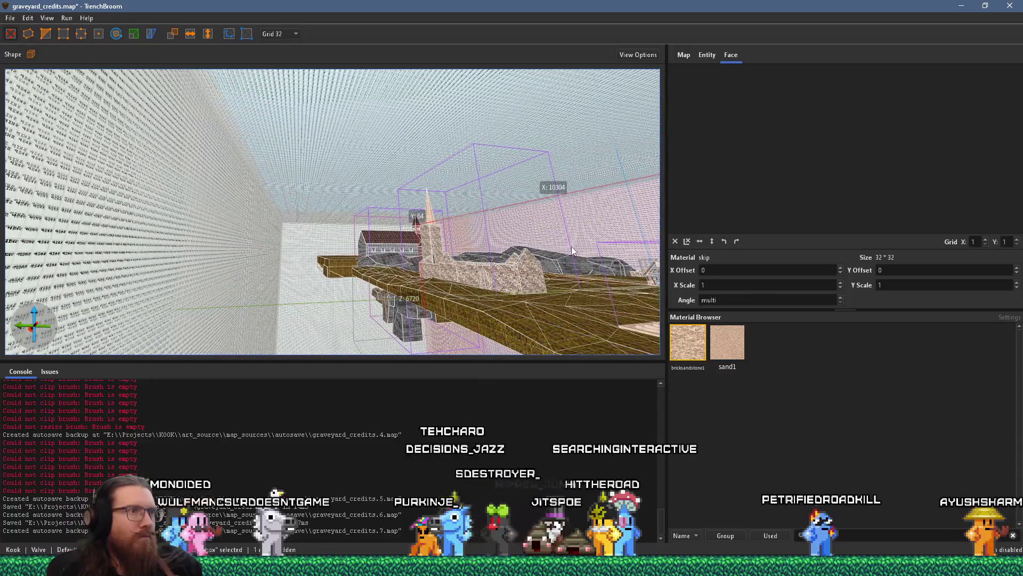
pyautogui.rightClick(586, 223)
pyautogui.moveTo(666, 427)
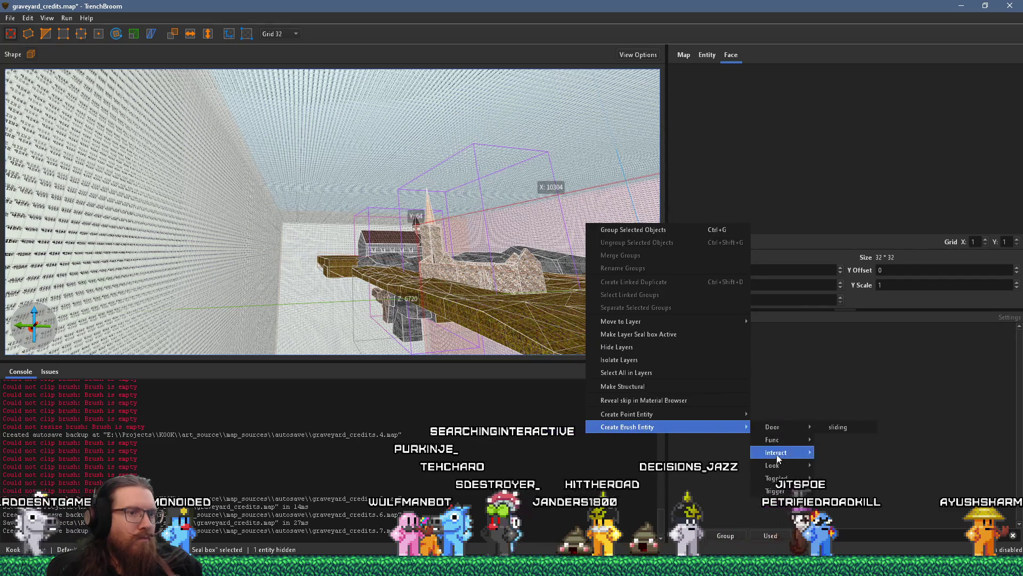
pyautogui.moveTo(783, 480)
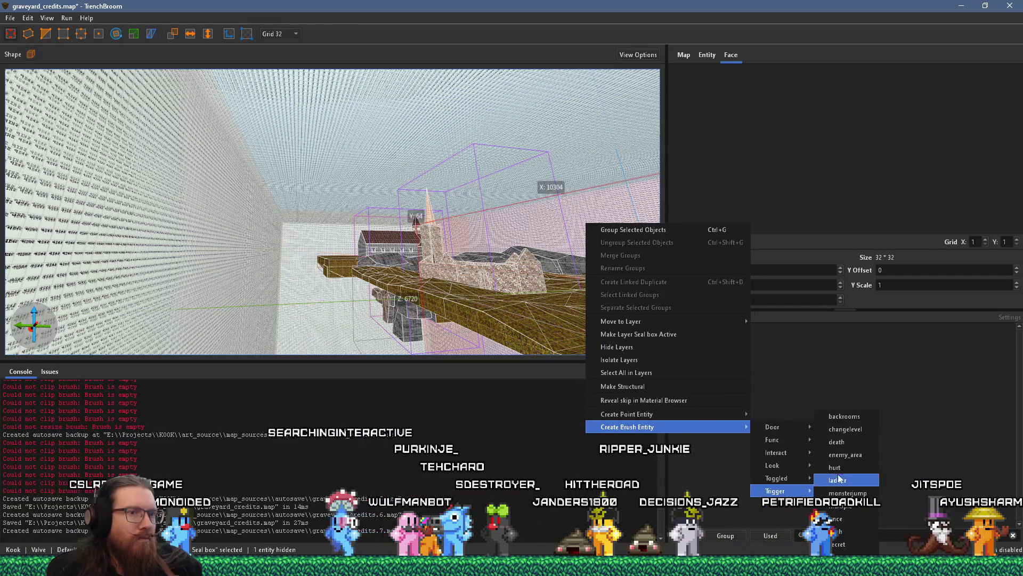
pyautogui.click(843, 426)
# Fly closer to the church and turn one more brush into a trigger entity.
pyautogui.press('w')
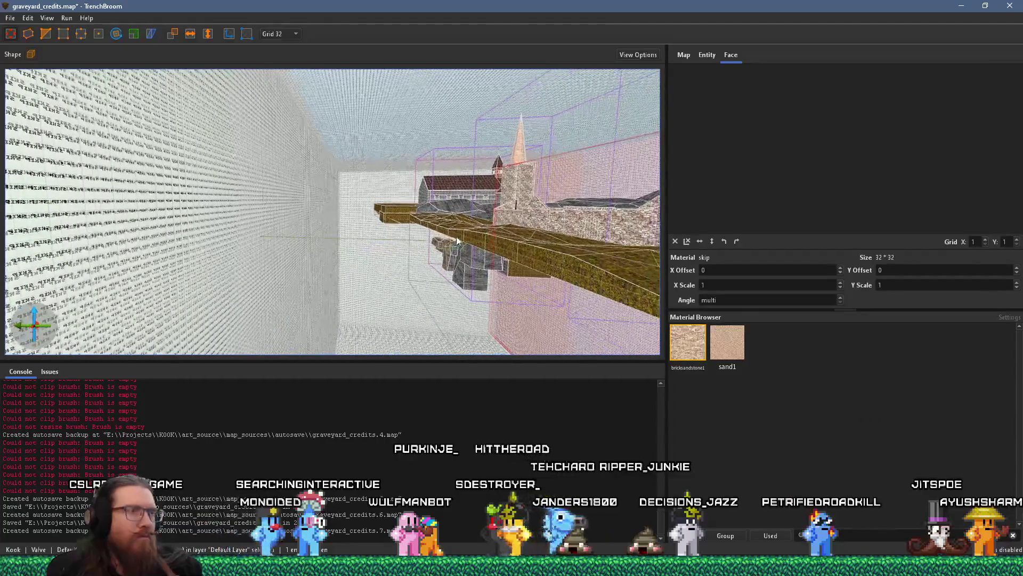
pyautogui.rightClick(421, 338)
pyautogui.moveTo(506, 542)
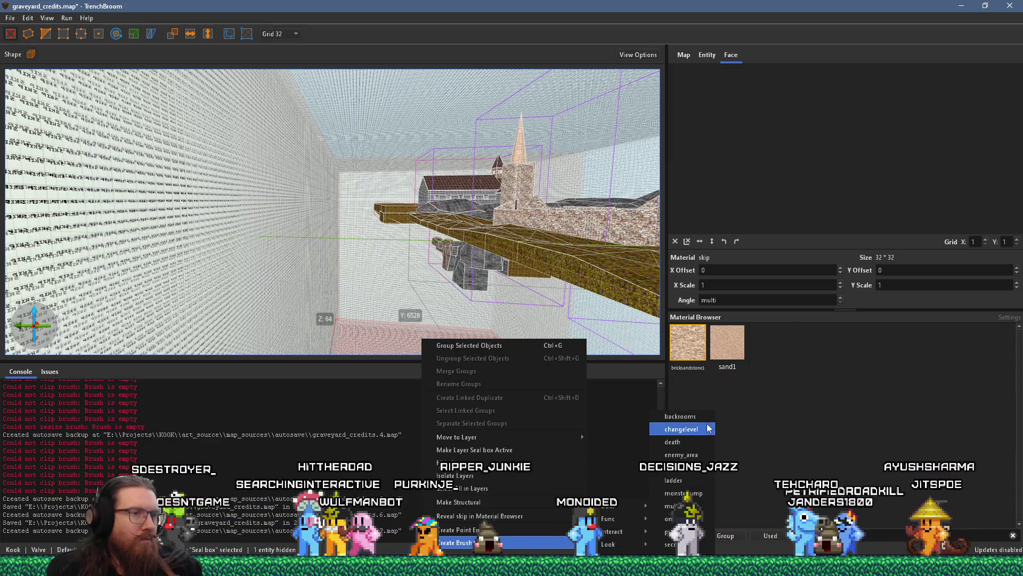
pyautogui.click(705, 420)
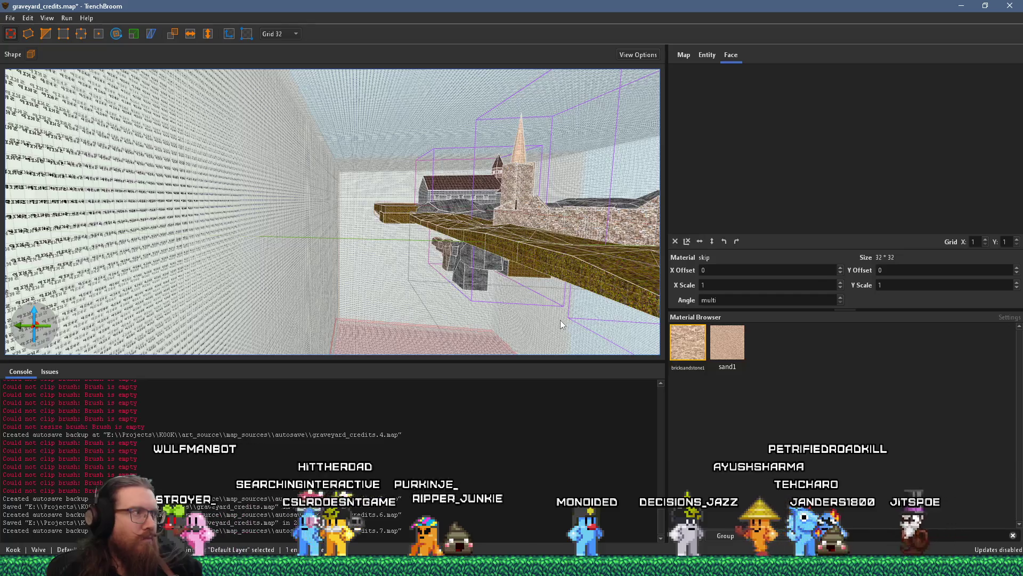
# Deselect everything, save the map, and start the qbsp compile.
pyautogui.press('Escape')
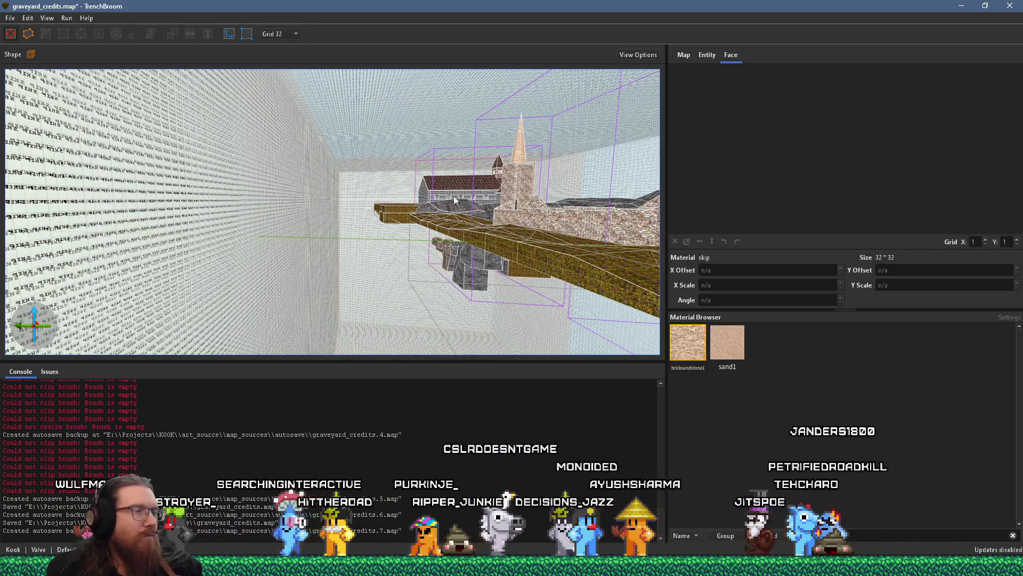
pyautogui.click(10, 18)
pyautogui.click(32, 71)
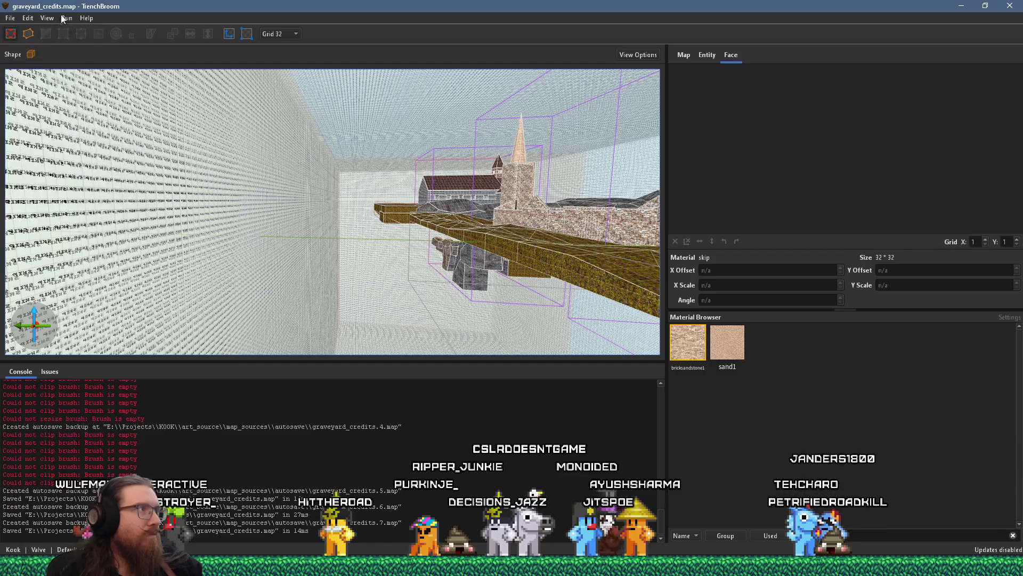
pyautogui.click(81, 34)
pyautogui.click(652, 426)
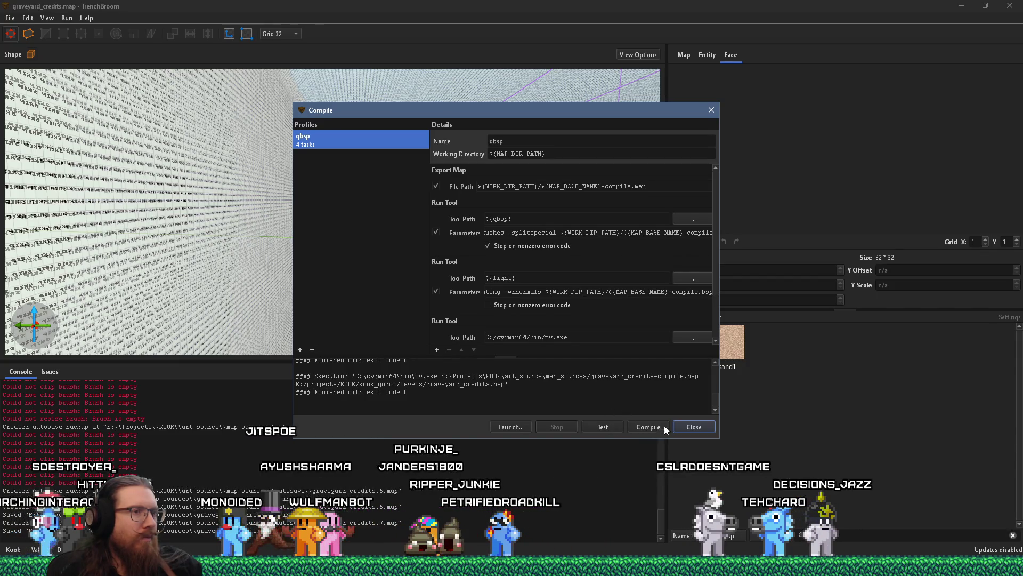
# Close the finished compile window and return to the Godot editor's view of the crypt building.
pyautogui.click(693, 426)
pyautogui.click(719, 566)
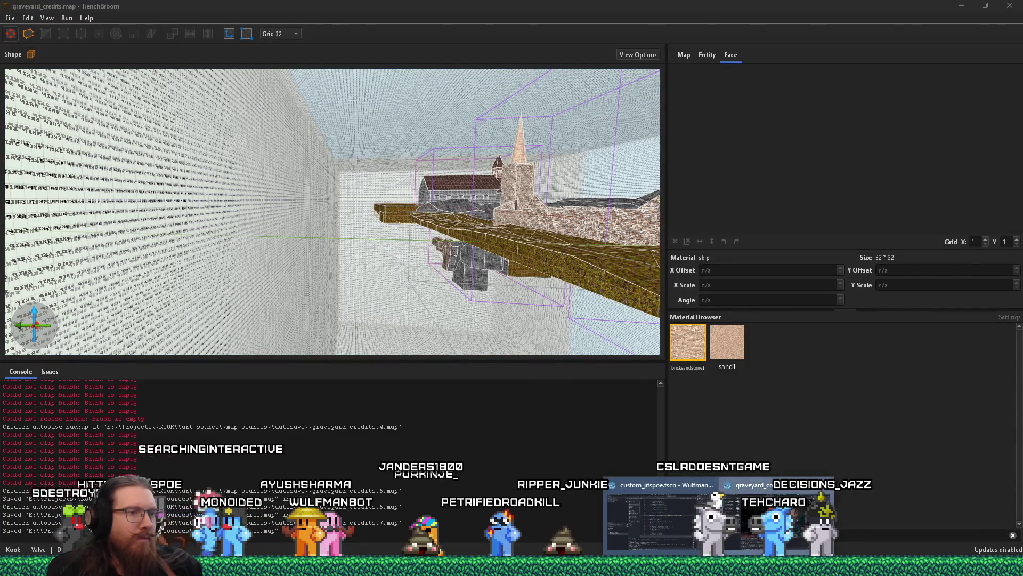
pyautogui.click(778, 512)
pyautogui.scroll(-5, 567, 264)
pyautogui.moveTo(569, 262)
pyautogui.mouseDown()
pyautogui.moveTo(635, 190)
pyautogui.moveTo(613, 234)
pyautogui.moveTo(619, 282)
pyautogui.moveTo(283, 231)
pyautogui.mouseUp()
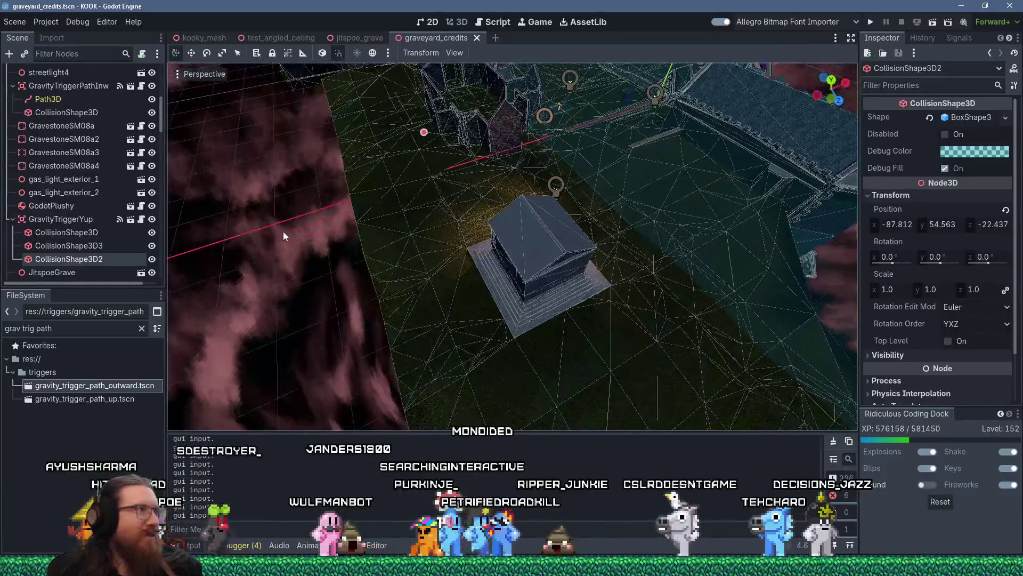
# Frame CollisionShape3D2, raise its top slightly, then save the scene and run the game.
pyautogui.doubleClick(99, 257)
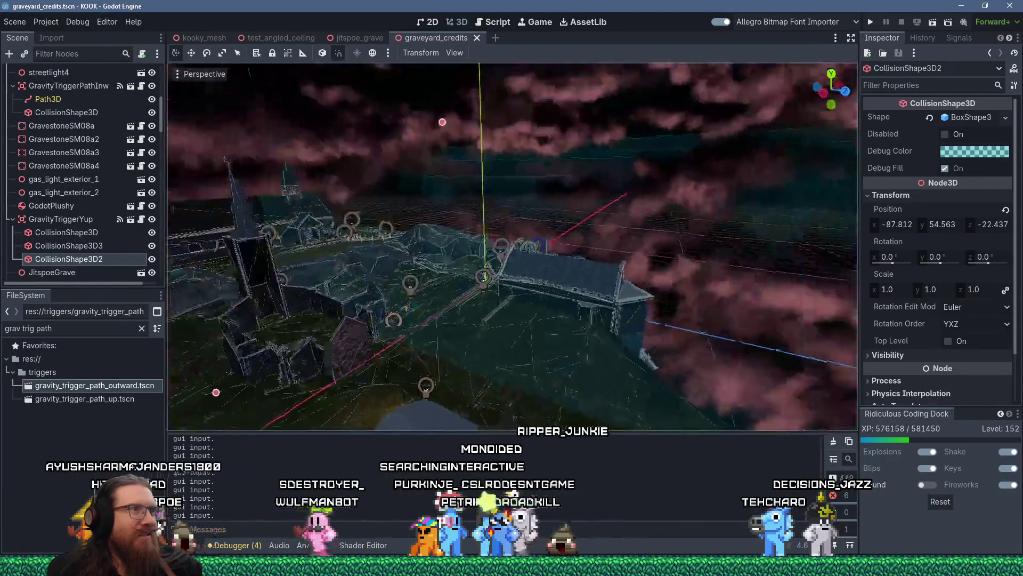
pyautogui.moveTo(258, 286)
pyautogui.mouseDown()
pyautogui.moveTo(383, 307)
pyautogui.moveTo(365, 276)
pyautogui.moveTo(345, 274)
pyautogui.moveTo(299, 297)
pyautogui.moveTo(309, 283)
pyautogui.moveTo(372, 274)
pyautogui.mouseUp()
pyautogui.scroll(2, 328, 286)
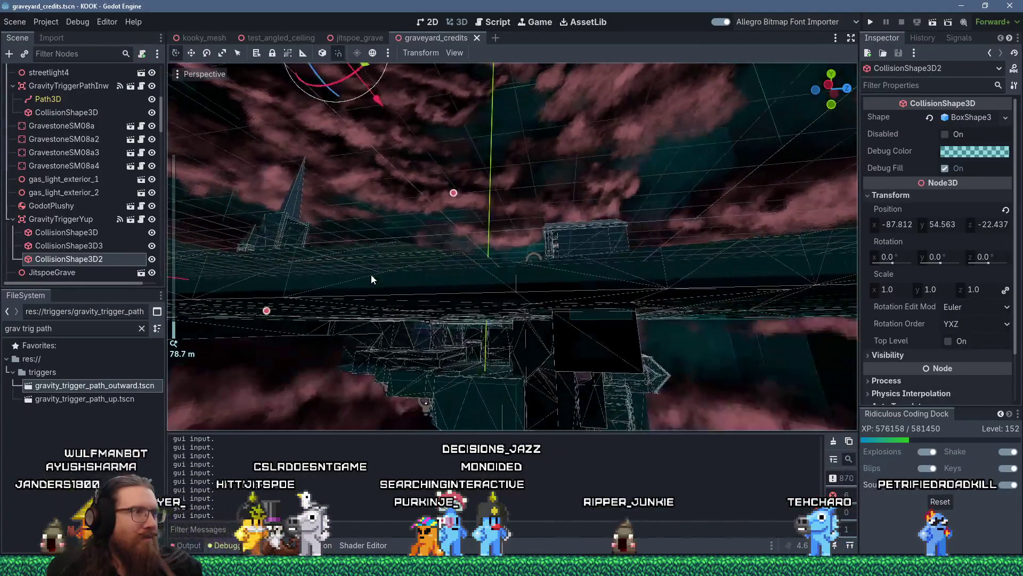
pyautogui.moveTo(266, 312)
pyautogui.mouseDown()
pyautogui.moveTo(357, 322)
pyautogui.moveTo(299, 353)
pyautogui.moveTo(274, 307)
pyautogui.mouseUp()
pyautogui.scroll(3, 274, 307)
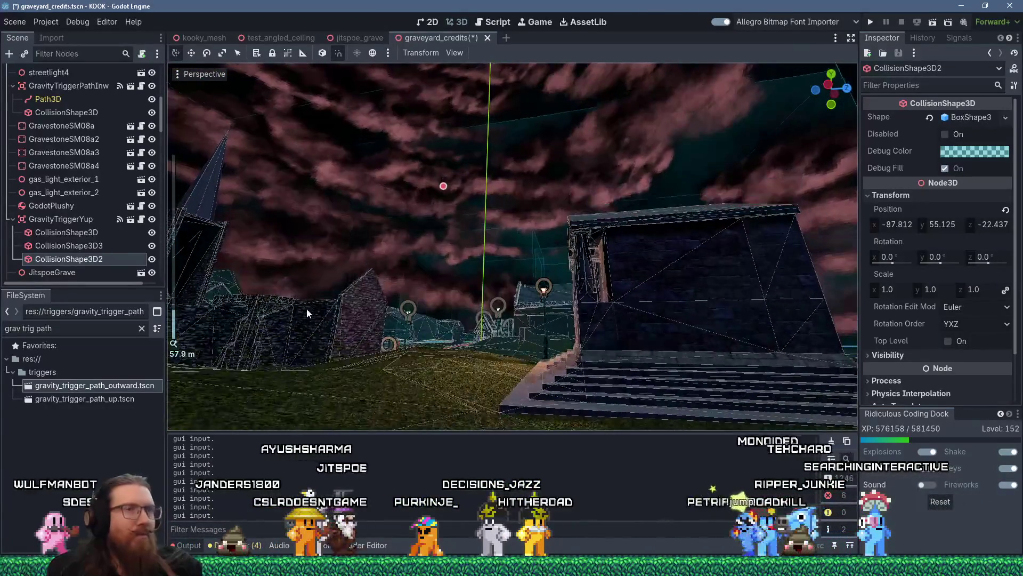
pyautogui.click(870, 22)
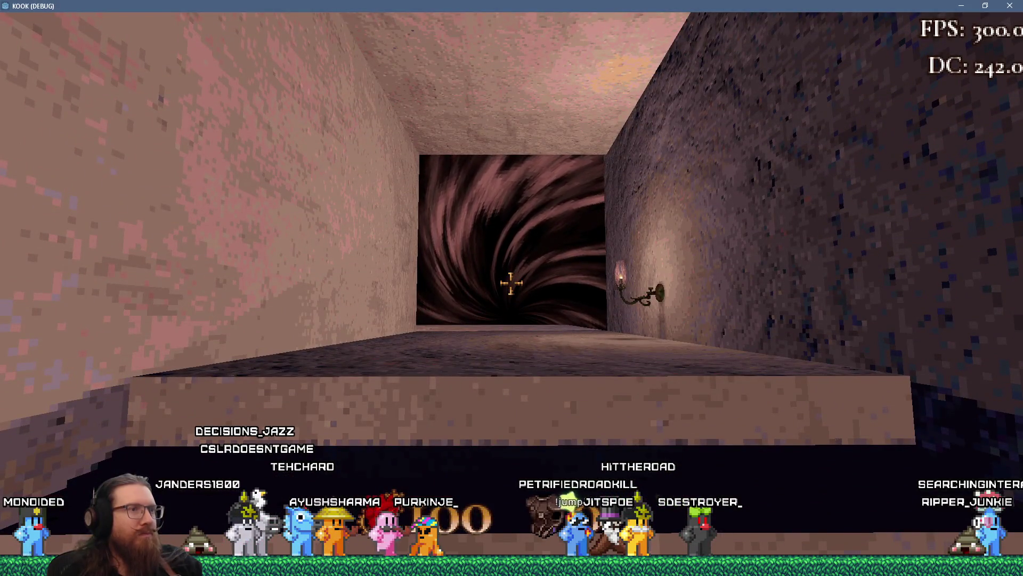
# Walk down the corridor through the portal and along the stone path toward the building.
pyautogui.press('w')
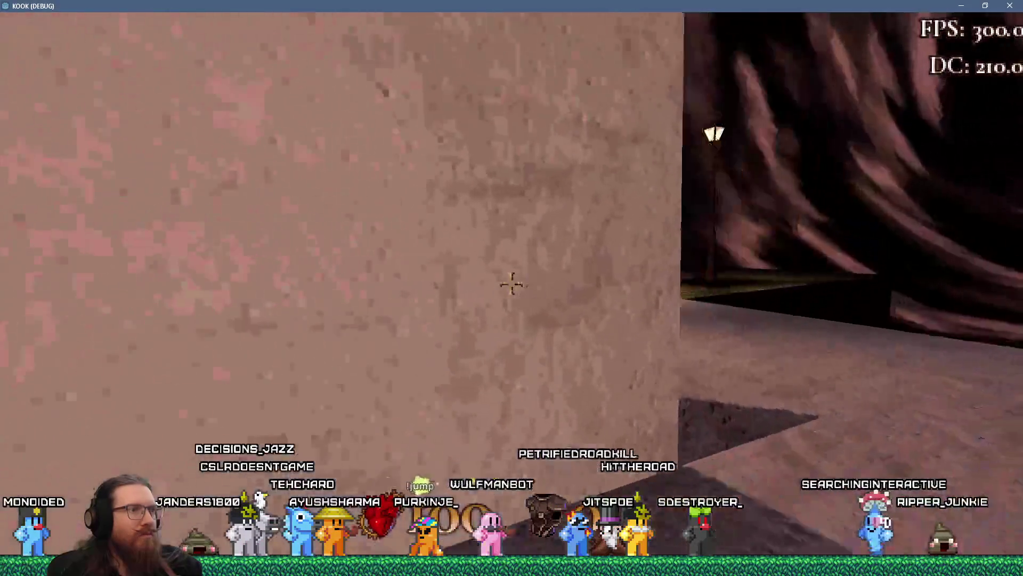
pyautogui.press('w')
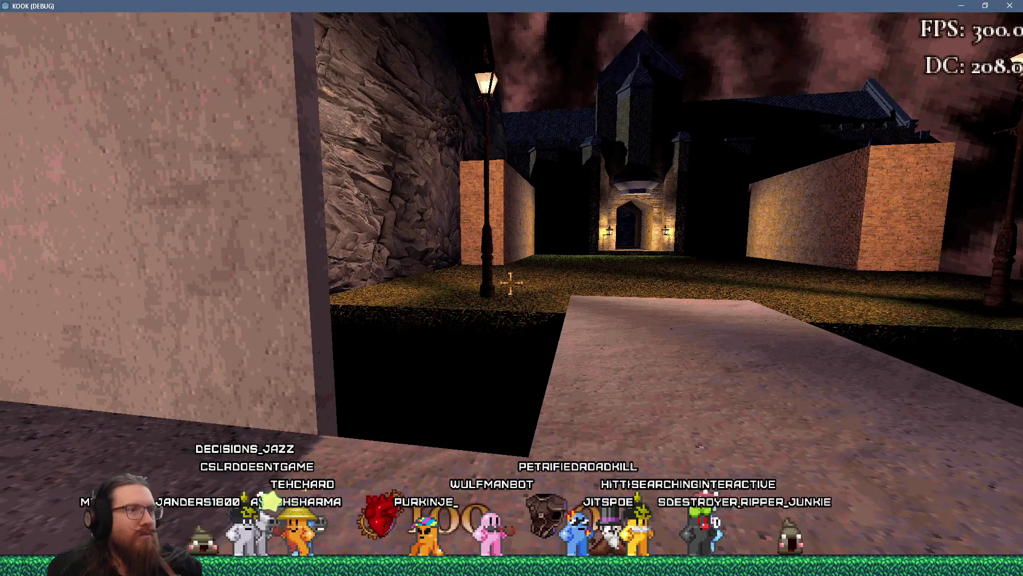
pyautogui.press('a')
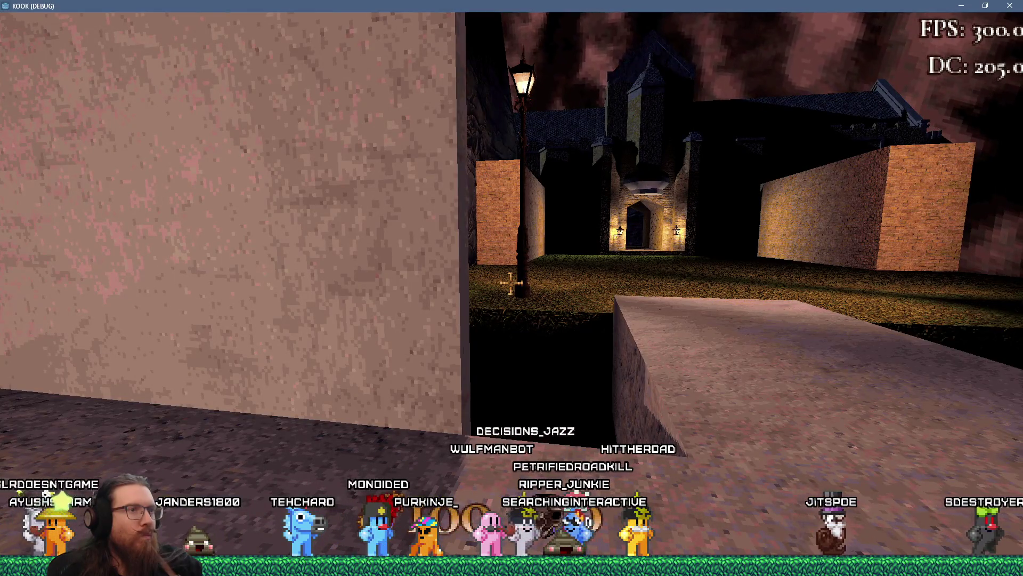
pyautogui.press('d')
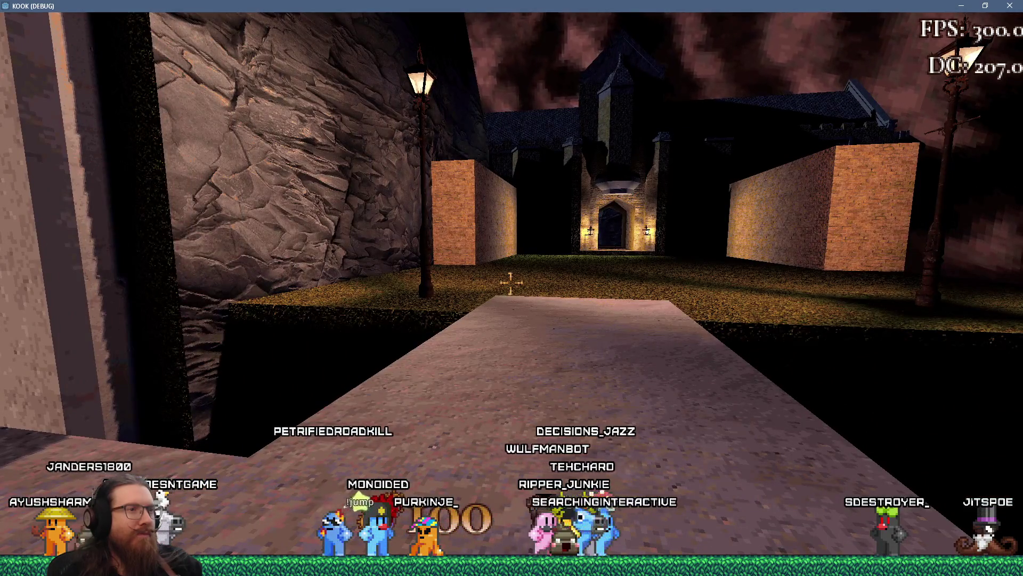
pyautogui.press('w')
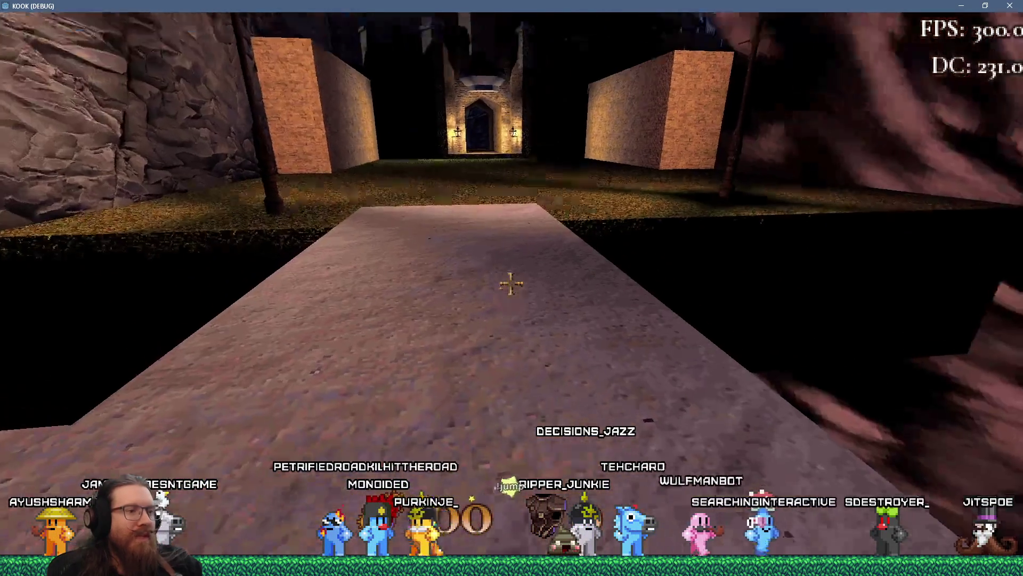
# Close the KOOK debug window and open a new blank Paint canvas.
pyautogui.press('`')
pyautogui.click(1006, 5)
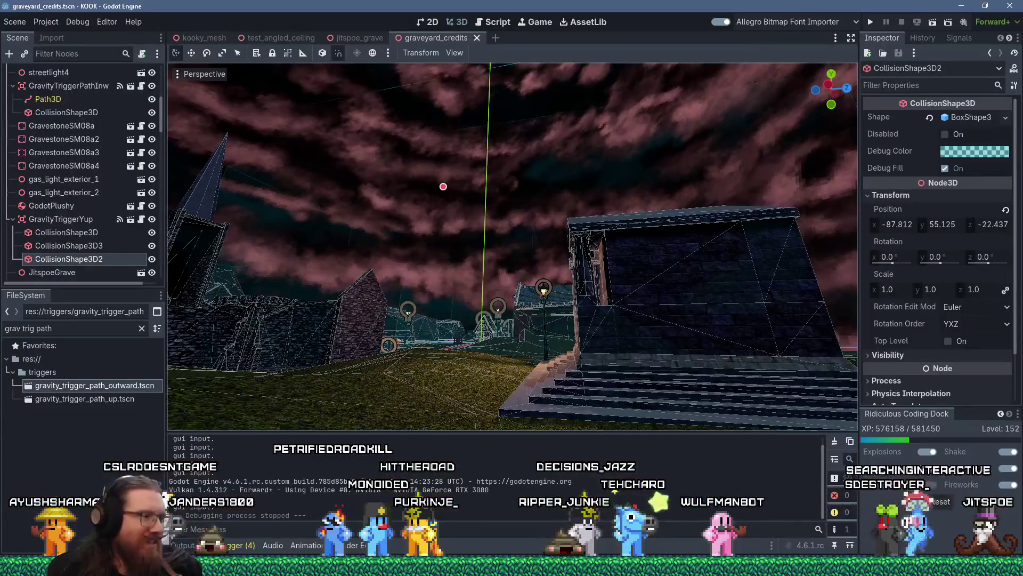
pyautogui.click(373, 508)
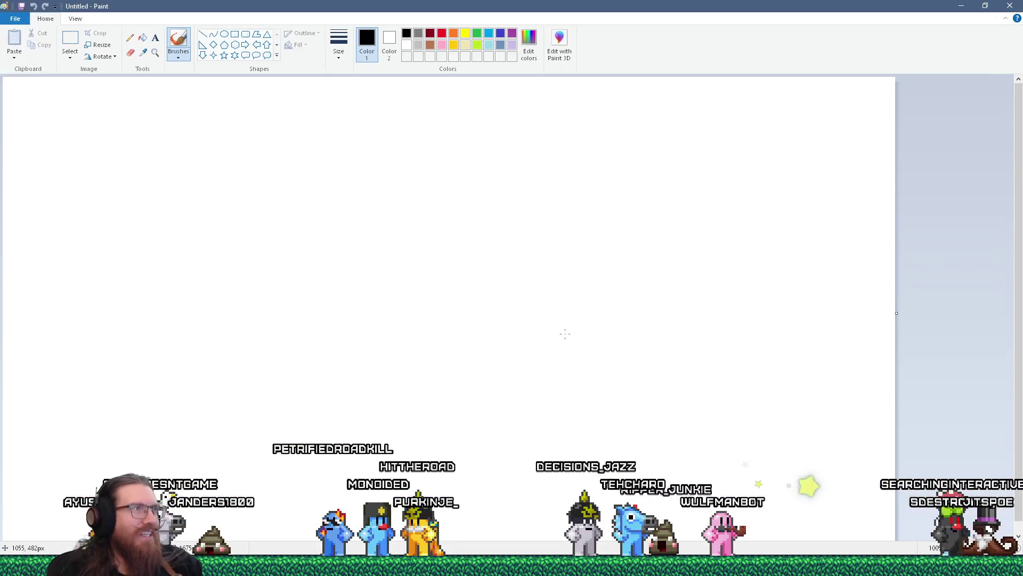
# Draw a large circle in the middle of the canvas and mark its centre with an X.
pyautogui.click(224, 34)
pyautogui.moveTo(346, 156)
pyautogui.mouseDown()
pyautogui.moveTo(580, 418)
pyautogui.moveTo(644, 453)
pyautogui.mouseUp()
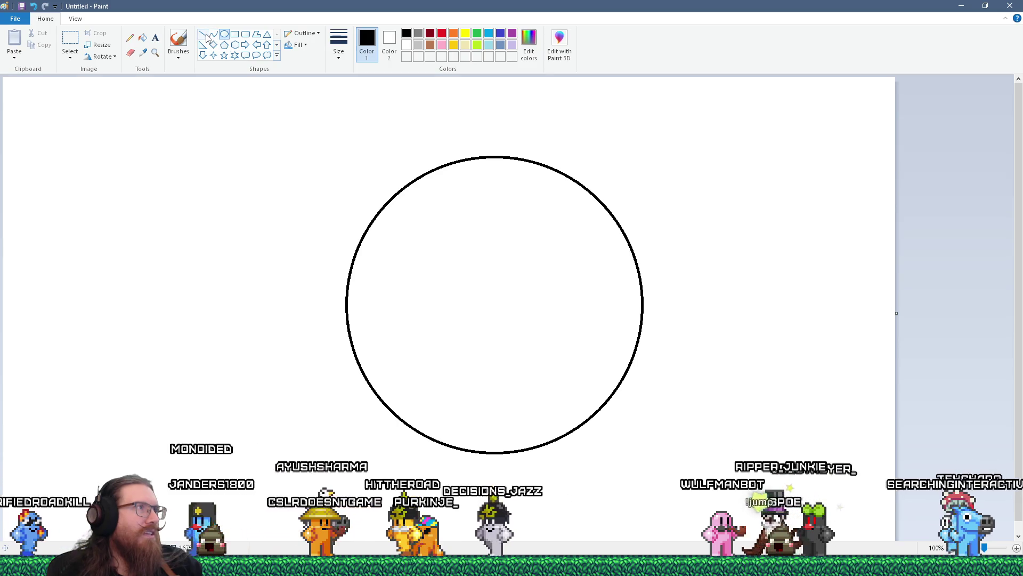
pyautogui.click(179, 42)
pyautogui.moveTo(486, 300)
pyautogui.mouseDown()
pyautogui.moveTo(498, 313)
pyautogui.moveTo(485, 313)
pyautogui.mouseUp()
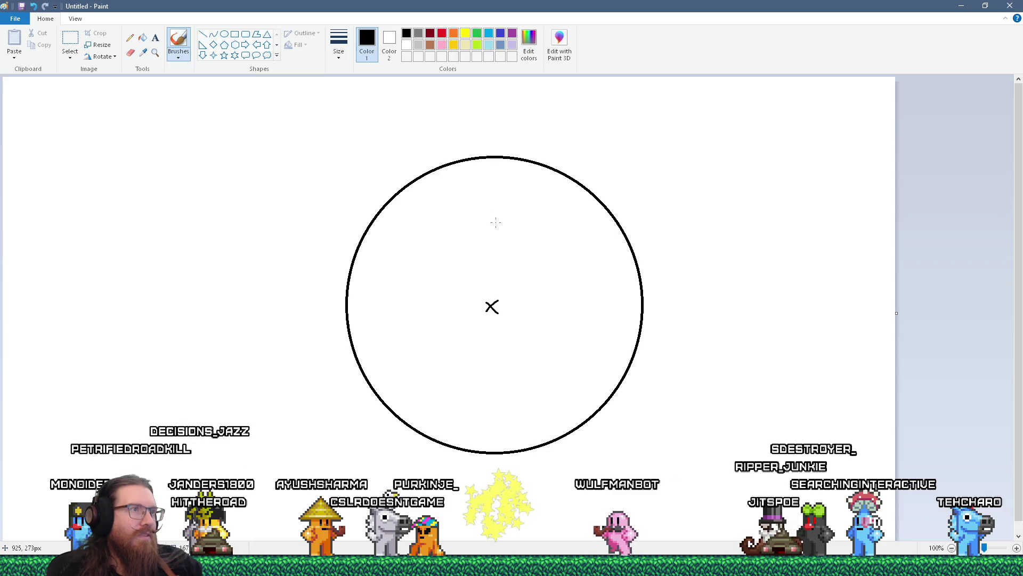
# Brush three arrows pointing into the circle from the top, left and upper left, plus a line through the top arrow.
pyautogui.moveTo(493, 137)
pyautogui.mouseDown()
pyautogui.moveTo(494, 169)
pyautogui.moveTo(504, 167)
pyautogui.mouseUp()
pyautogui.moveTo(334, 310)
pyautogui.mouseDown()
pyautogui.moveTo(397, 312)
pyautogui.moveTo(386, 320)
pyautogui.mouseUp()
pyautogui.moveTo(357, 186)
pyautogui.mouseDown()
pyautogui.moveTo(422, 224)
pyautogui.moveTo(387, 219)
pyautogui.mouseUp()
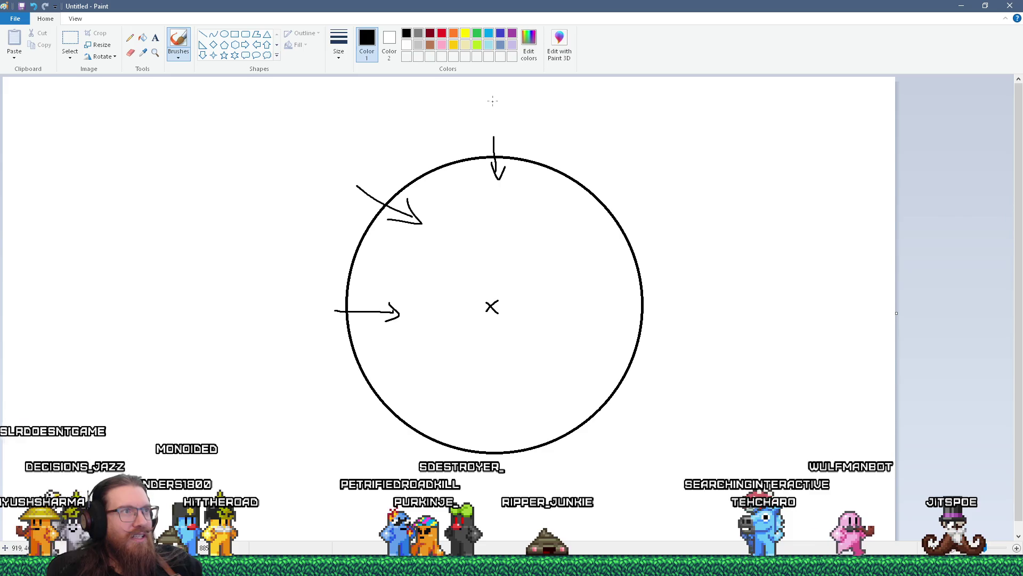
pyautogui.moveTo(491, 97)
pyautogui.mouseDown()
pyautogui.moveTo(495, 297)
pyautogui.moveTo(733, 309)
pyautogui.moveTo(737, 125)
pyautogui.moveTo(635, 105)
pyautogui.moveTo(486, 108)
pyautogui.mouseUp()
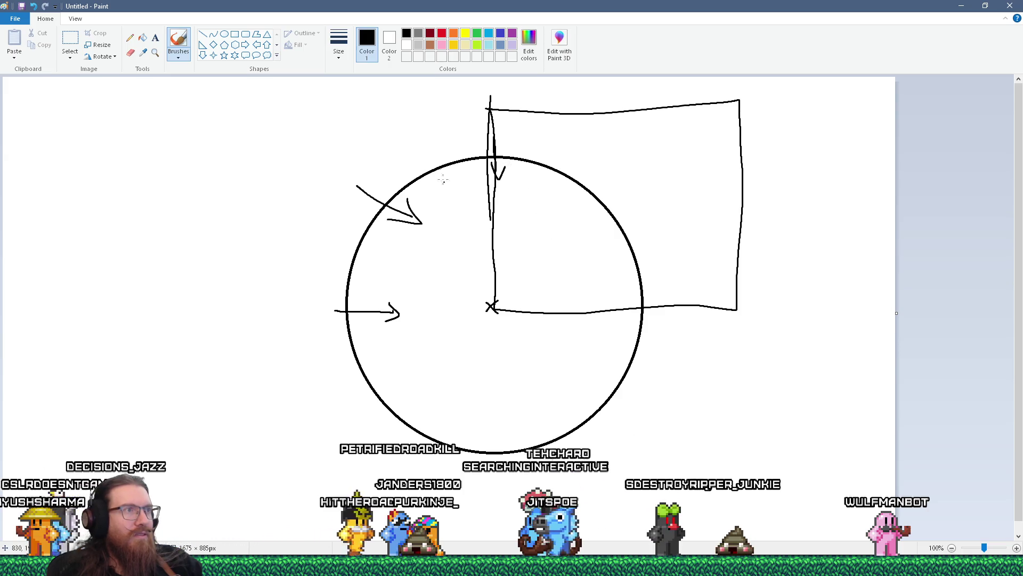
# Draw a long line to the circle's top and one down from its right edge, then add a small oval at the top.
pyautogui.moveTo(203, 165); pyautogui.dragTo(479, 160)
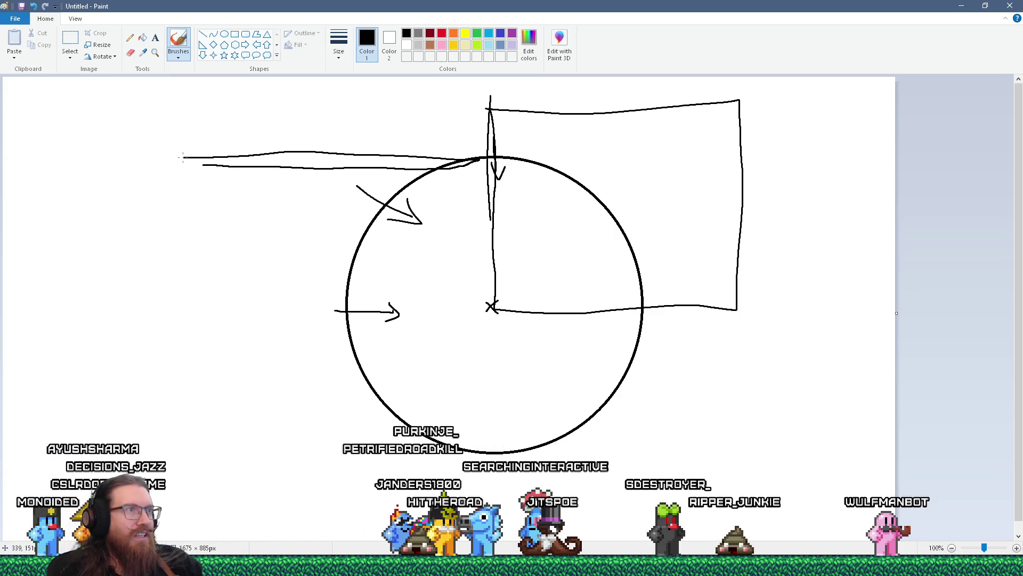
pyautogui.moveTo(639, 311); pyautogui.dragTo(630, 512)
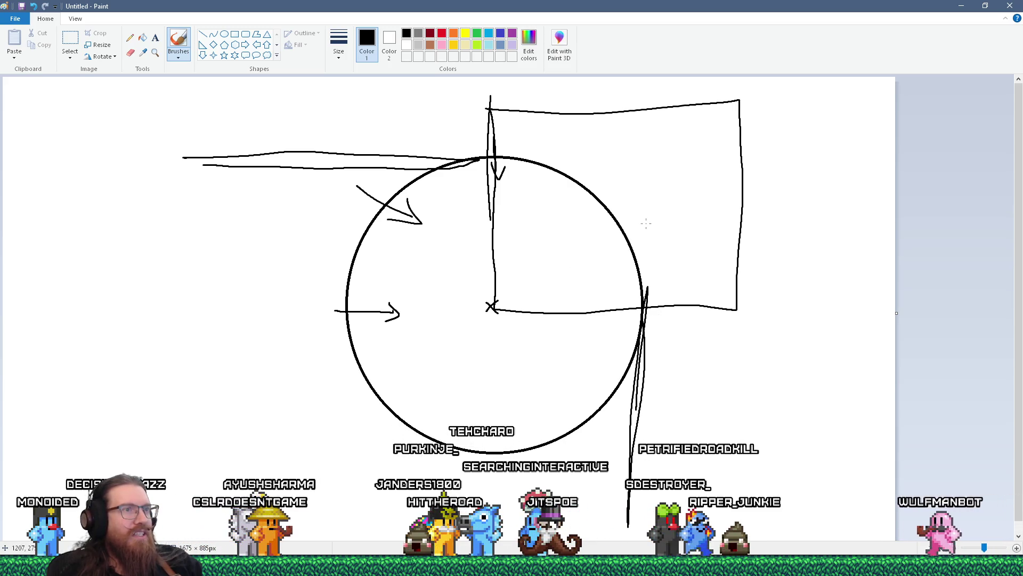
pyautogui.click(224, 35)
pyautogui.moveTo(473, 109)
pyautogui.mouseDown()
pyautogui.moveTo(504, 151)
pyautogui.moveTo(486, 132)
pyautogui.moveTo(479, 138)
pyautogui.mouseUp()
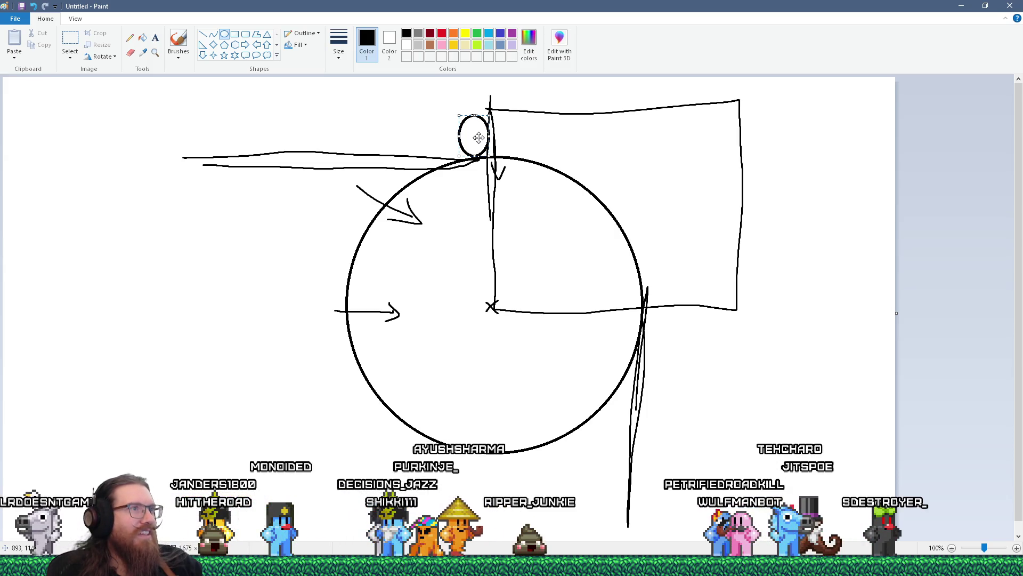
pyautogui.moveTo(478, 139); pyautogui.dragTo(474, 138)
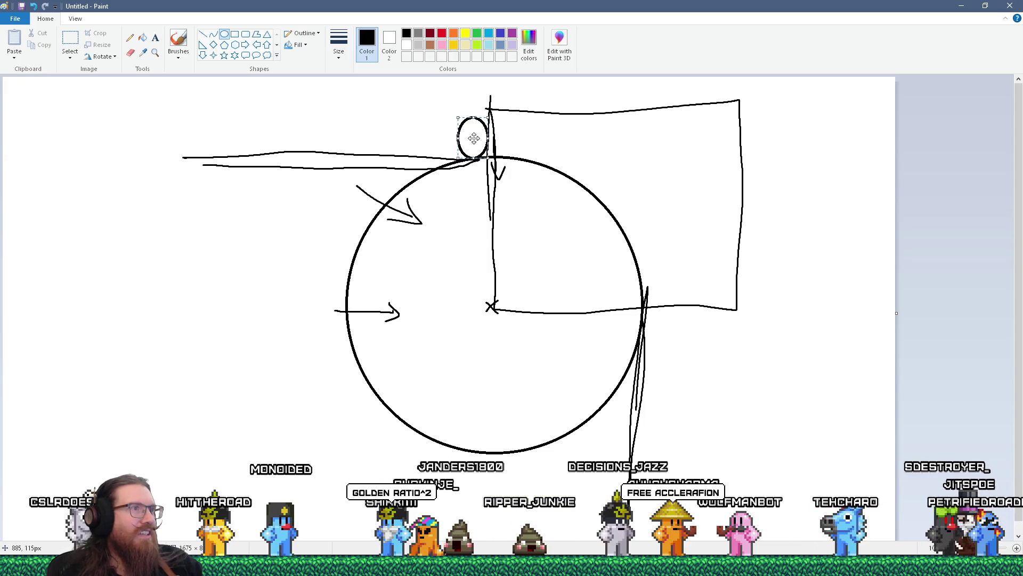
# Brush a stroke from the small oval down into the circle and return to Godot.
pyautogui.click(184, 42)
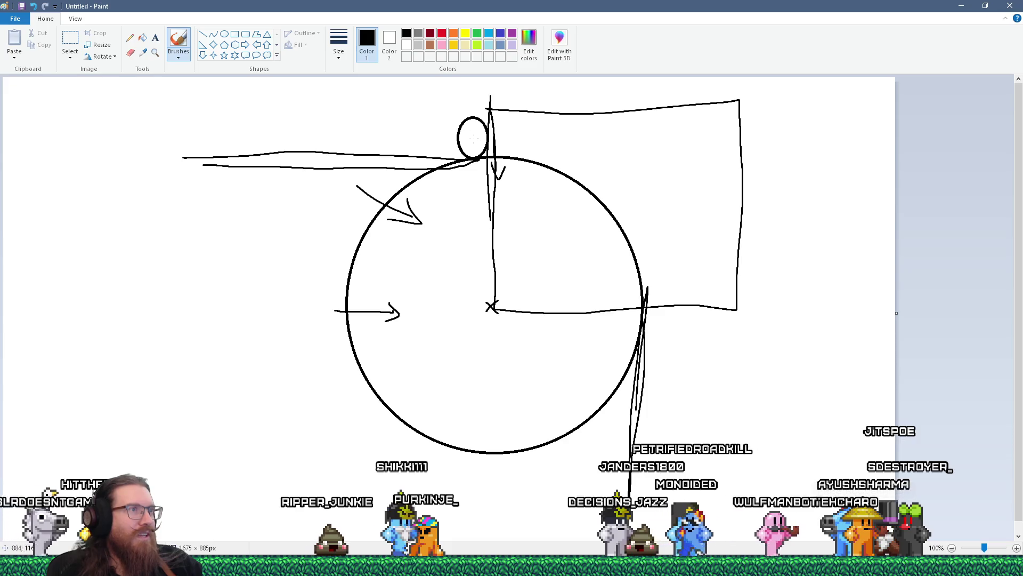
pyautogui.moveTo(473, 140); pyautogui.dragTo(487, 211)
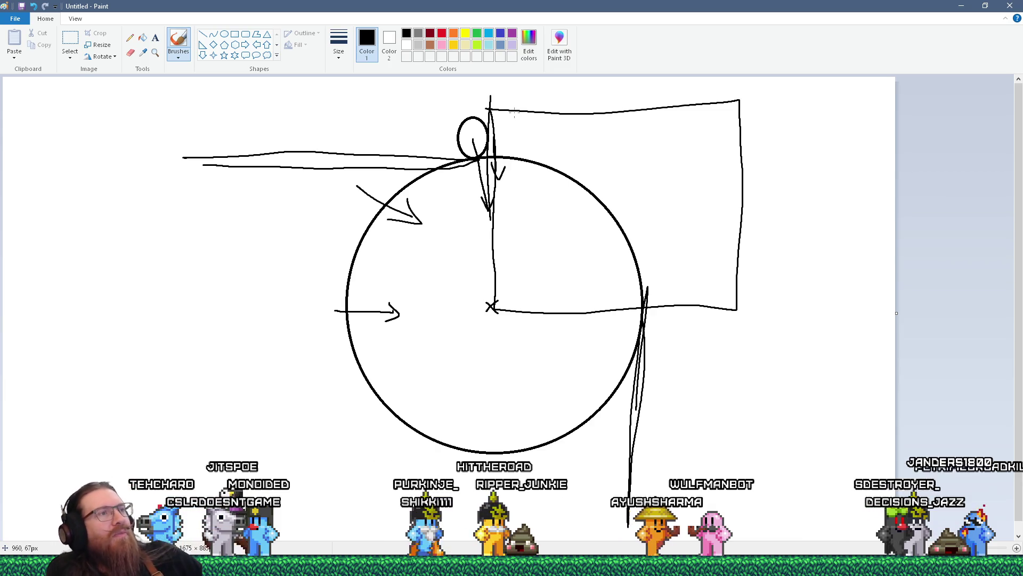
pyautogui.hotkey('alt', 'Tab')
# Shrink the GravityTriggerPathInw collision box to Size Y 7.125 and run the game.
pyautogui.scroll(5, 367, 162)
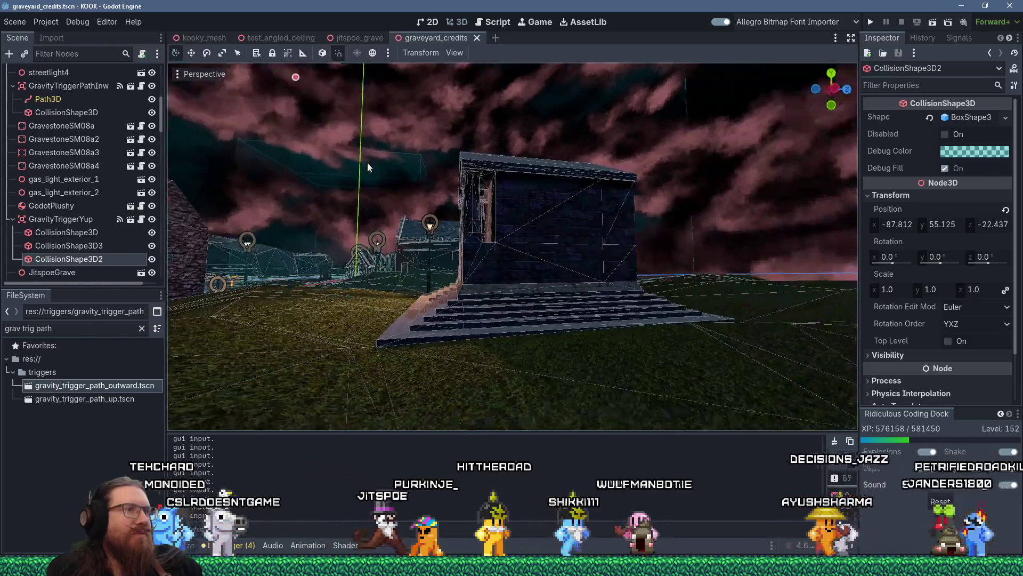
pyautogui.scroll(-5, 373, 164)
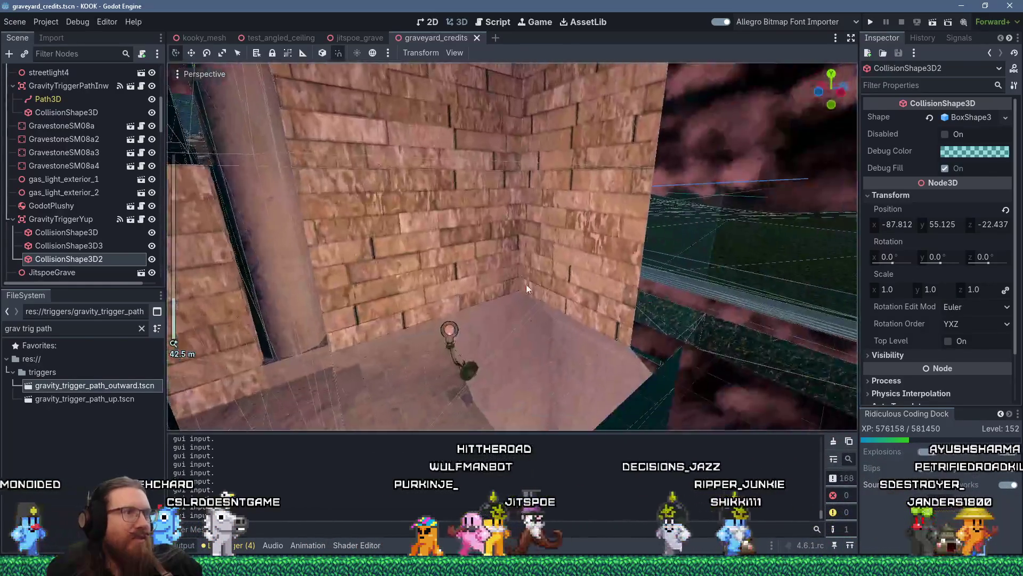
pyautogui.scroll(5, 566, 300)
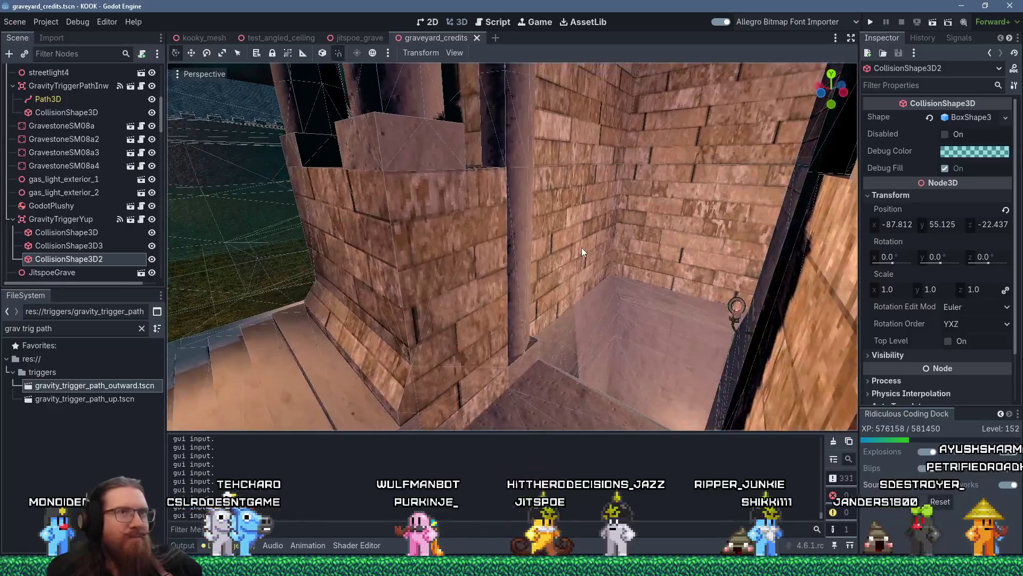
pyautogui.scroll(-5, 664, 291)
pyautogui.scroll(3, 629, 267)
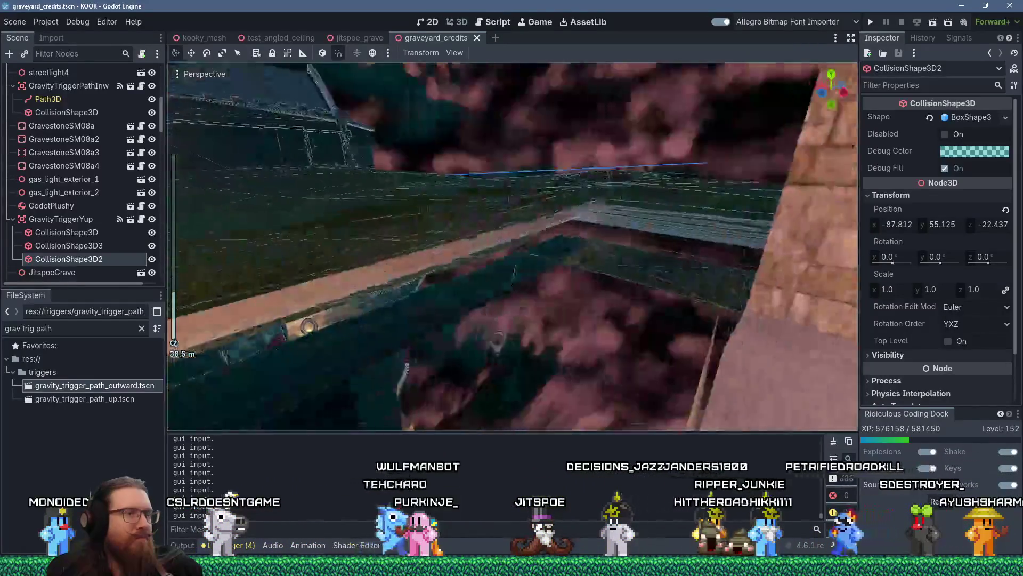
pyautogui.scroll(3, 545, 184)
pyautogui.scroll(-5, 545, 184)
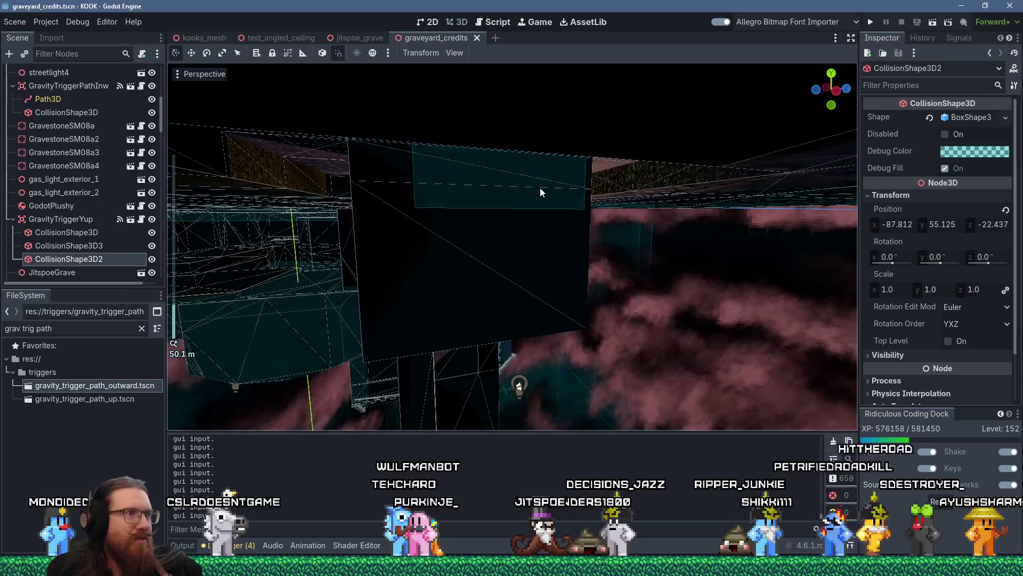
pyautogui.click(488, 209)
pyautogui.press('f')
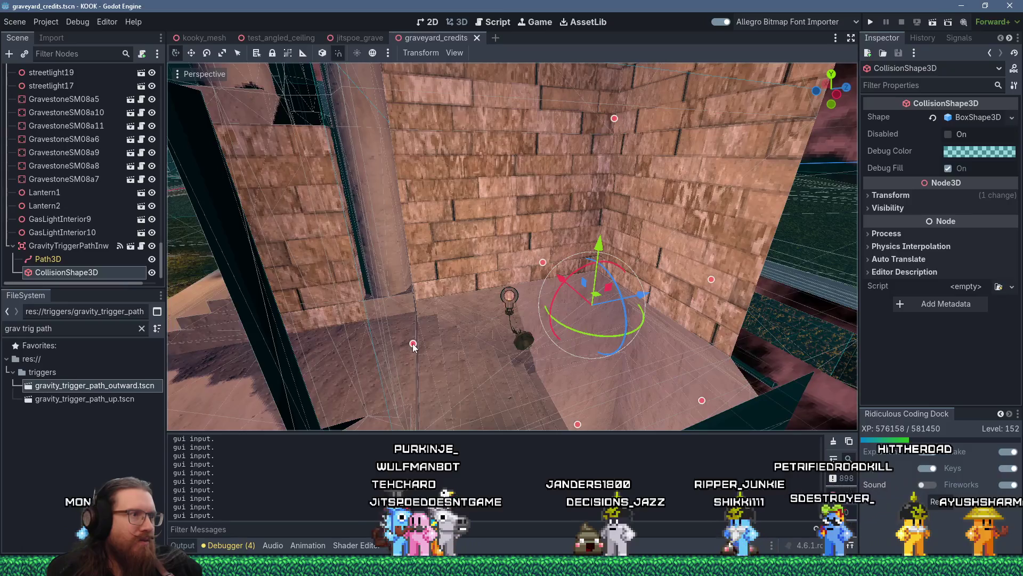
pyautogui.moveTo(417, 345)
pyautogui.mouseDown()
pyautogui.moveTo(520, 315)
pyautogui.moveTo(489, 316)
pyautogui.moveTo(516, 348)
pyautogui.moveTo(542, 344)
pyautogui.moveTo(542, 307)
pyautogui.moveTo(484, 241)
pyautogui.moveTo(506, 228)
pyautogui.mouseUp()
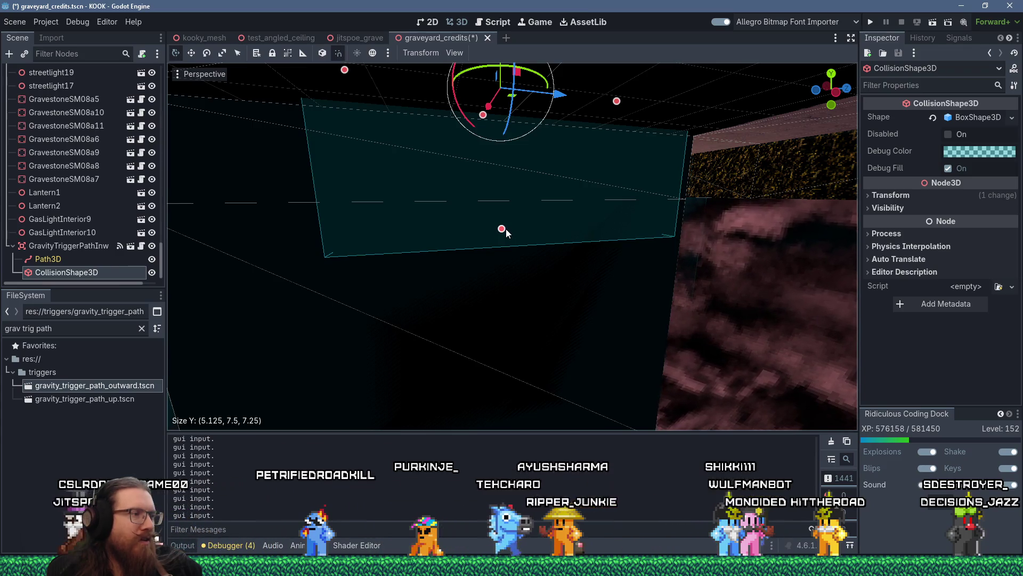
pyautogui.moveTo(506, 228); pyautogui.dragTo(506, 220)
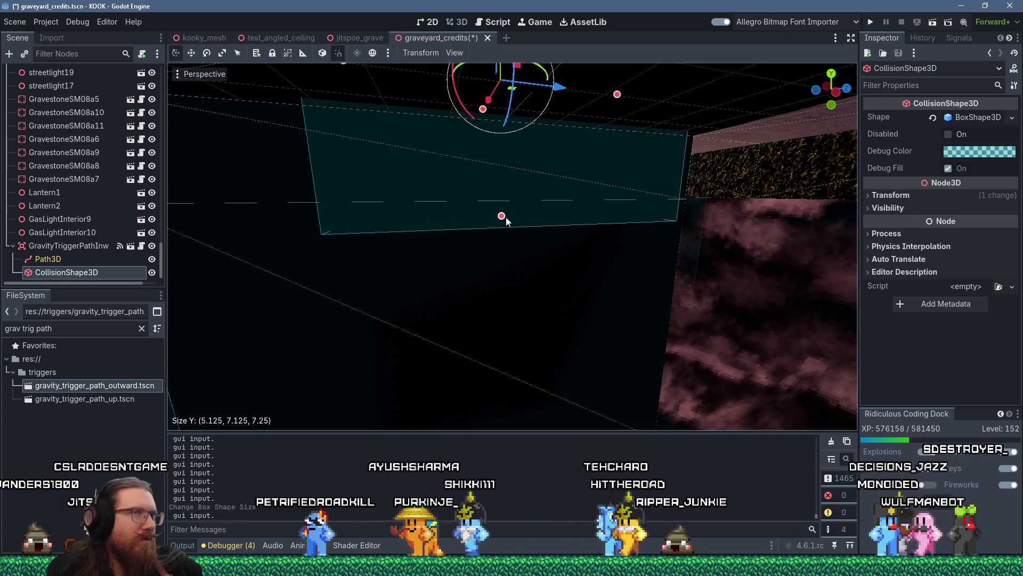
pyautogui.click(870, 22)
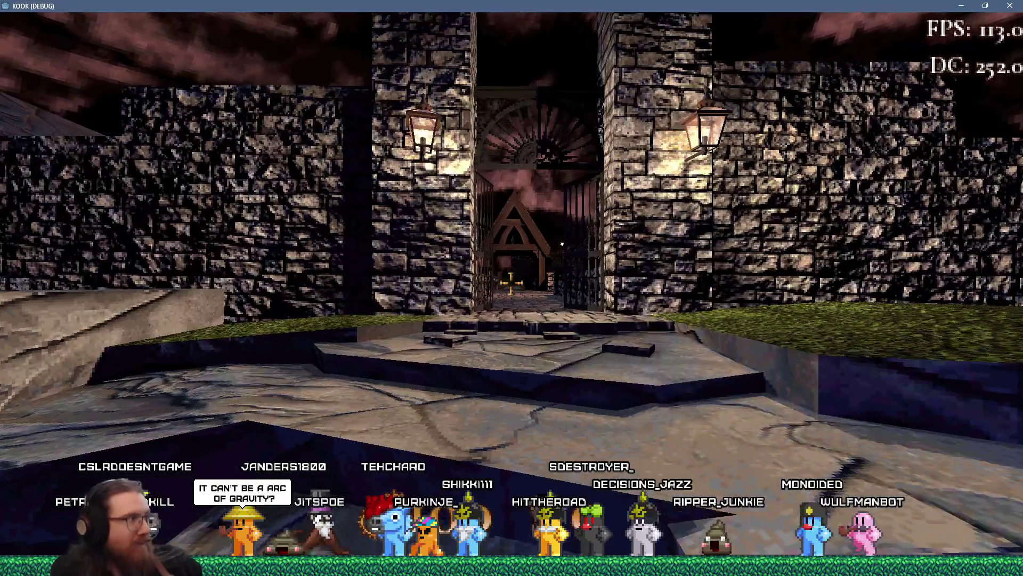
# Walk through the gateway into the crypt's brick corridor, then quit from the development console.
pyautogui.press('w')
pyautogui.press('w')
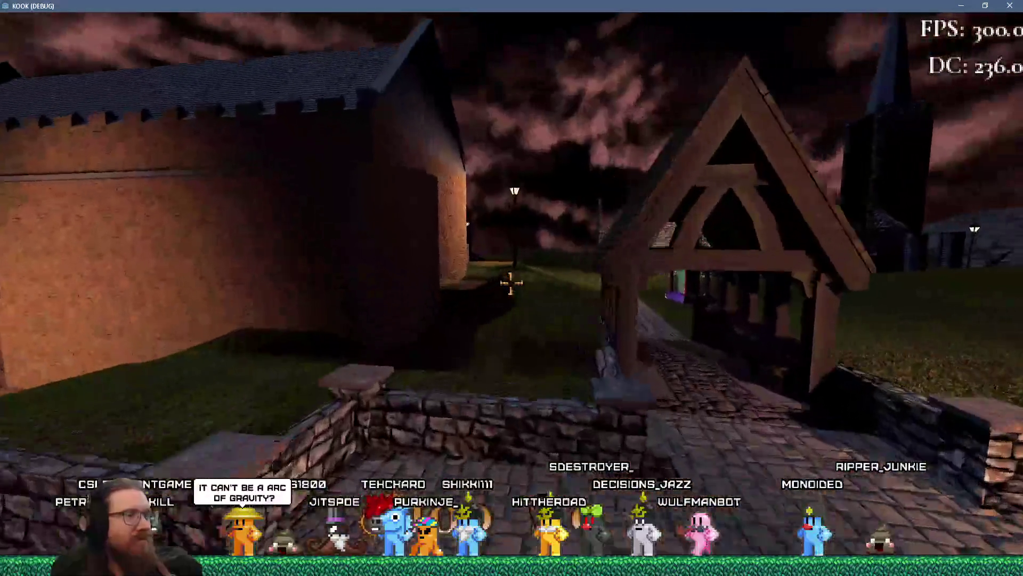
pyautogui.press('w')
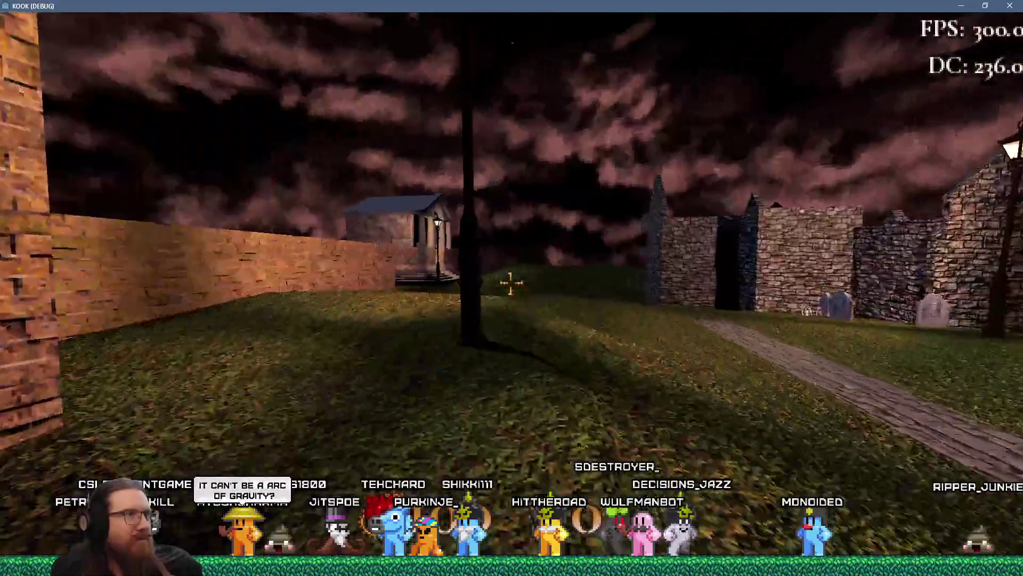
pyautogui.press('w')
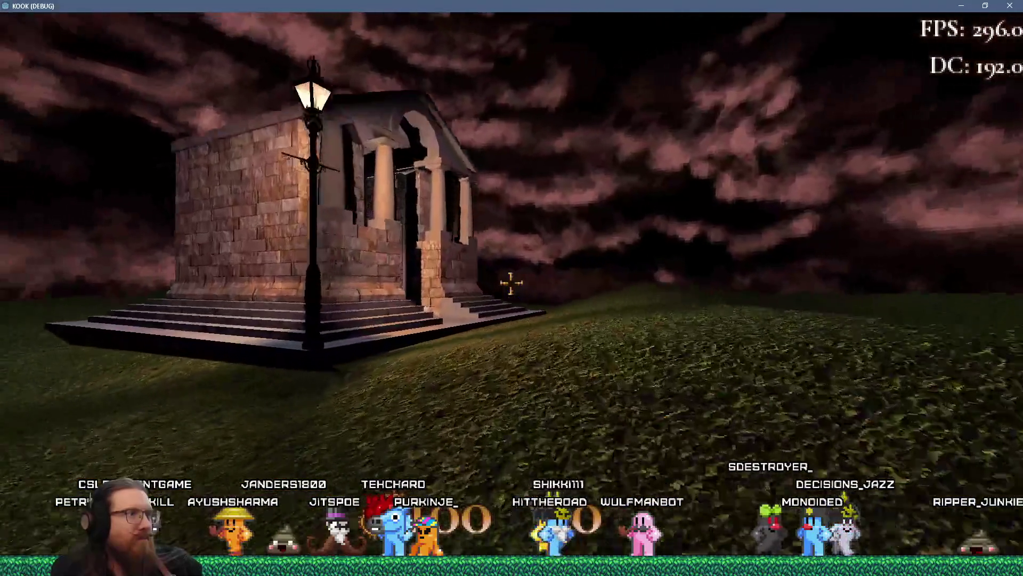
pyautogui.press('w')
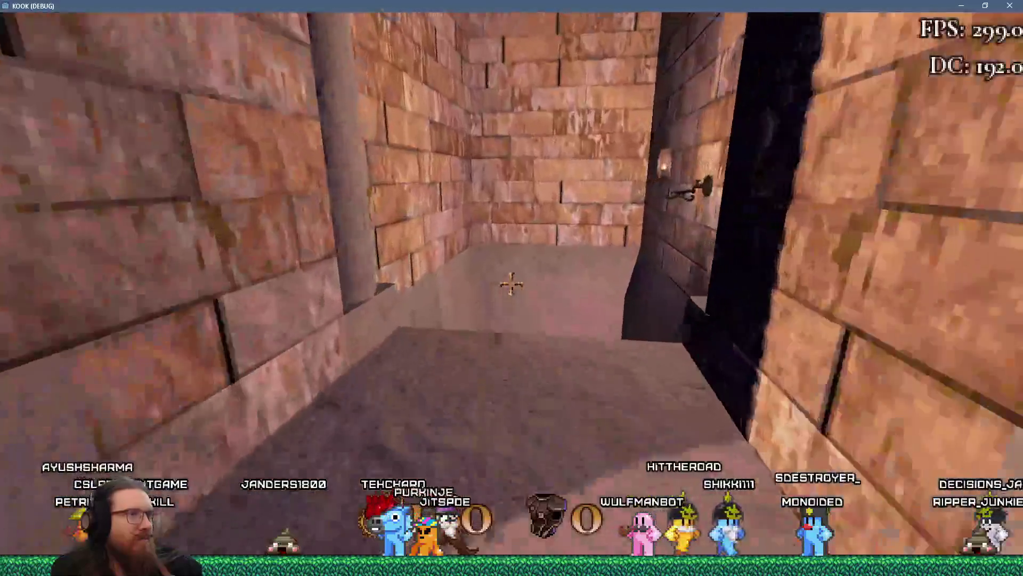
pyautogui.press('w')
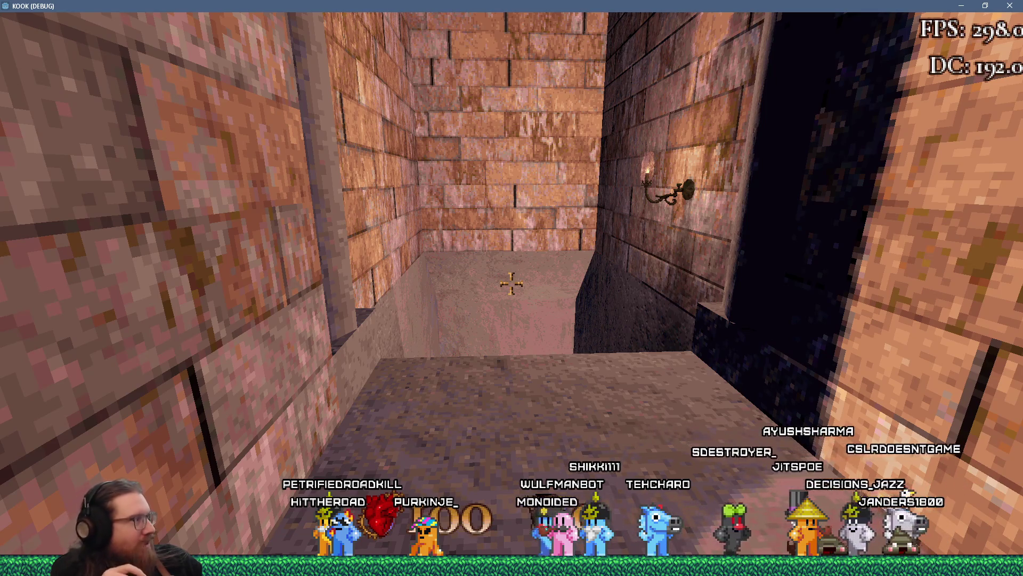
pyautogui.press('`')
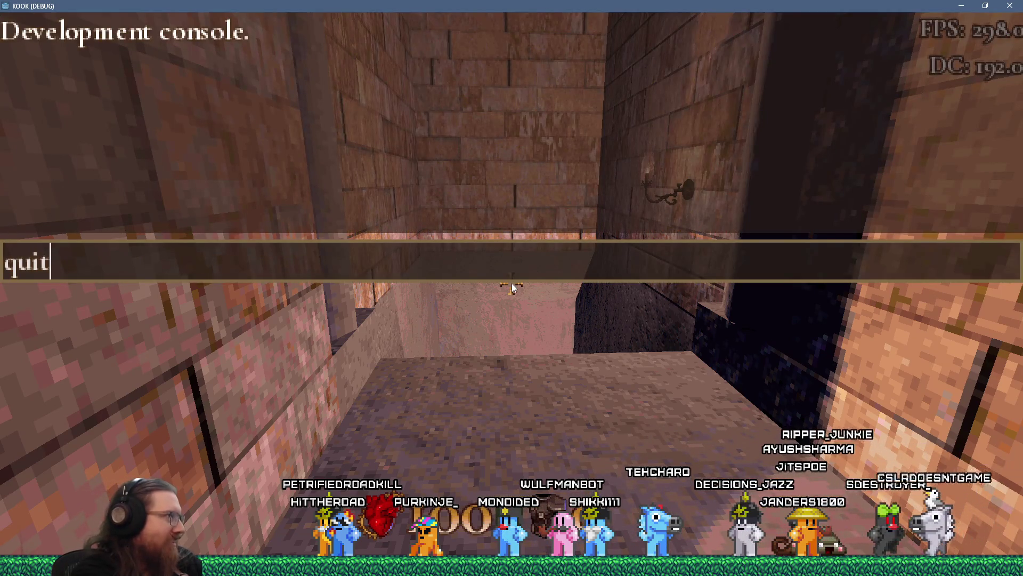
pyautogui.press('Return')
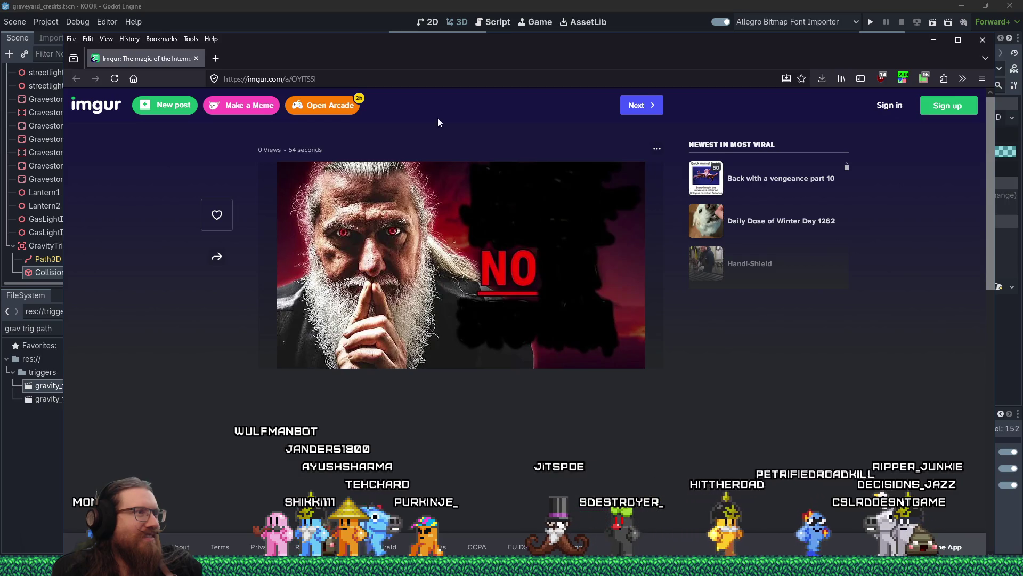
# Move the browser window aside to uncover Godot's scene tree.
pyautogui.moveTo(458, 60)
pyautogui.mouseDown()
pyautogui.moveTo(538, 63)
pyautogui.moveTo(378, 82)
pyautogui.moveTo(683, 68)
pyautogui.moveTo(0, 76)
pyautogui.mouseUp()
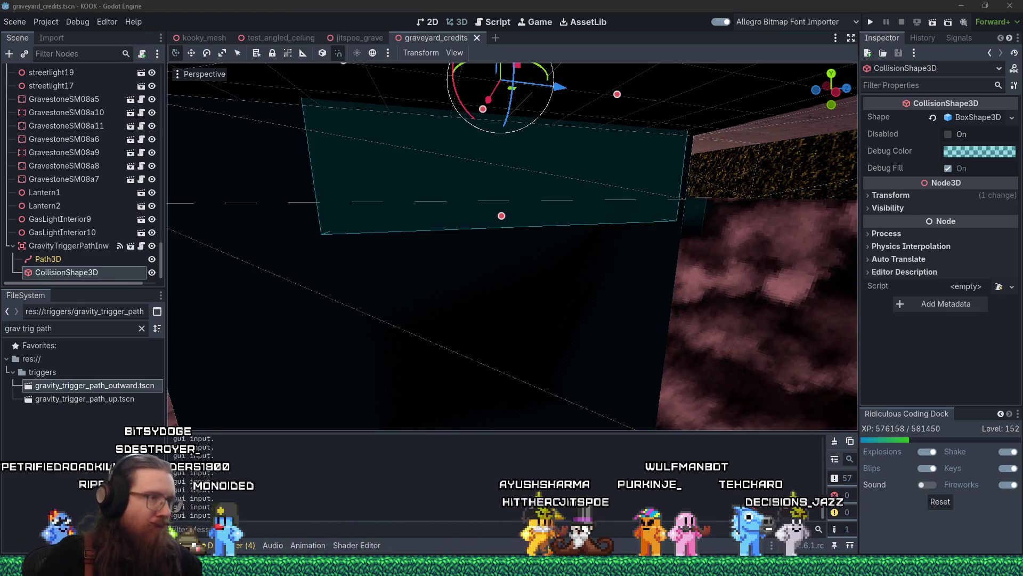
# Switch to TrenchBroom and turn the camera toward the crypt building on the terrain.
pyautogui.hotkey('alt', 'Tab')
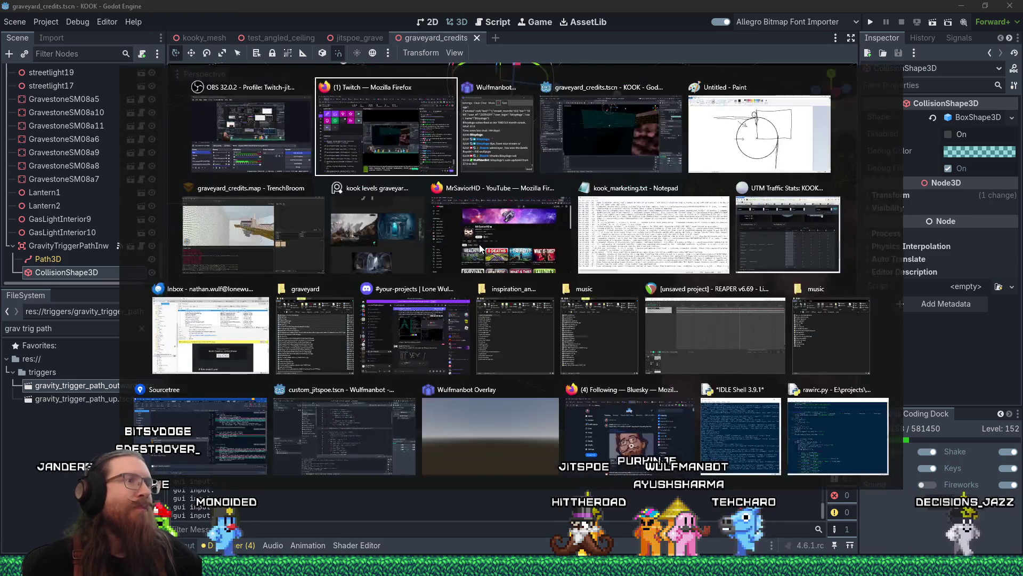
pyautogui.click(215, 216)
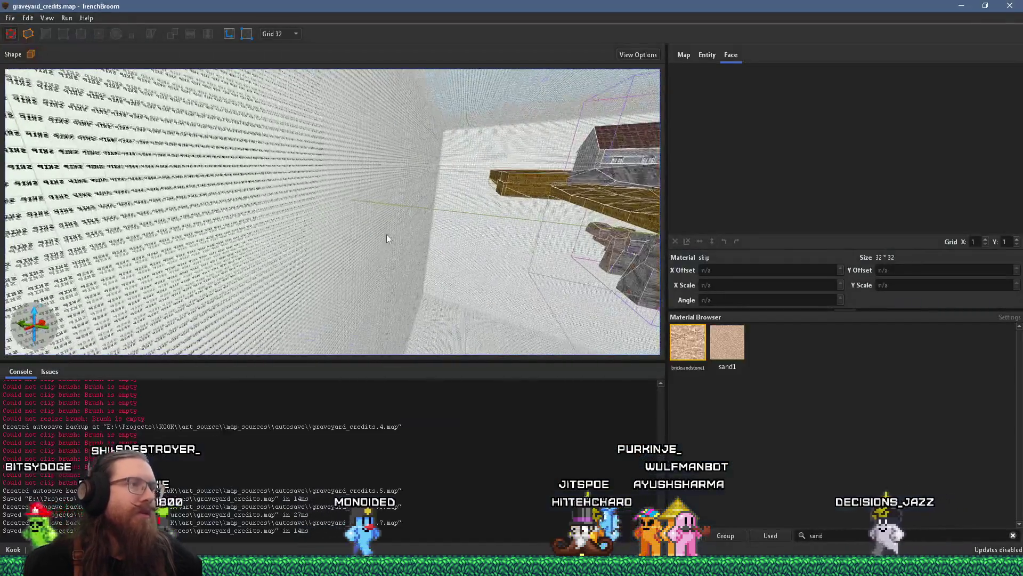
pyautogui.moveTo(214, 289)
pyautogui.mouseDown()
pyautogui.moveTo(482, 251)
pyautogui.moveTo(330, 245)
pyautogui.moveTo(468, 235)
pyautogui.moveTo(352, 255)
pyautogui.moveTo(370, 270)
pyautogui.moveTo(288, 258)
pyautogui.moveTo(320, 251)
pyautogui.moveTo(269, 254)
pyautogui.moveTo(433, 209)
pyautogui.mouseUp()
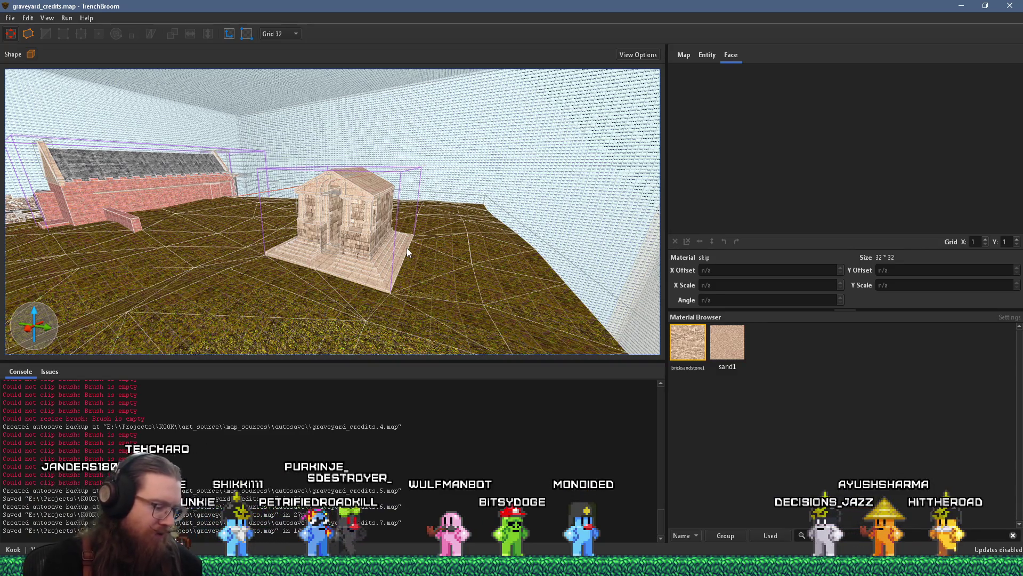
pyautogui.hotkey('alt', 'Tab')
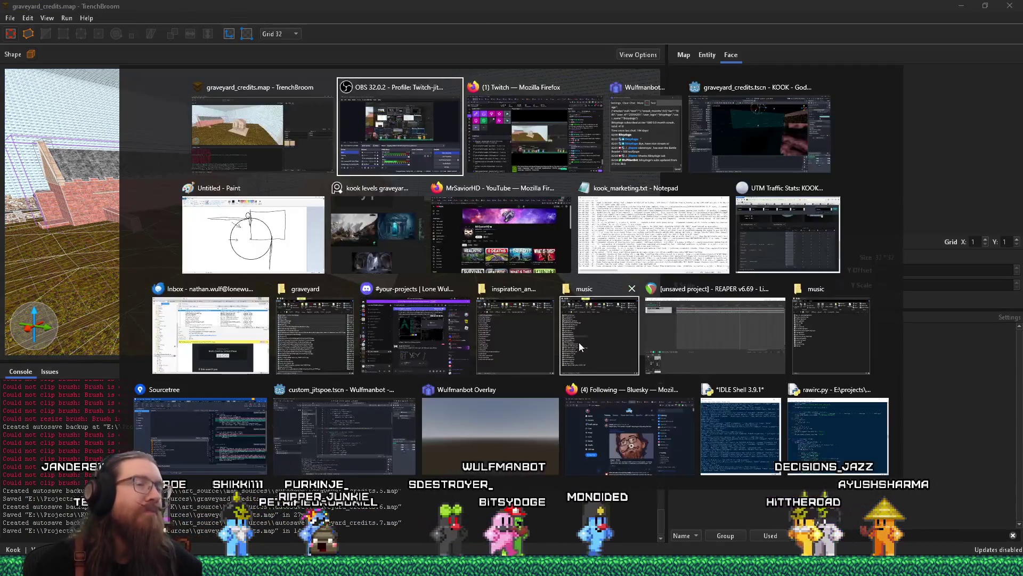
pyautogui.click(378, 235)
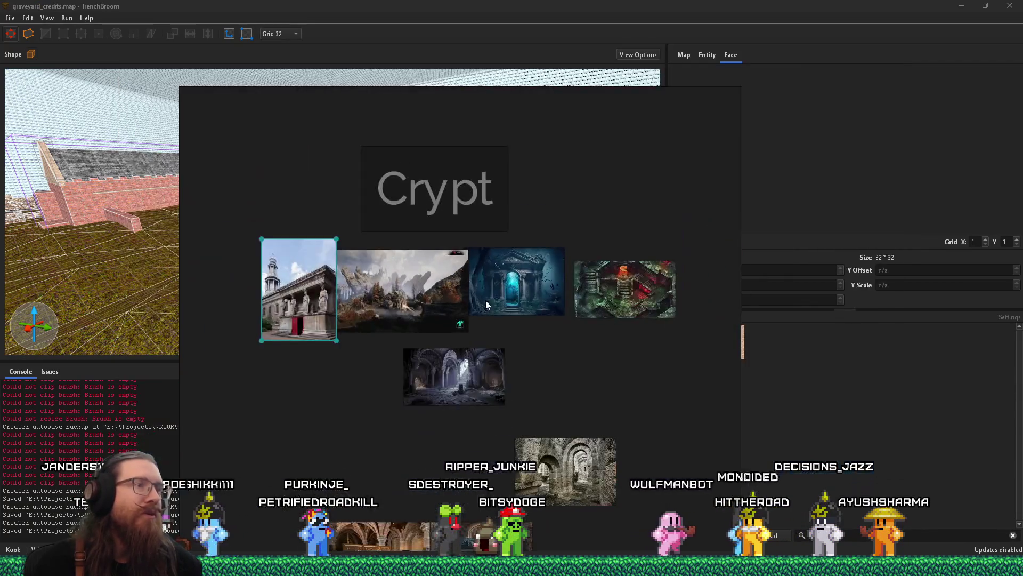
pyautogui.moveTo(533, 262); pyautogui.dragTo(536, 233)
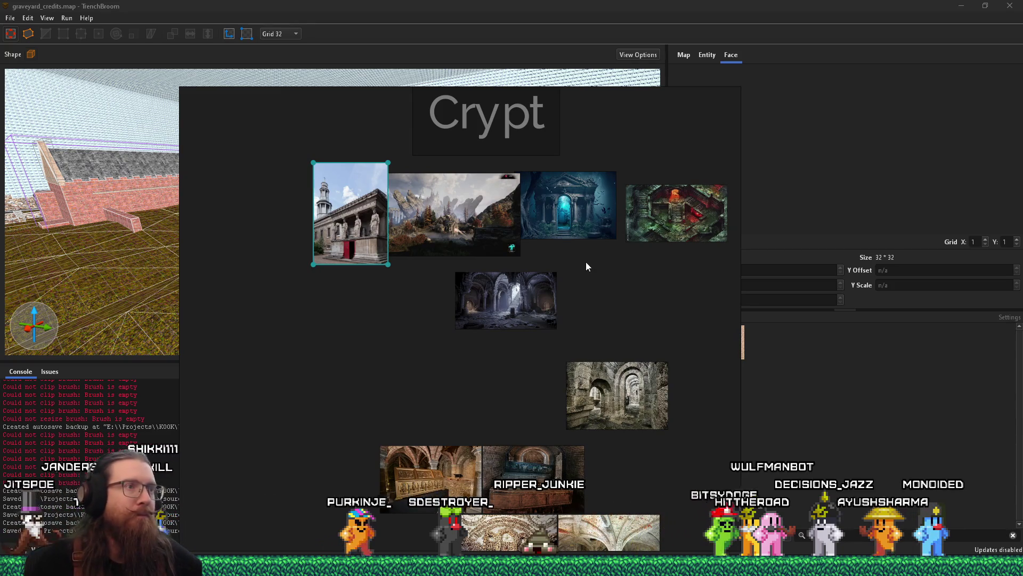
pyautogui.scroll(5, 589, 235)
pyautogui.scroll(2, 509, 313)
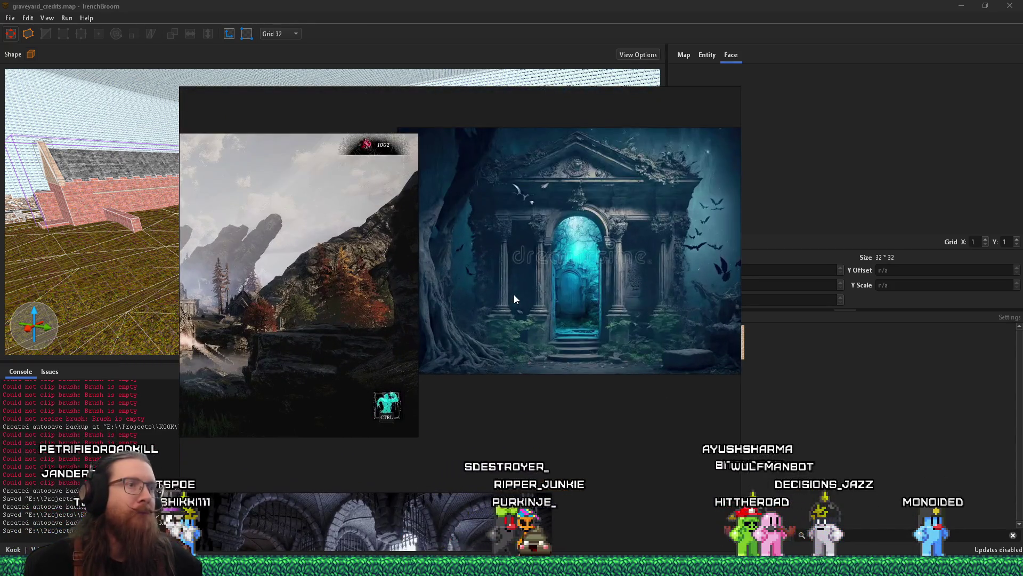
pyautogui.hotkey('alt', 'Tab')
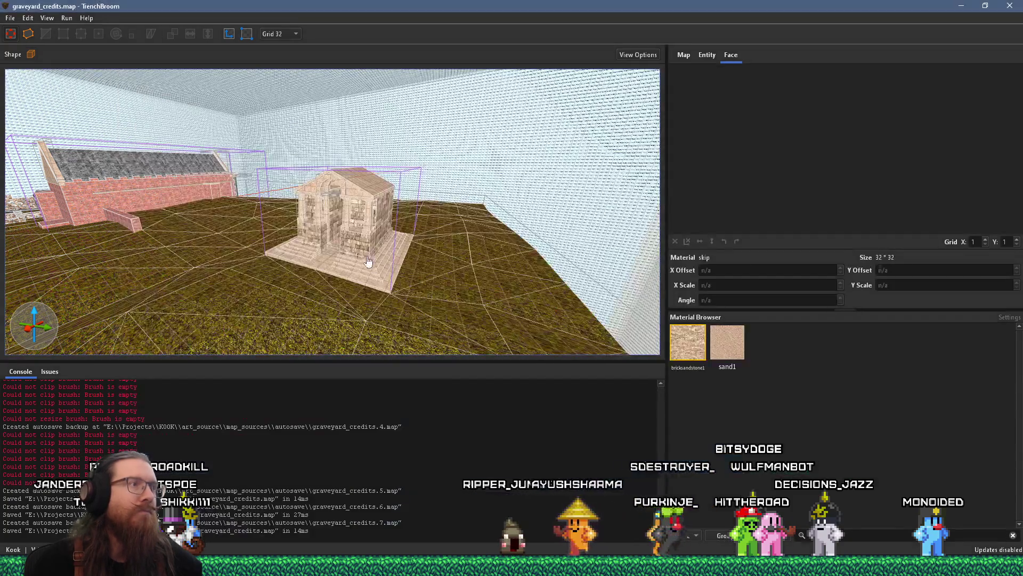
pyautogui.scroll(5, 364, 246)
pyautogui.click(379, 231)
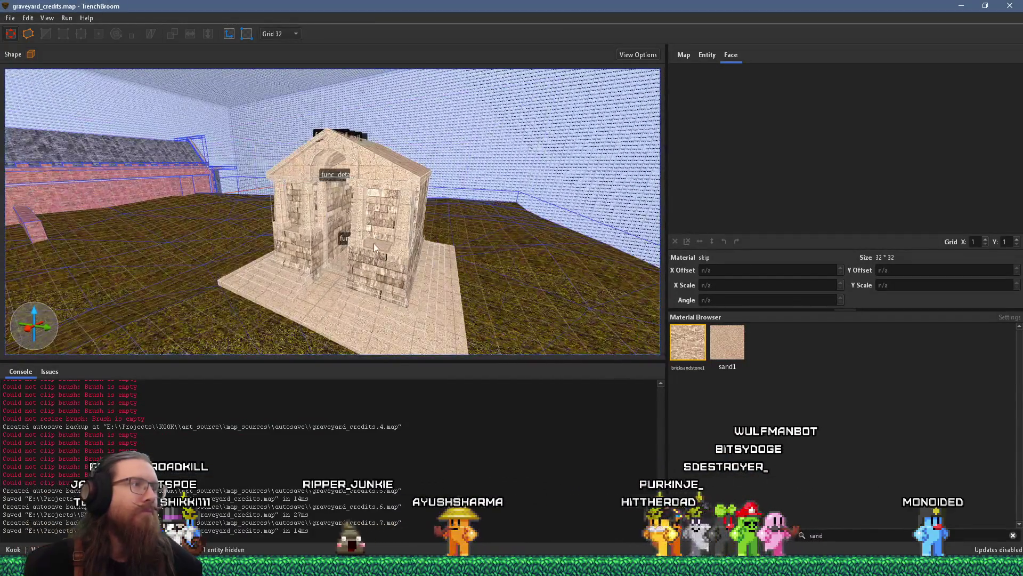
pyautogui.doubleClick(372, 252)
pyautogui.scroll(5, 436, 252)
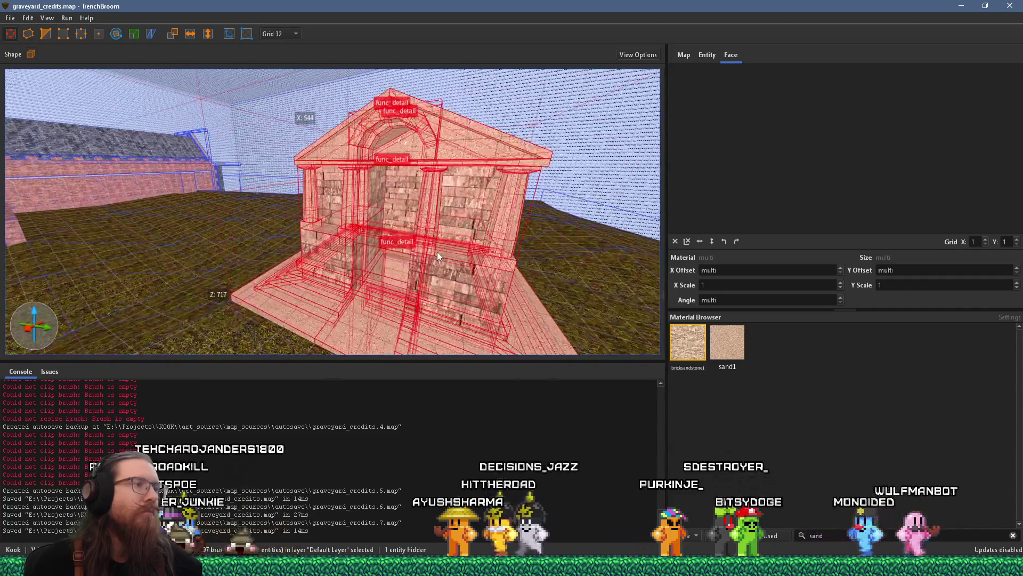
pyautogui.scroll(-5, 416, 291)
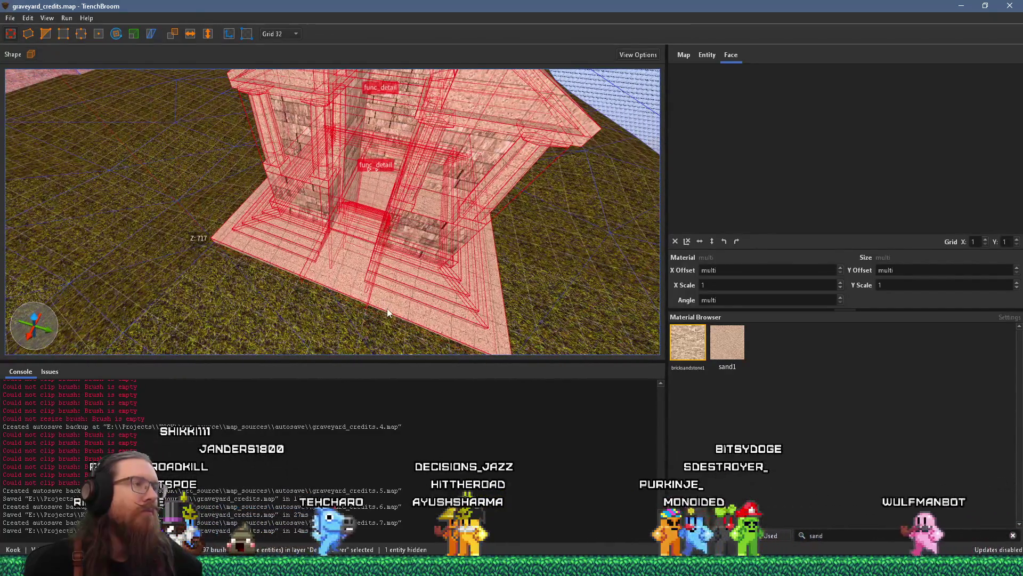
pyautogui.moveTo(388, 303)
pyautogui.mouseDown()
pyautogui.moveTo(410, 227)
pyautogui.moveTo(401, 260)
pyautogui.mouseUp()
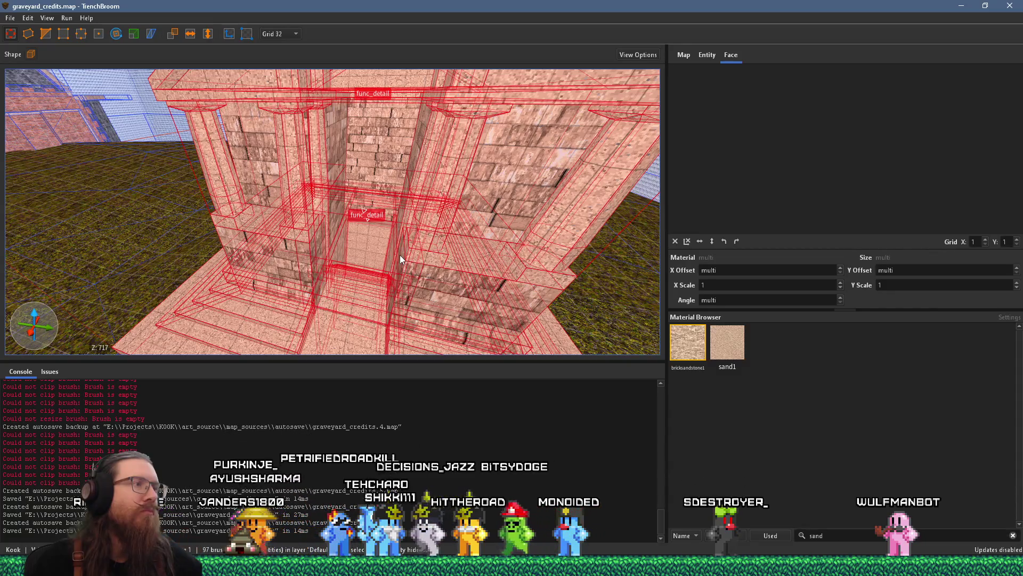
pyautogui.scroll(-5, 405, 248)
pyautogui.moveTo(408, 245)
pyautogui.mouseDown()
pyautogui.moveTo(310, 166)
pyautogui.moveTo(477, 181)
pyautogui.mouseUp()
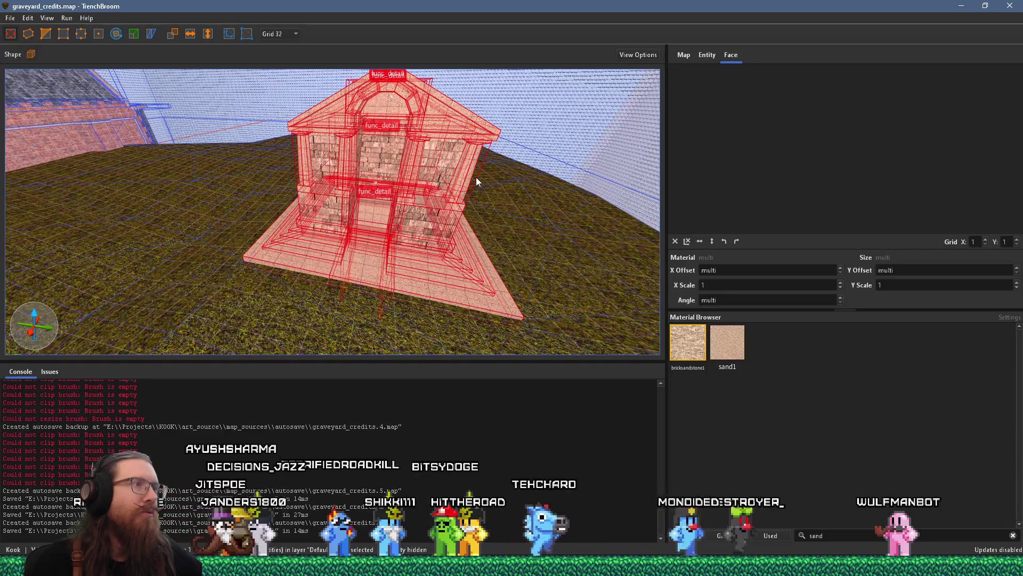
pyautogui.moveTo(475, 177); pyautogui.dragTo(302, 136)
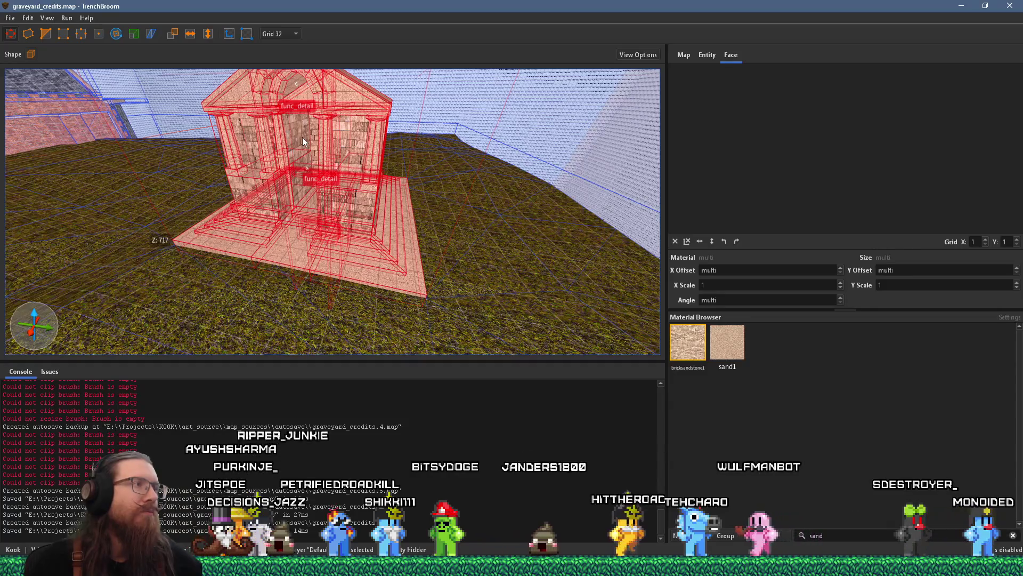
pyautogui.moveTo(302, 136)
pyautogui.mouseDown()
pyautogui.moveTo(107, 142)
pyautogui.moveTo(446, 161)
pyautogui.mouseUp()
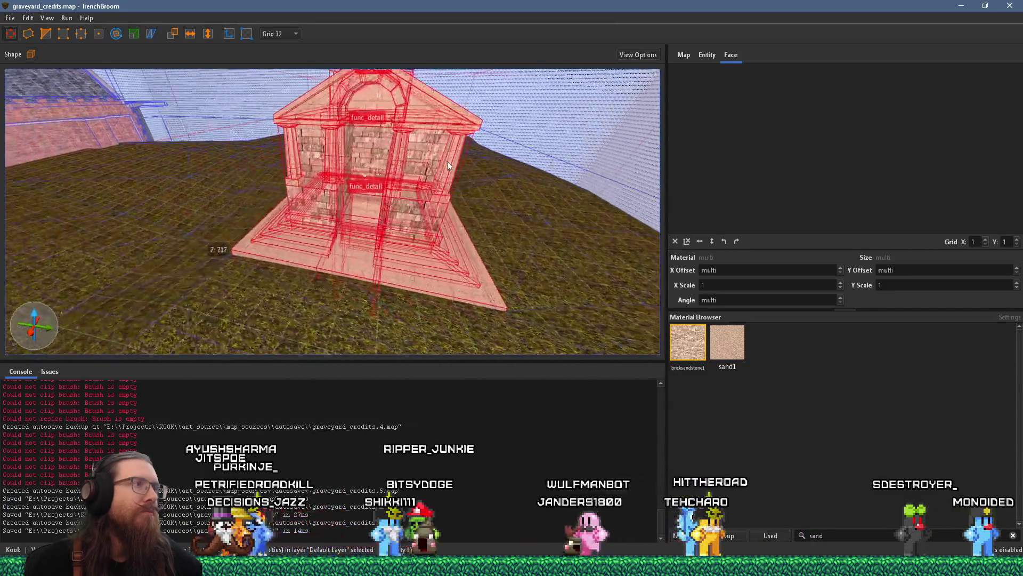
pyautogui.scroll(10, 405, 204)
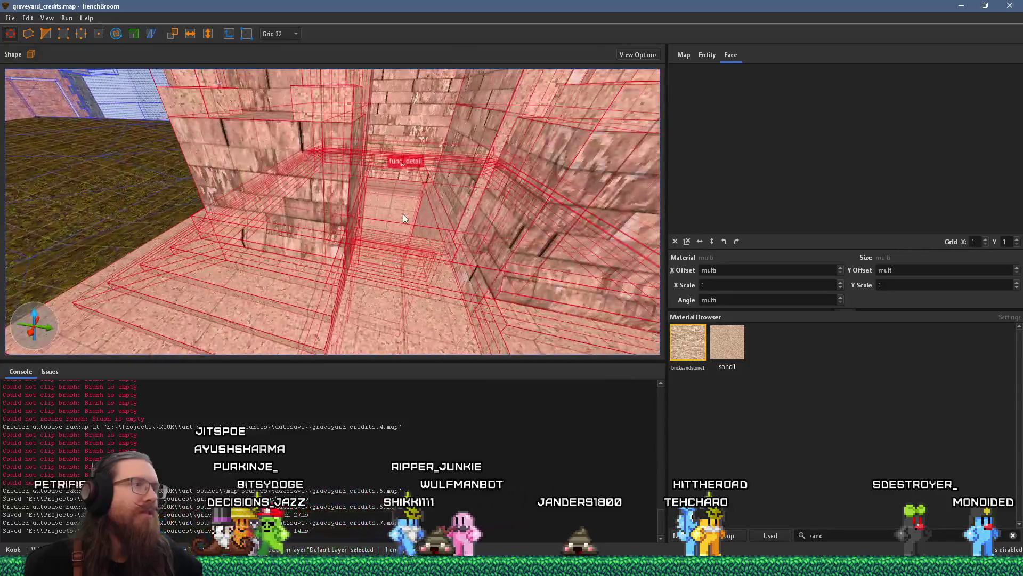
pyautogui.moveTo(350, 180)
pyautogui.mouseDown()
pyautogui.moveTo(347, 144)
pyautogui.moveTo(359, 214)
pyautogui.moveTo(350, 308)
pyautogui.mouseUp()
pyautogui.scroll(10, 350, 308)
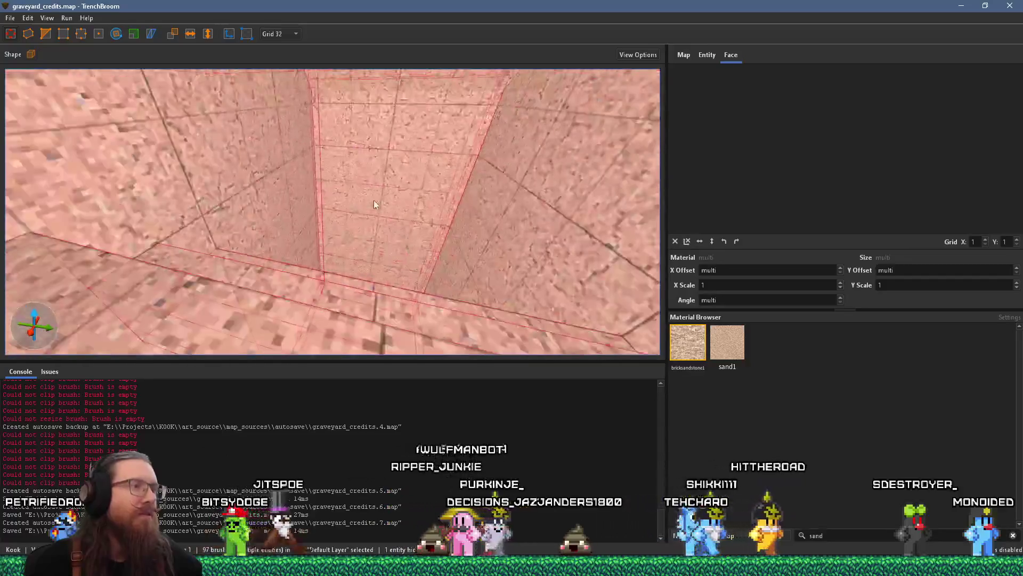
pyautogui.moveTo(414, 301); pyautogui.dragTo(351, 236)
pyautogui.scroll(-5, 311, 217)
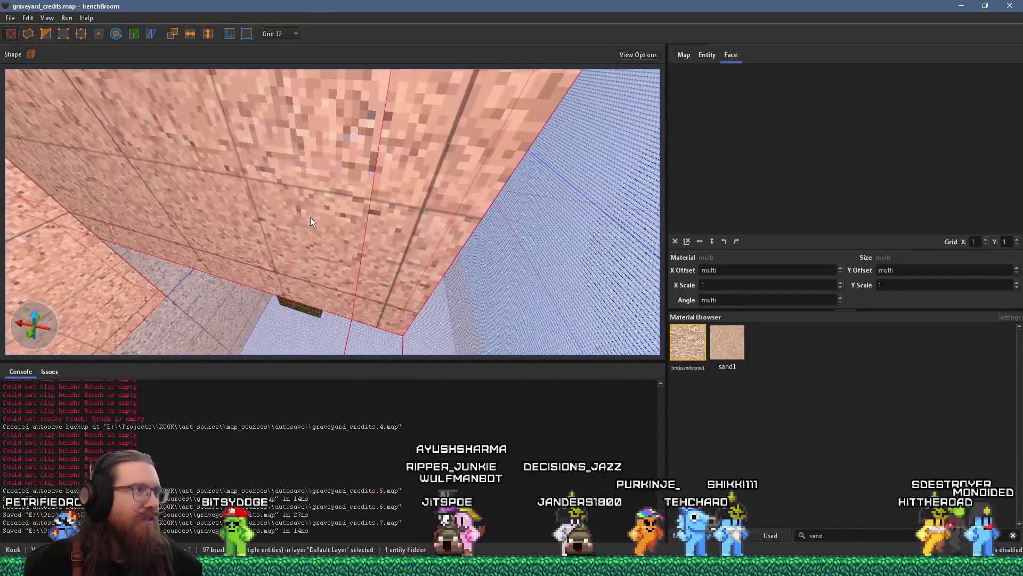
pyautogui.moveTo(296, 161)
pyautogui.mouseDown()
pyautogui.moveTo(378, 238)
pyautogui.moveTo(393, 203)
pyautogui.moveTo(378, 267)
pyautogui.mouseUp()
pyautogui.scroll(-10, 378, 270)
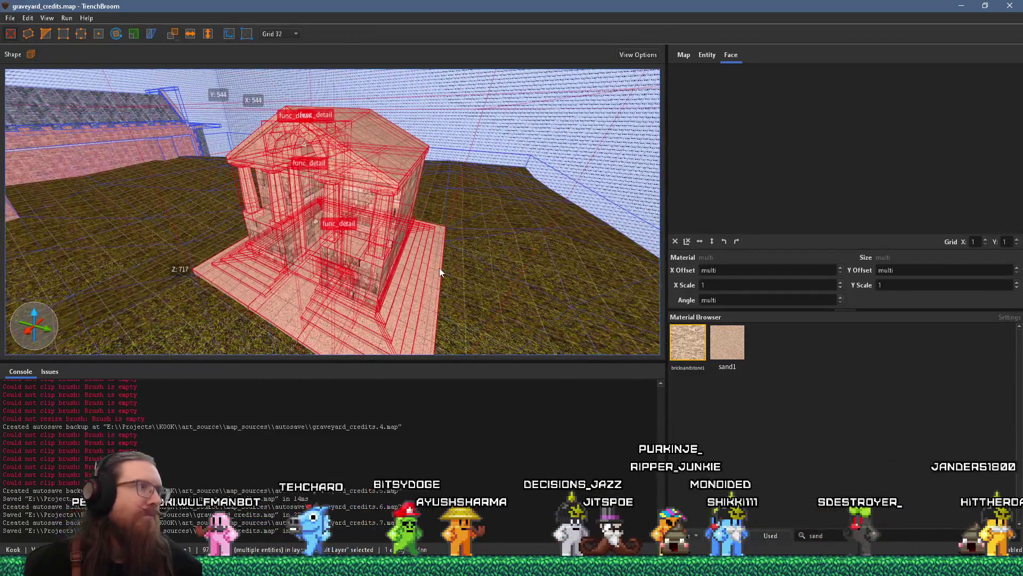
pyautogui.moveTo(439, 267)
pyautogui.mouseDown()
pyautogui.moveTo(546, 132)
pyautogui.moveTo(478, 118)
pyautogui.moveTo(434, 263)
pyautogui.moveTo(508, 215)
pyautogui.mouseUp()
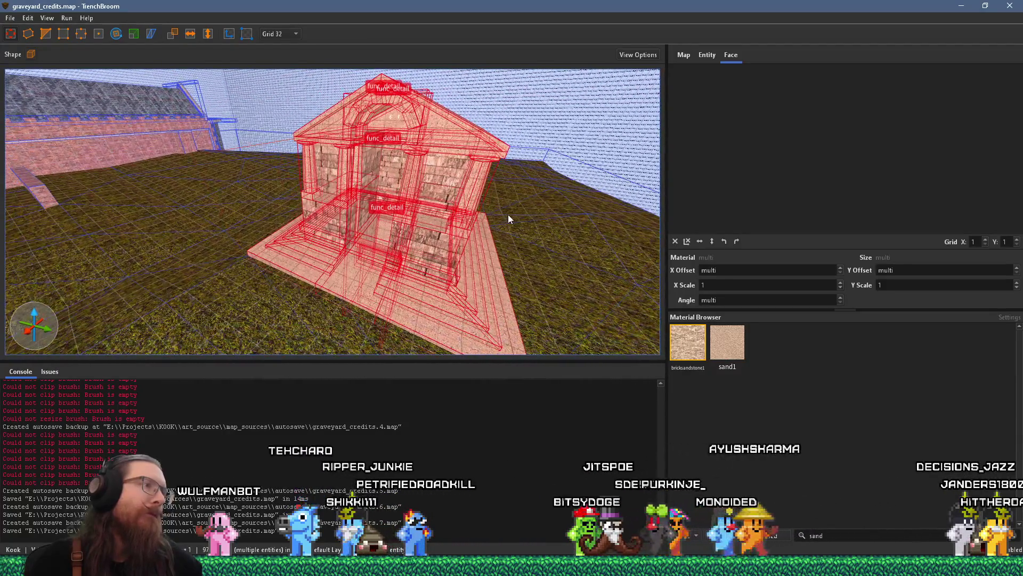
pyautogui.rightClick(471, 207)
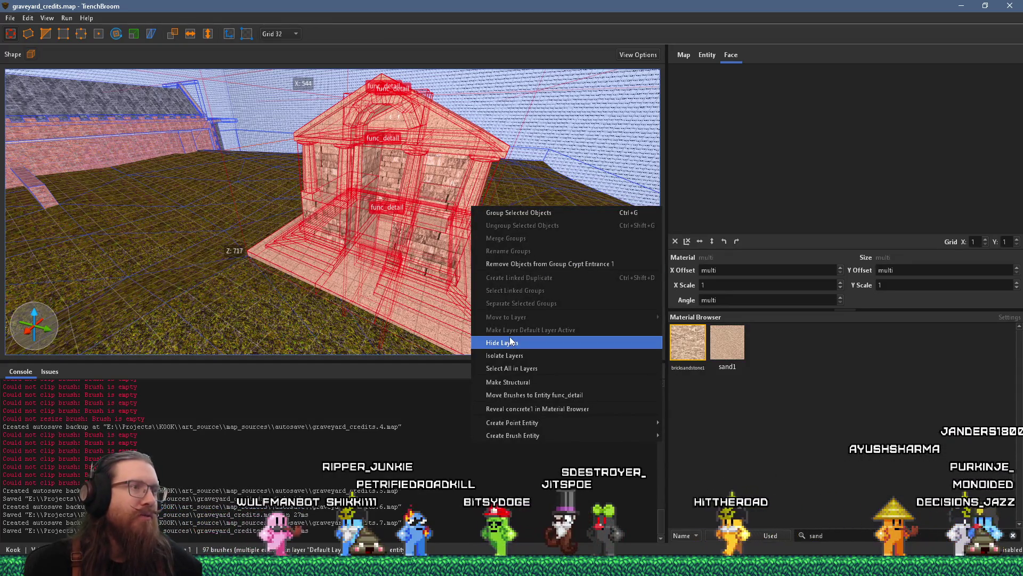
# Select the entire brick-and-sandstone crypt entrance as one group and drag out a duplicate.
pyautogui.press('Escape')
pyautogui.scroll(6, 497, 255)
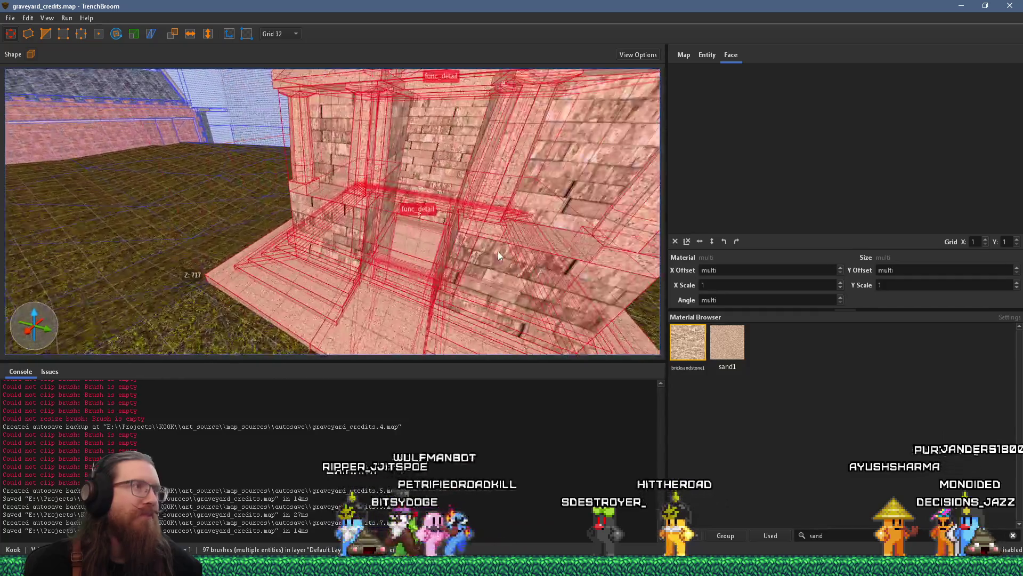
pyautogui.scroll(3, 498, 255)
pyautogui.scroll(-10, 520, 237)
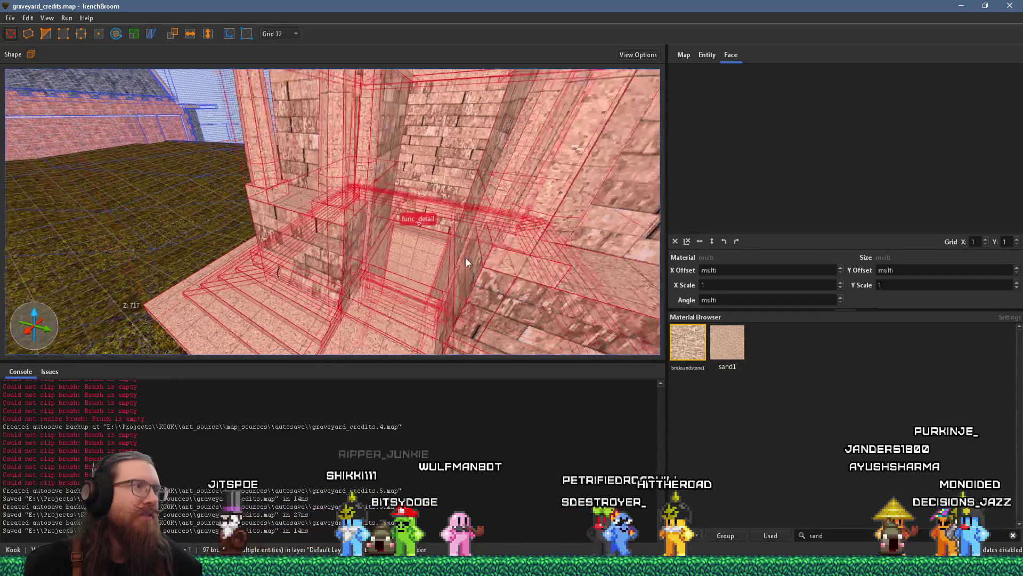
pyautogui.scroll(3, 443, 269)
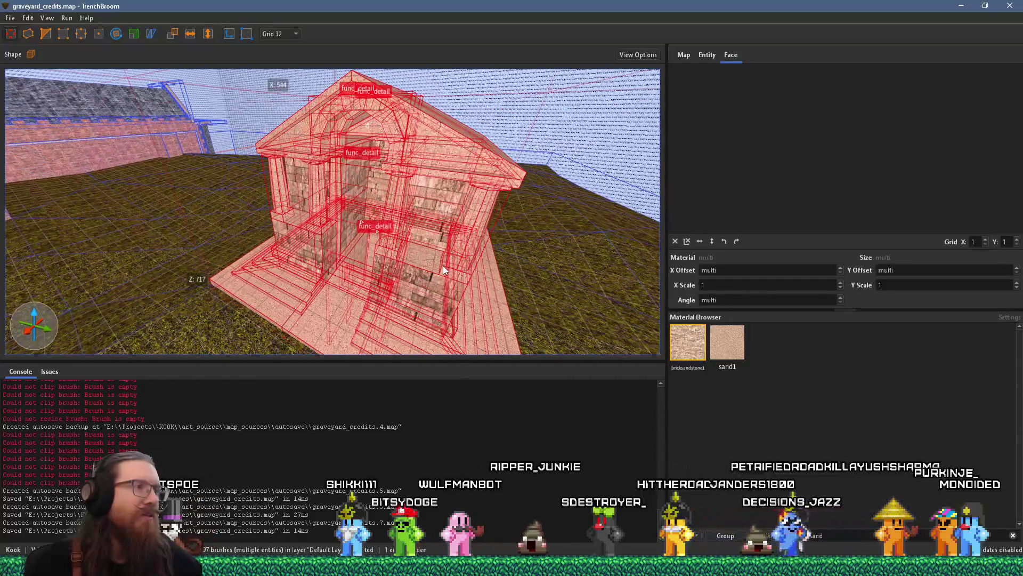
pyautogui.rightClick(433, 273)
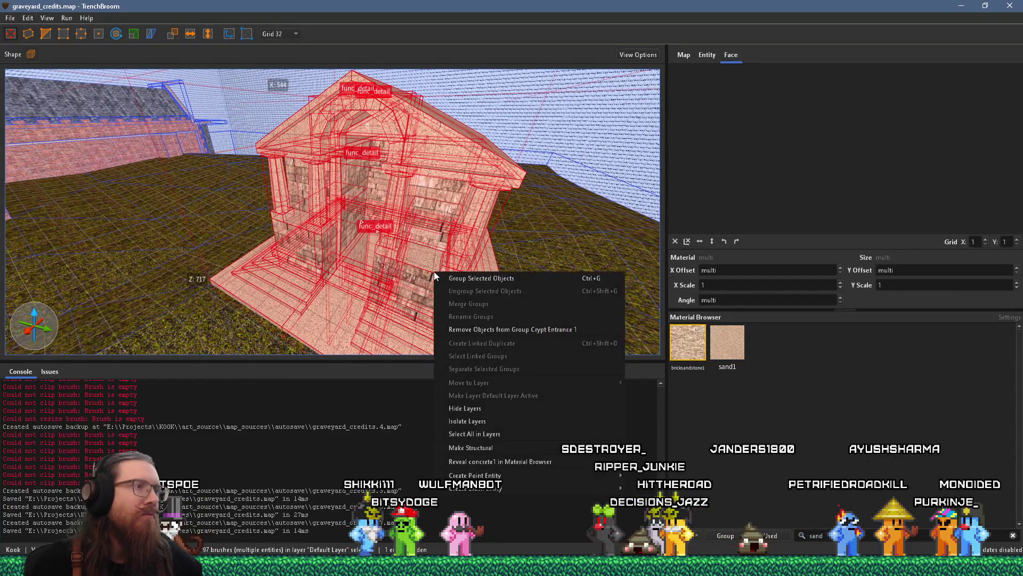
pyautogui.click(378, 279)
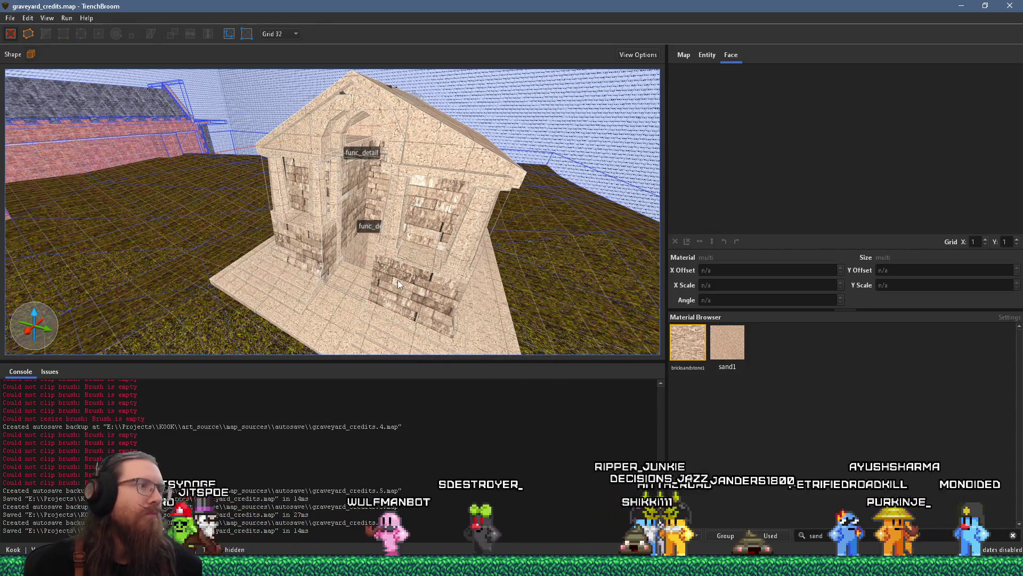
pyautogui.hotkey('ctrl', 'z')
pyautogui.scroll(-2, 389, 279)
pyautogui.click(386, 278)
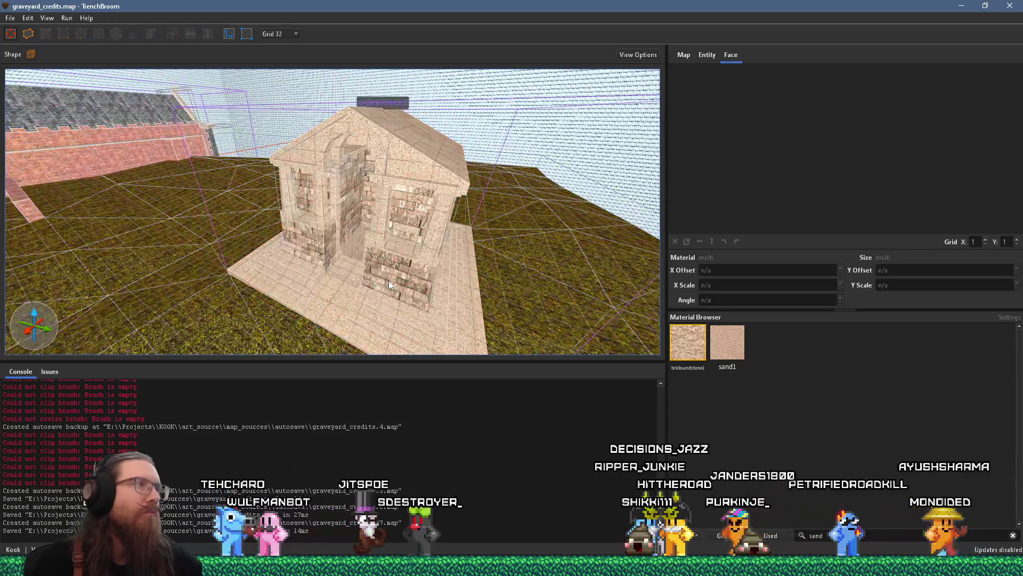
pyautogui.moveTo(484, 282)
pyautogui.mouseDown()
pyautogui.moveTo(352, 265)
pyautogui.moveTo(389, 249)
pyautogui.moveTo(306, 230)
pyautogui.moveTo(349, 155)
pyautogui.moveTo(357, 195)
pyautogui.moveTo(426, 316)
pyautogui.moveTo(405, 186)
pyautogui.moveTo(489, 53)
pyautogui.mouseUp()
# Rotate the crypt entrance copy to 270° and snap it to a straight orientation.
pyautogui.scroll(10, 389, 248)
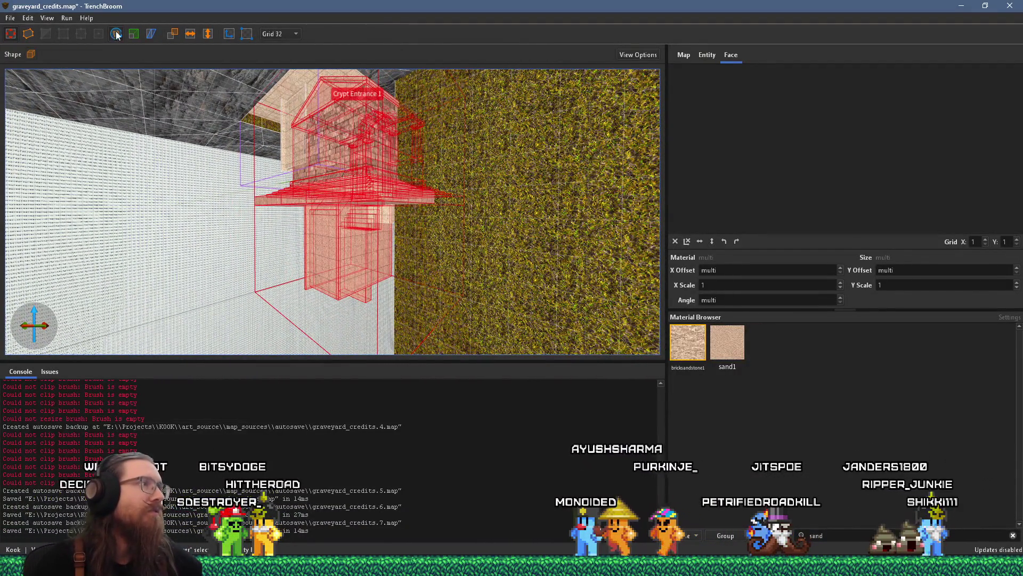
pyautogui.moveTo(327, 225)
pyautogui.mouseDown()
pyautogui.moveTo(377, 246)
pyautogui.moveTo(343, 260)
pyautogui.moveTo(399, 135)
pyautogui.moveTo(436, 135)
pyautogui.moveTo(280, 229)
pyautogui.moveTo(340, 224)
pyautogui.moveTo(411, 141)
pyautogui.moveTo(442, 127)
pyautogui.moveTo(416, 156)
pyautogui.mouseUp()
pyautogui.press('r')
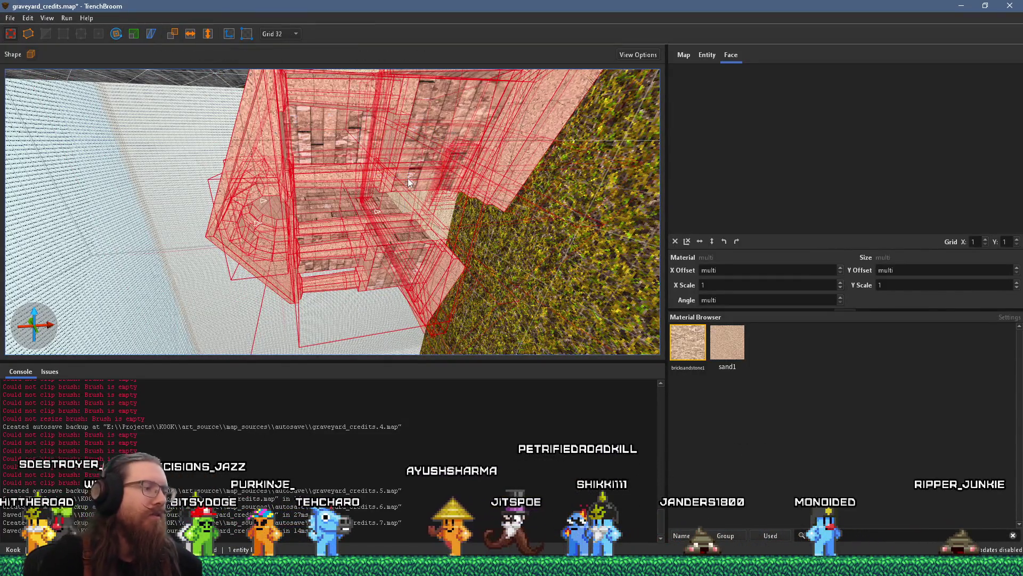
pyautogui.hotkey('ctrl', 'z')
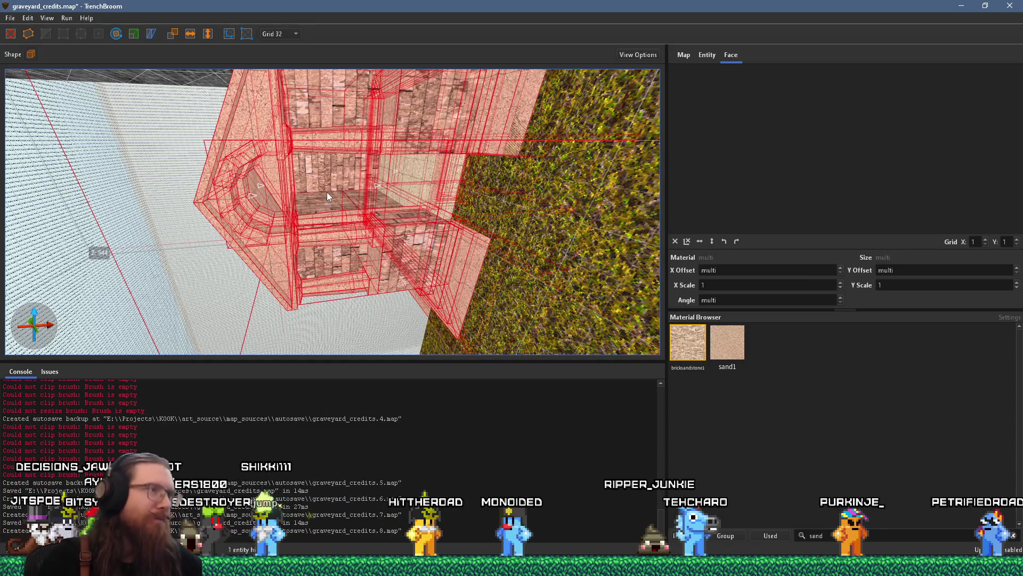
pyautogui.moveTo(321, 193)
pyautogui.mouseDown()
pyautogui.moveTo(369, 159)
pyautogui.moveTo(346, 136)
pyautogui.moveTo(385, 60)
pyautogui.moveTo(348, 197)
pyautogui.moveTo(429, 199)
pyautogui.moveTo(421, 182)
pyautogui.moveTo(461, 187)
pyautogui.moveTo(430, 194)
pyautogui.moveTo(458, 181)
pyautogui.moveTo(487, 190)
pyautogui.mouseUp()
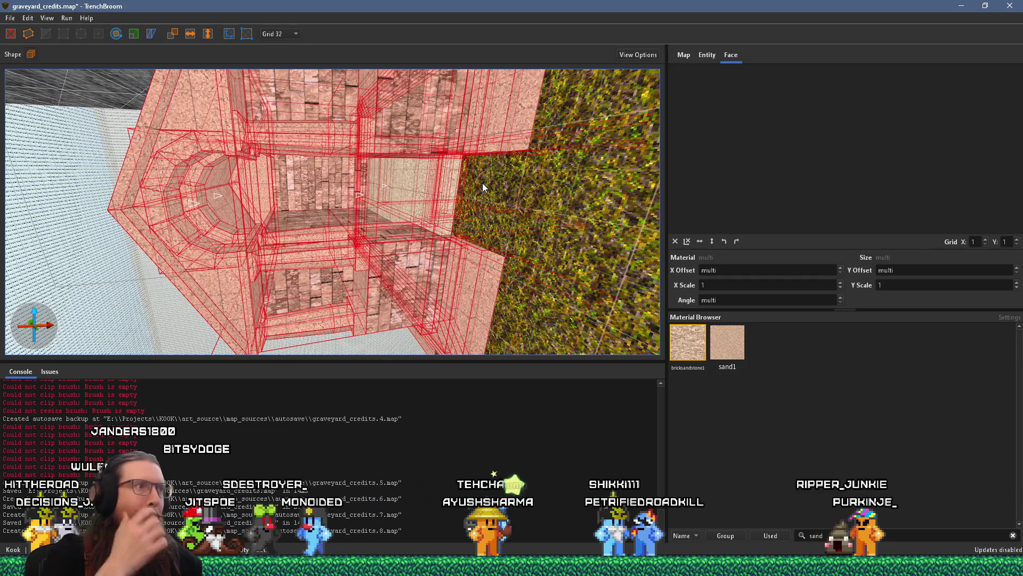
pyautogui.moveTo(482, 183)
pyautogui.mouseDown()
pyautogui.moveTo(437, 152)
pyautogui.moveTo(506, 207)
pyautogui.moveTo(508, 298)
pyautogui.moveTo(509, 256)
pyautogui.moveTo(425, 165)
pyautogui.moveTo(482, 113)
pyautogui.moveTo(470, 130)
pyautogui.moveTo(513, 270)
pyautogui.moveTo(466, 260)
pyautogui.moveTo(449, 341)
pyautogui.moveTo(452, 72)
pyautogui.moveTo(430, 143)
pyautogui.mouseUp()
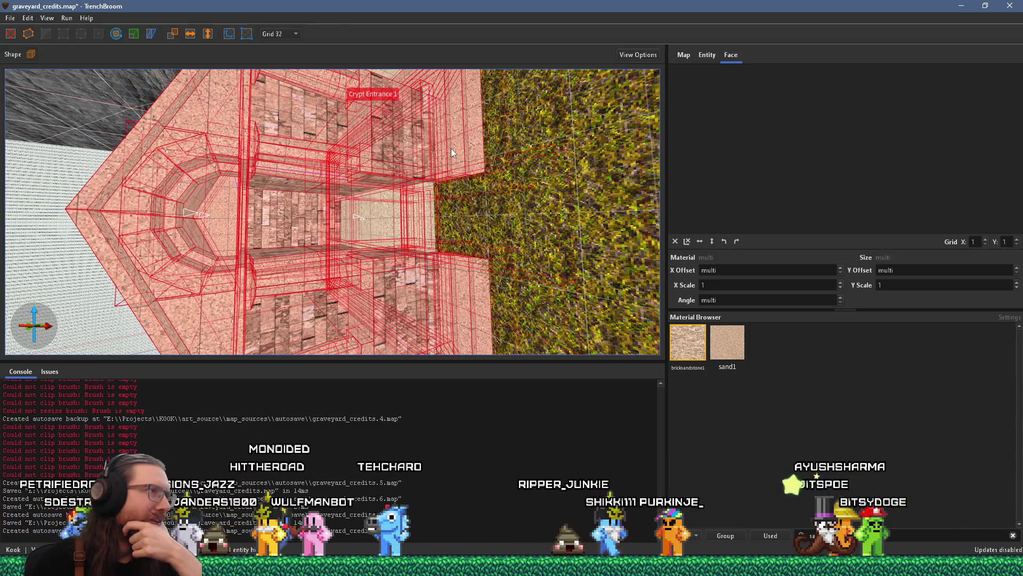
pyautogui.moveTo(451, 148)
pyautogui.mouseDown()
pyautogui.moveTo(427, 167)
pyautogui.moveTo(446, 139)
pyautogui.moveTo(392, 247)
pyautogui.moveTo(309, 290)
pyautogui.moveTo(271, 271)
pyautogui.moveTo(240, 273)
pyautogui.moveTo(363, 171)
pyautogui.moveTo(417, 62)
pyautogui.moveTo(376, 204)
pyautogui.mouseUp()
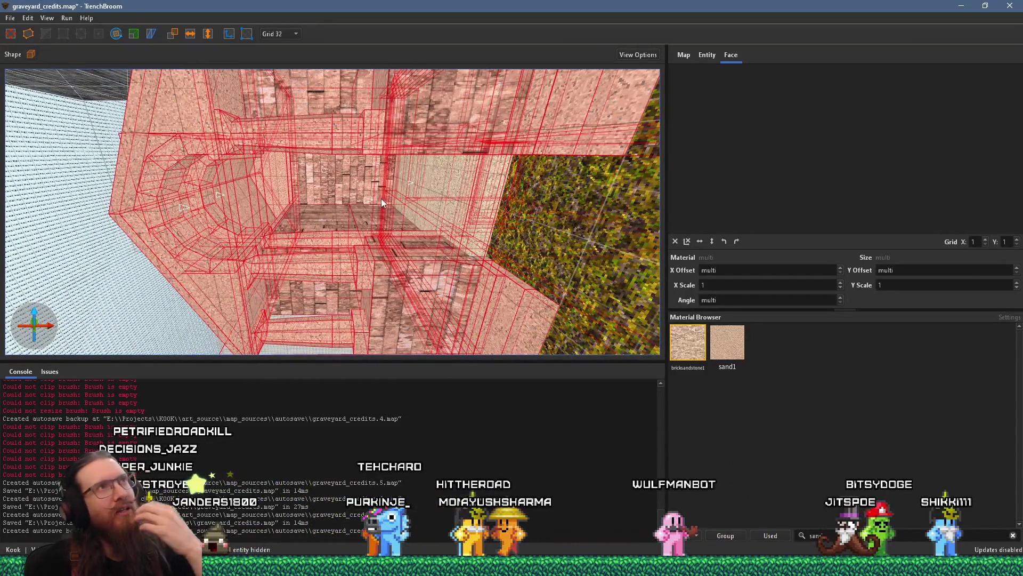
pyautogui.scroll(-3, 380, 195)
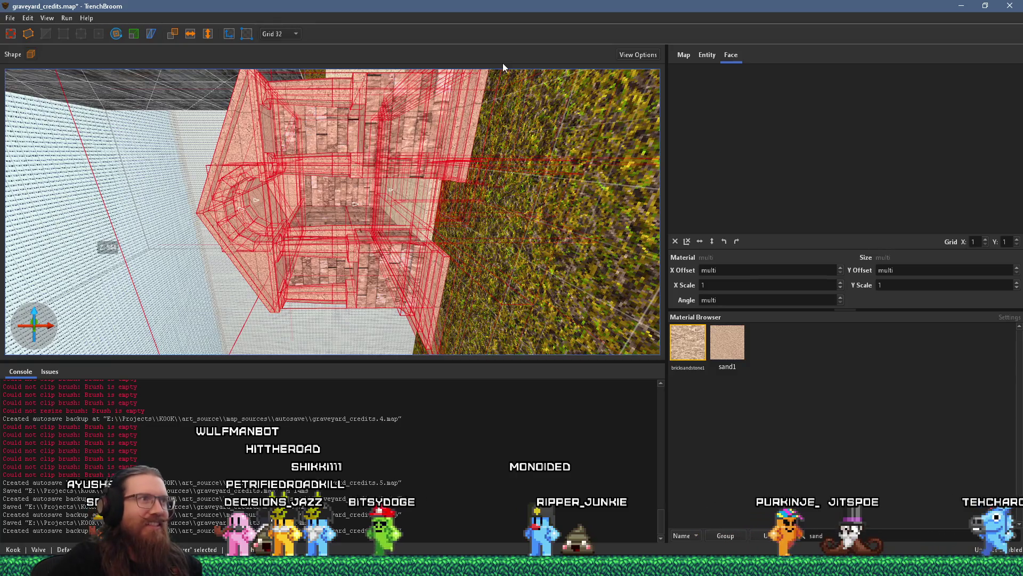
pyautogui.scroll(10, 457, 113)
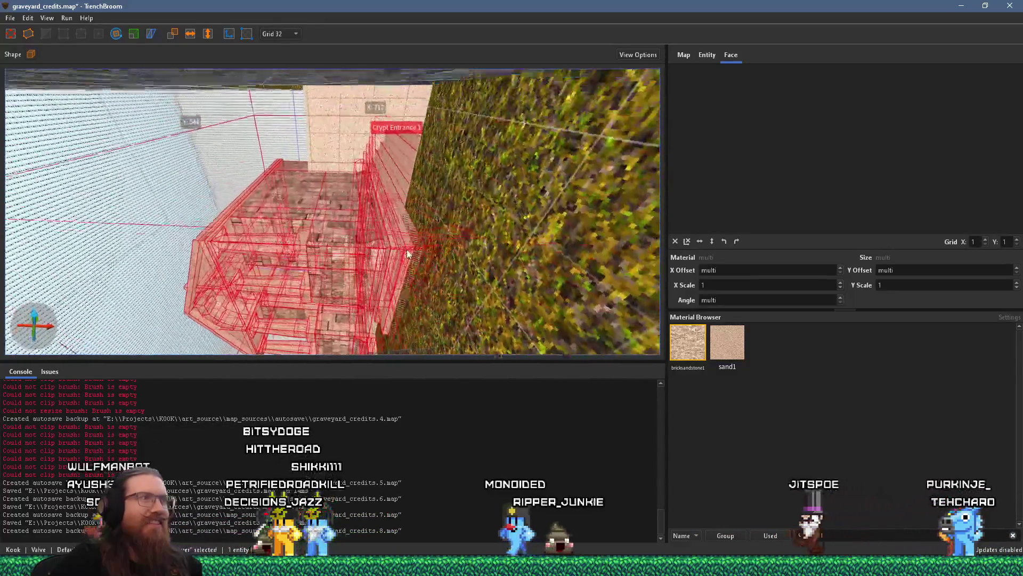
pyautogui.scroll(-5, 431, 286)
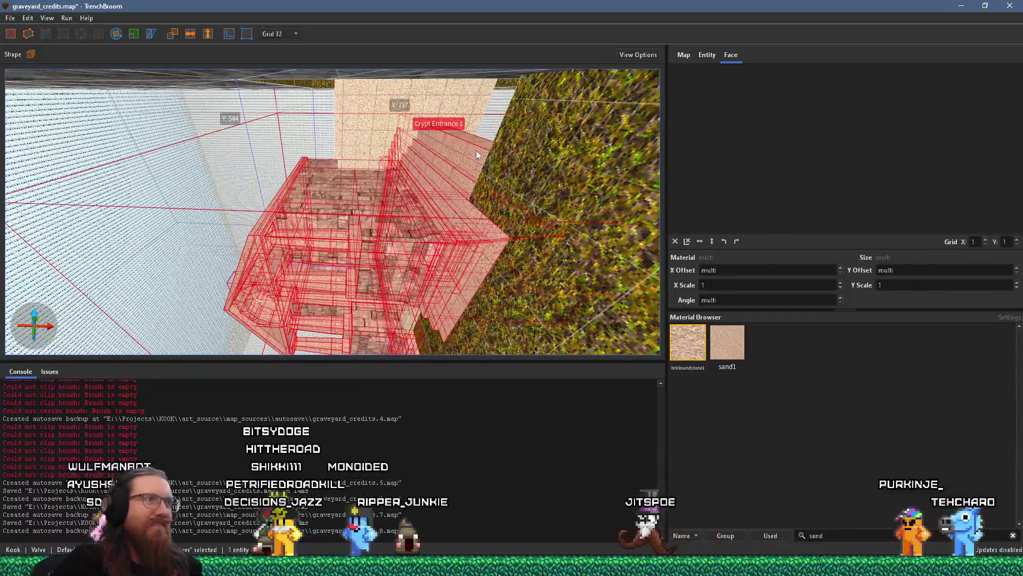
pyautogui.scroll(-3, 455, 148)
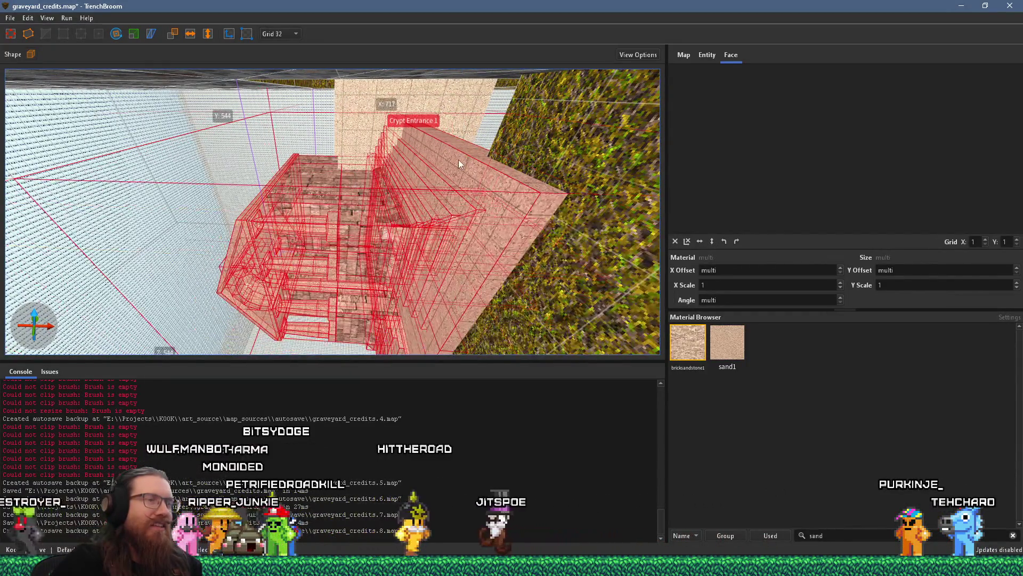
pyautogui.scroll(6, 396, 111)
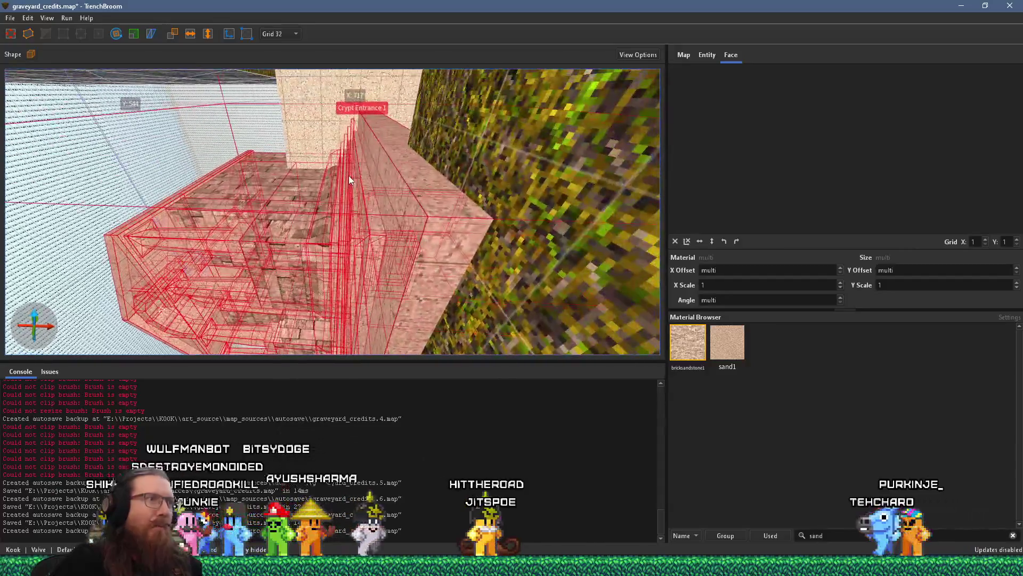
pyautogui.scroll(8, 349, 175)
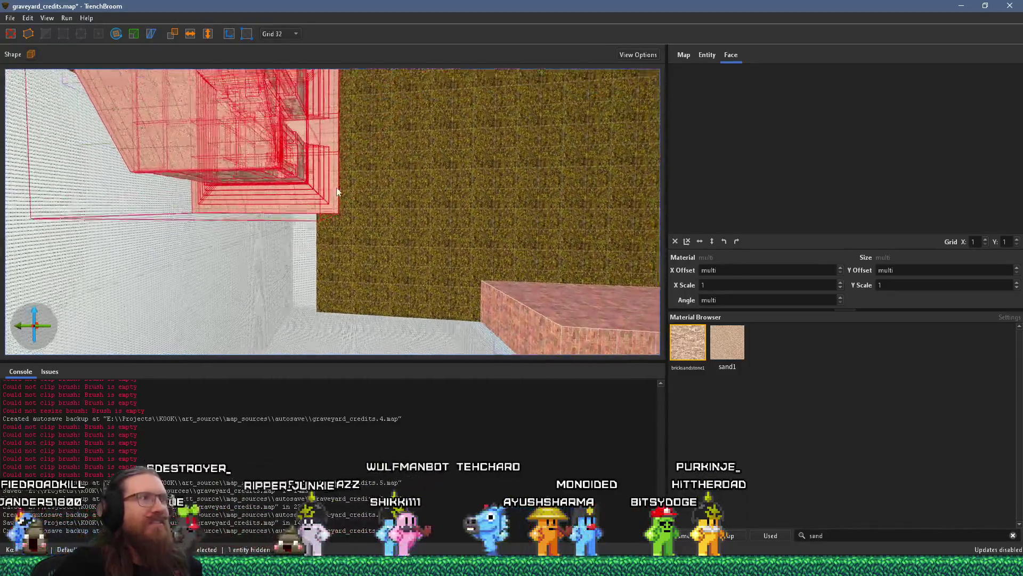
# Lower the crypt copy into the ground and shift it sideways beneath the pillar steps.
pyautogui.moveTo(316, 145); pyautogui.dragTo(312, 208)
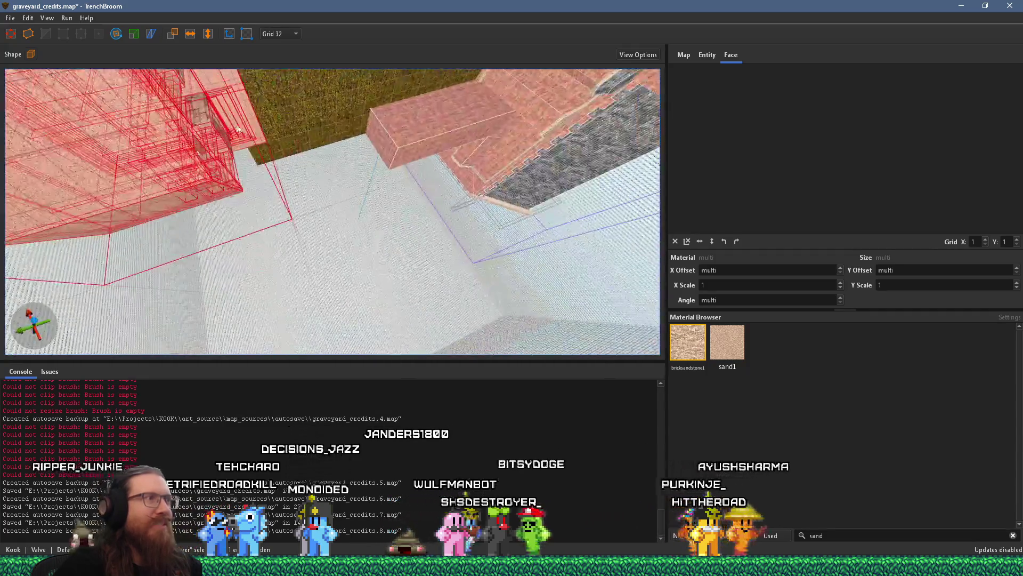
pyautogui.moveTo(314, 171)
pyautogui.mouseDown()
pyautogui.moveTo(324, 148)
pyautogui.moveTo(292, 151)
pyautogui.moveTo(304, 153)
pyautogui.moveTo(300, 144)
pyautogui.mouseUp()
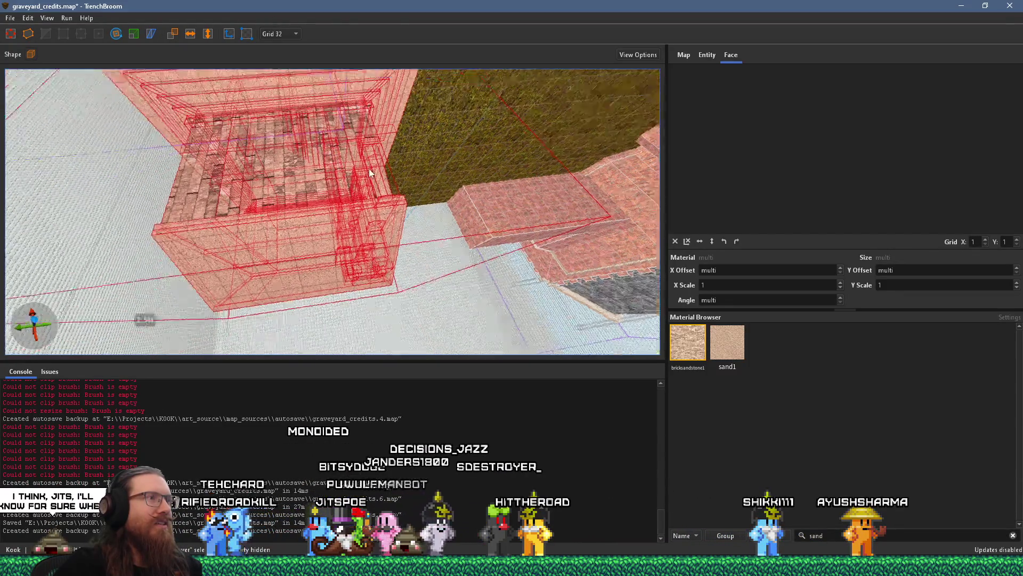
pyautogui.moveTo(419, 168); pyautogui.dragTo(289, 103)
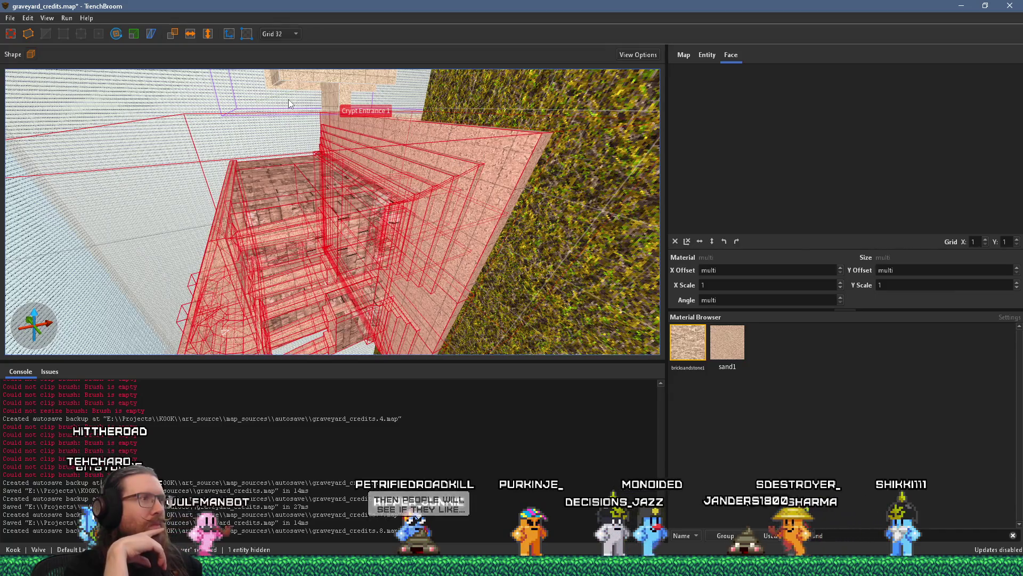
pyautogui.scroll(-3, 339, 151)
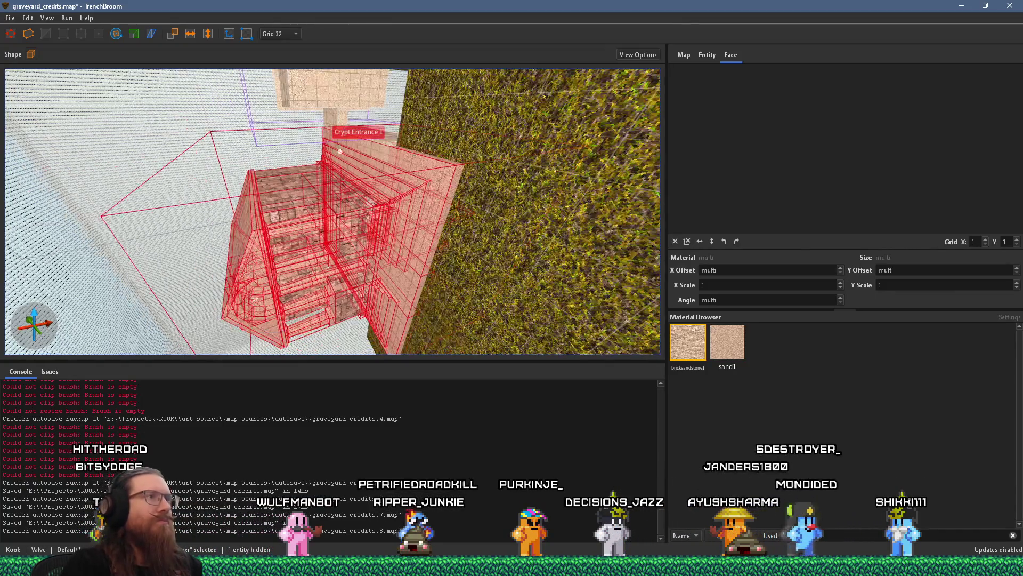
pyautogui.scroll(-3, 339, 152)
pyautogui.scroll(-2, 372, 123)
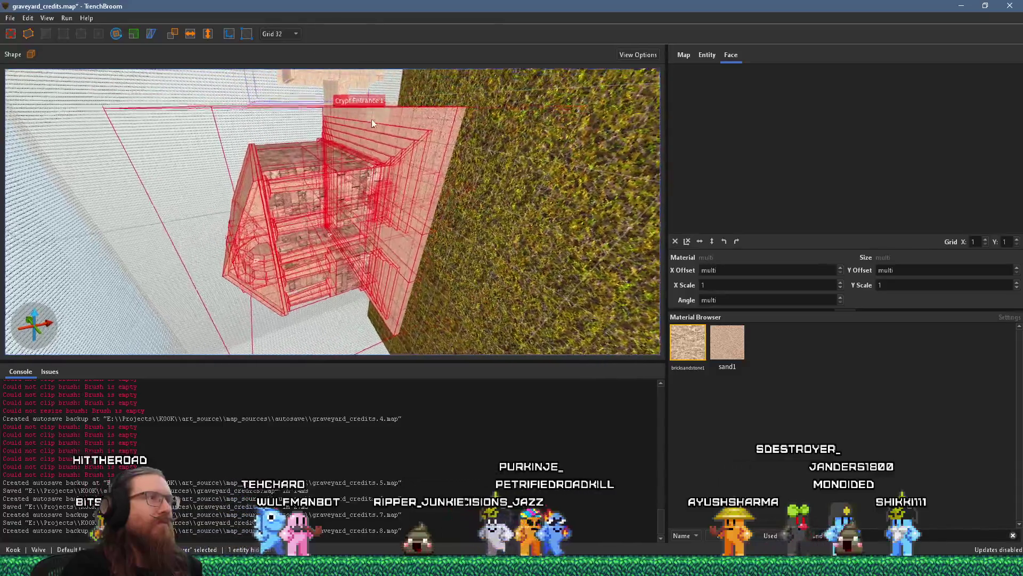
pyautogui.scroll(3, 372, 124)
pyautogui.scroll(3, 367, 149)
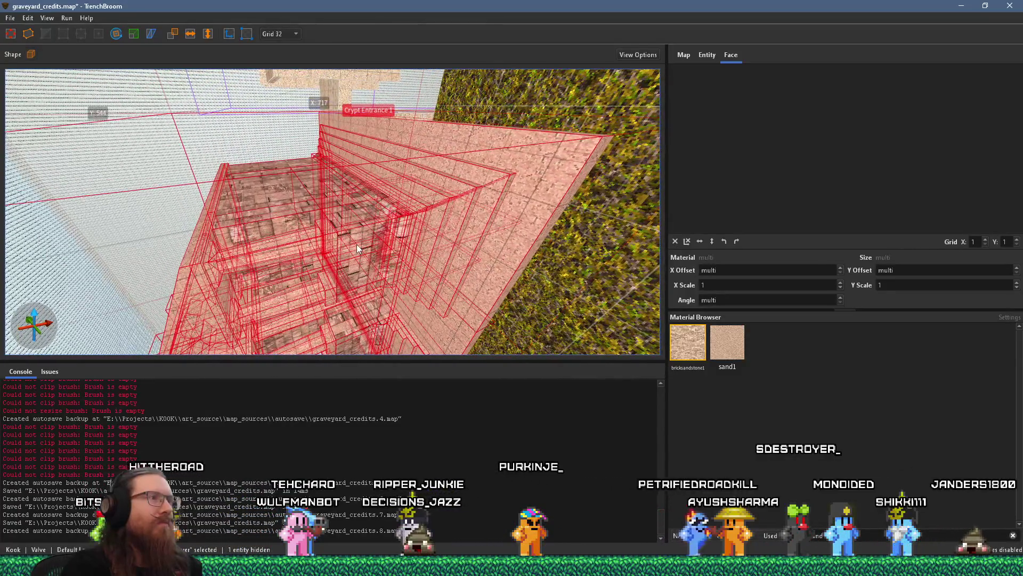
pyautogui.moveTo(356, 244)
pyautogui.mouseDown()
pyautogui.moveTo(390, 69)
pyautogui.moveTo(358, 157)
pyautogui.moveTo(356, 267)
pyautogui.moveTo(359, 236)
pyautogui.mouseUp()
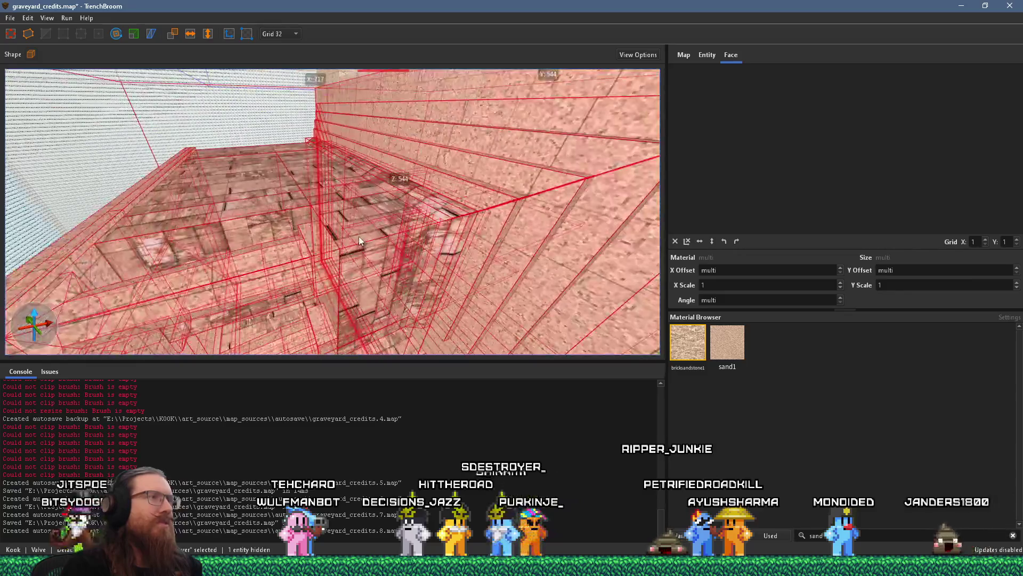
pyautogui.scroll(-5, 359, 225)
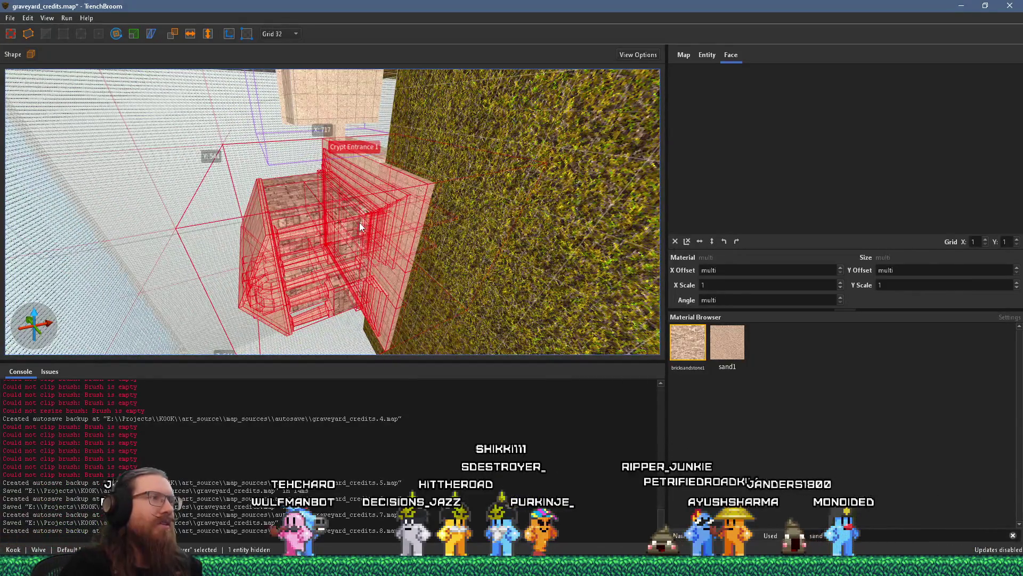
# Hide the crypt copy to inspect the brick pillar and its steps, then unhide it.
pyautogui.hotkey('ctrl', 'h')
pyautogui.moveTo(359, 222); pyautogui.dragTo(369, 335)
pyautogui.click(298, 160)
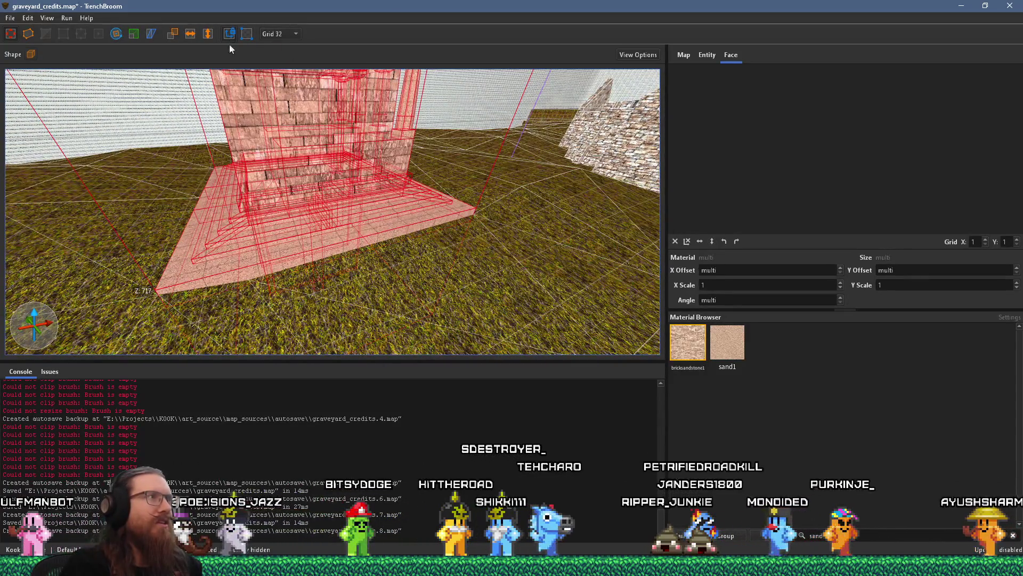
pyautogui.scroll(2, 242, 133)
pyautogui.scroll(-3, 243, 133)
pyautogui.hotkey('ctrl', 'z')
pyautogui.hotkey('ctrl', 'z')
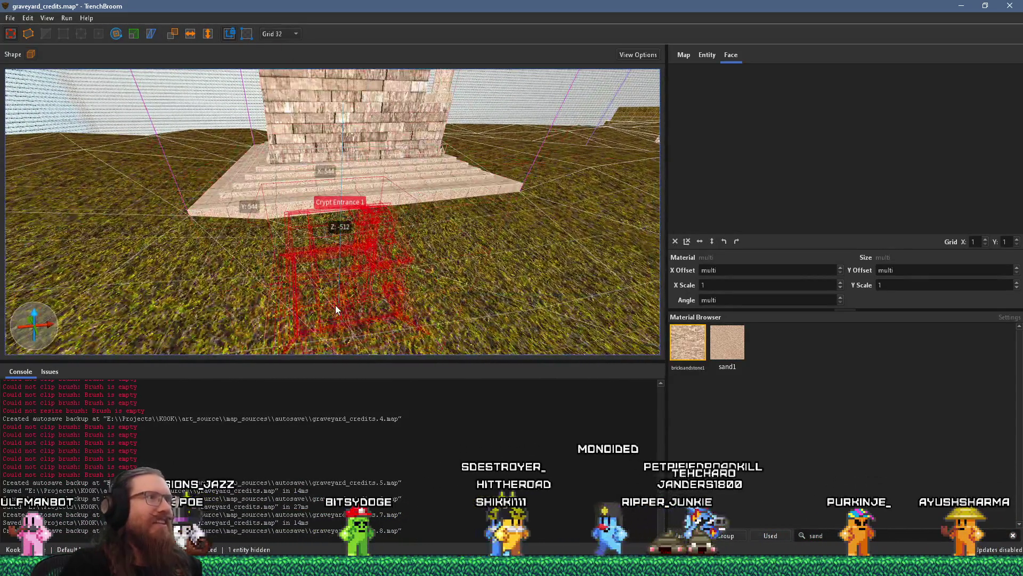
pyautogui.moveTo(335, 309); pyautogui.dragTo(126, 73)
# Rotate the crypt copy 270° and move it onto the edge of the grassy wall.
pyautogui.moveTo(350, 172)
pyautogui.mouseDown()
pyautogui.moveTo(309, 216)
pyautogui.moveTo(280, 282)
pyautogui.mouseUp()
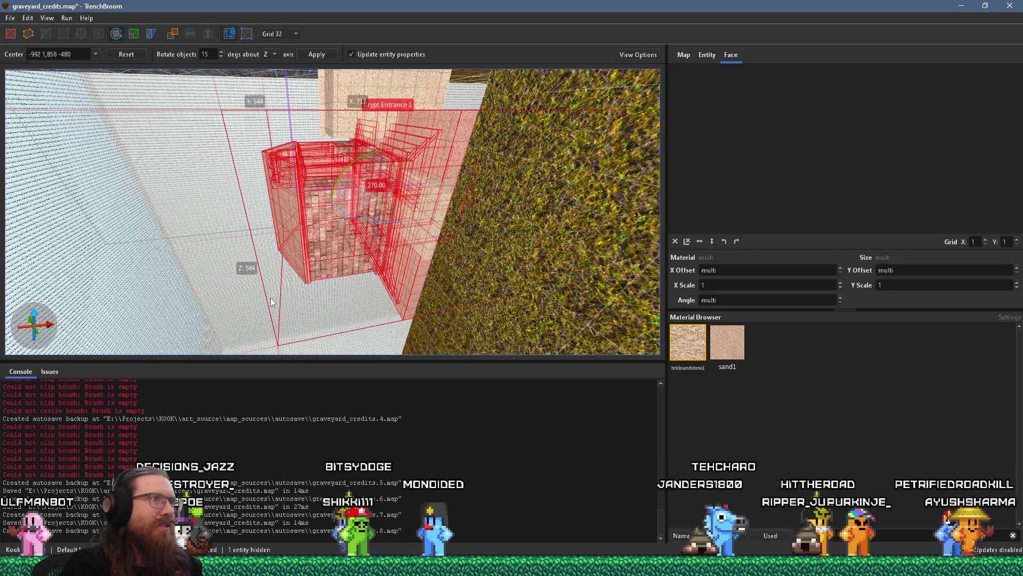
pyautogui.moveTo(401, 184)
pyautogui.mouseDown()
pyautogui.moveTo(395, 303)
pyautogui.moveTo(382, 186)
pyautogui.moveTo(350, 257)
pyautogui.moveTo(399, 176)
pyautogui.moveTo(261, 167)
pyautogui.mouseUp()
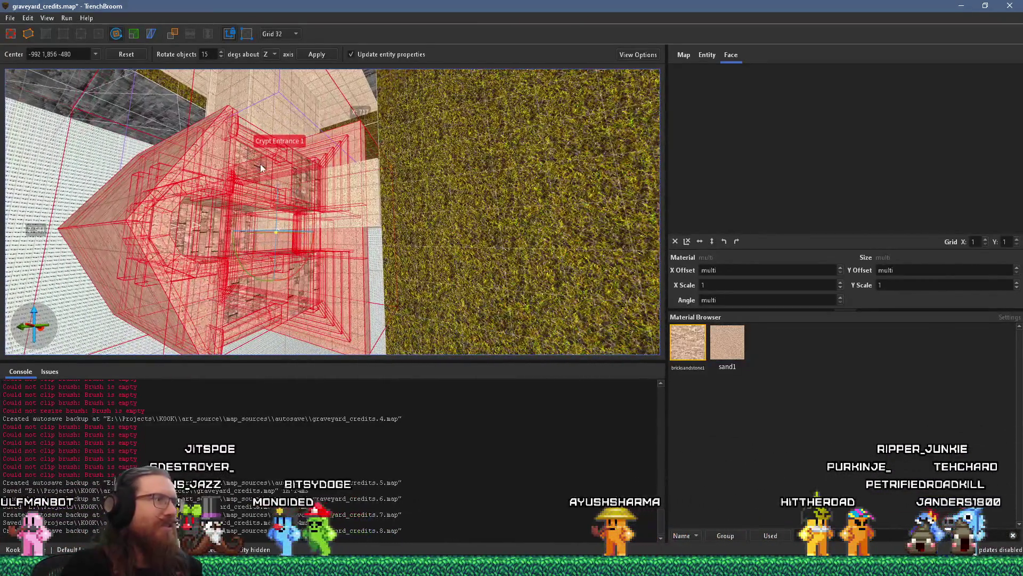
pyautogui.moveTo(296, 214)
pyautogui.mouseDown()
pyautogui.moveTo(375, 189)
pyautogui.moveTo(372, 215)
pyautogui.mouseUp()
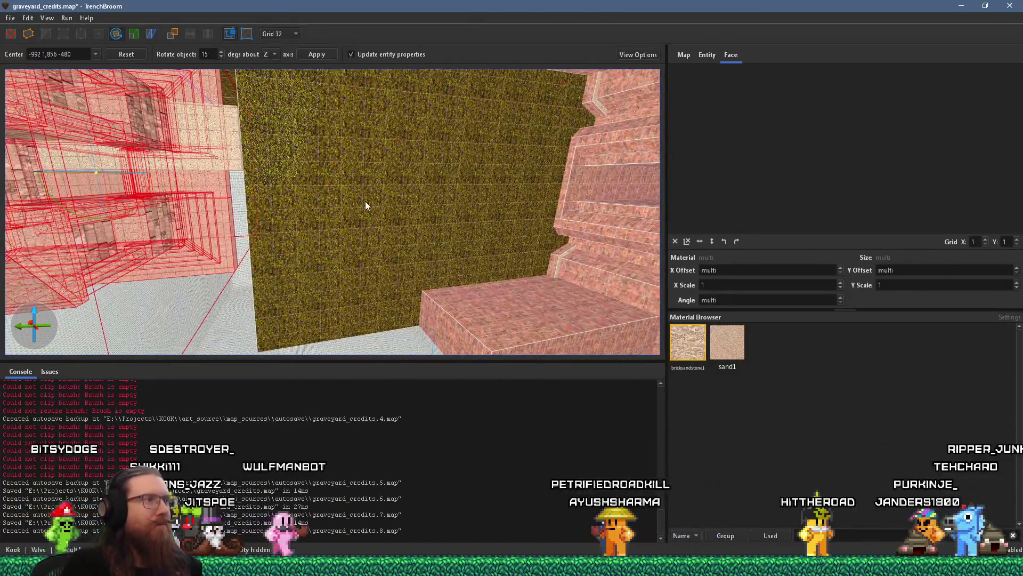
pyautogui.moveTo(341, 176)
pyautogui.mouseDown()
pyautogui.moveTo(330, 190)
pyautogui.moveTo(287, 166)
pyautogui.mouseUp()
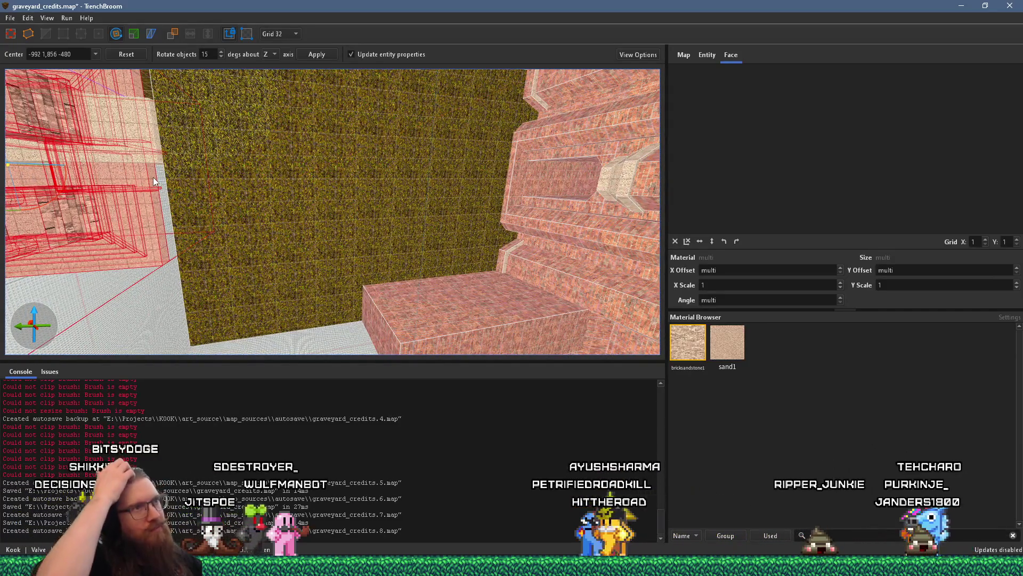
pyautogui.moveTo(140, 202)
pyautogui.mouseDown()
pyautogui.moveTo(190, 204)
pyautogui.moveTo(168, 188)
pyautogui.moveTo(242, 189)
pyautogui.mouseUp()
pyautogui.moveTo(234, 141); pyautogui.dragTo(199, 195)
pyautogui.press('s')
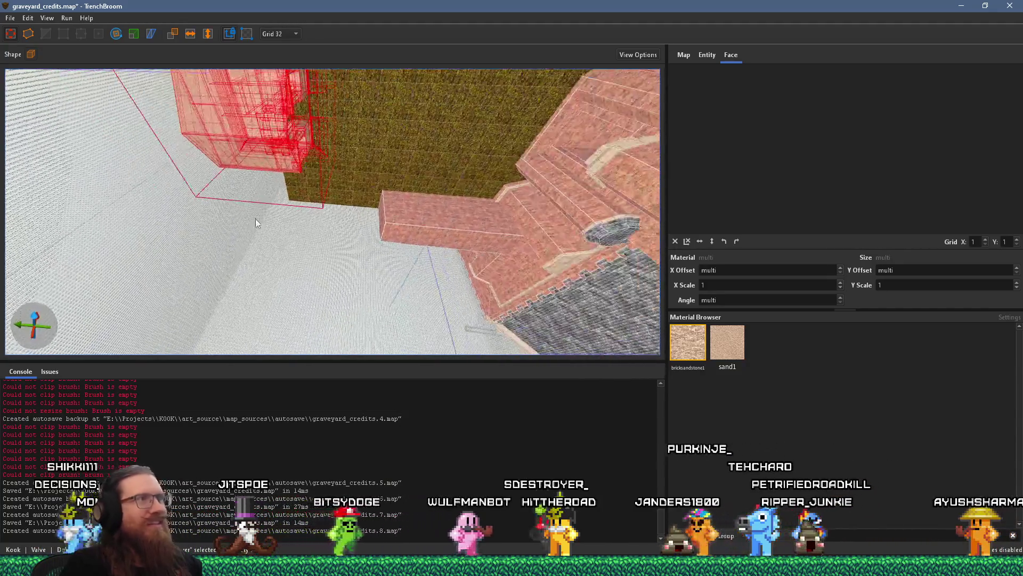
pyautogui.press('w')
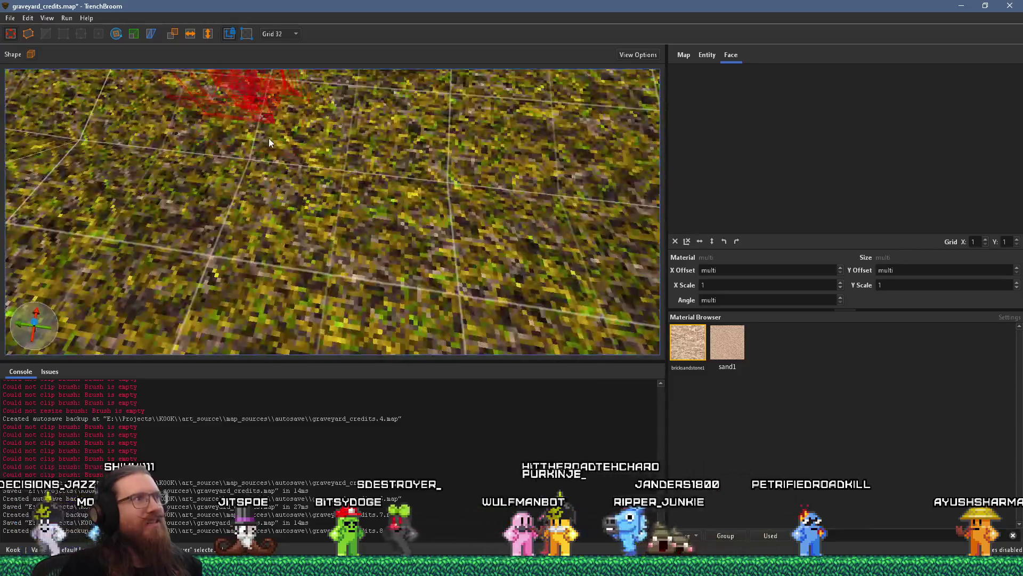
pyautogui.press('a')
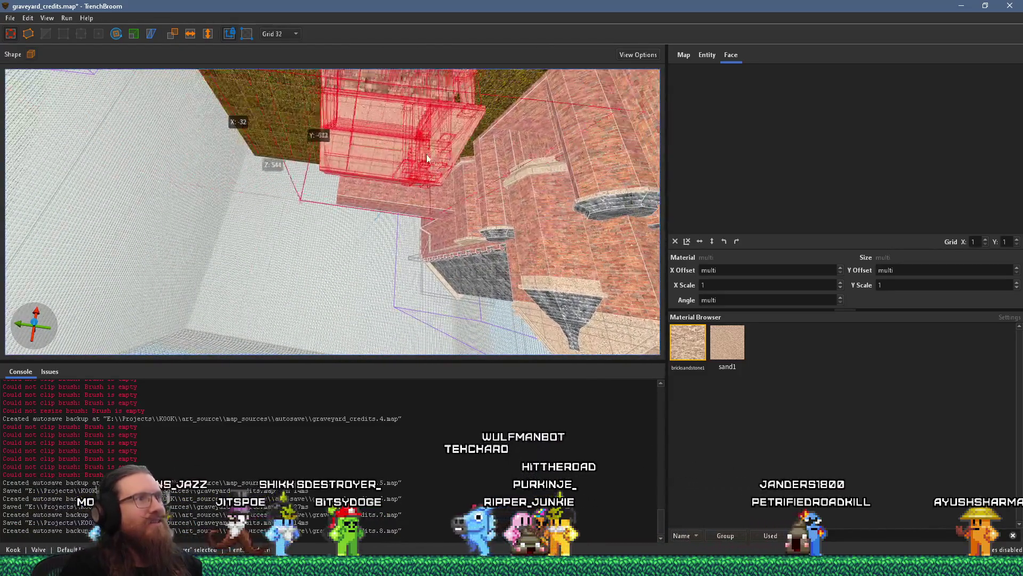
pyautogui.press('w')
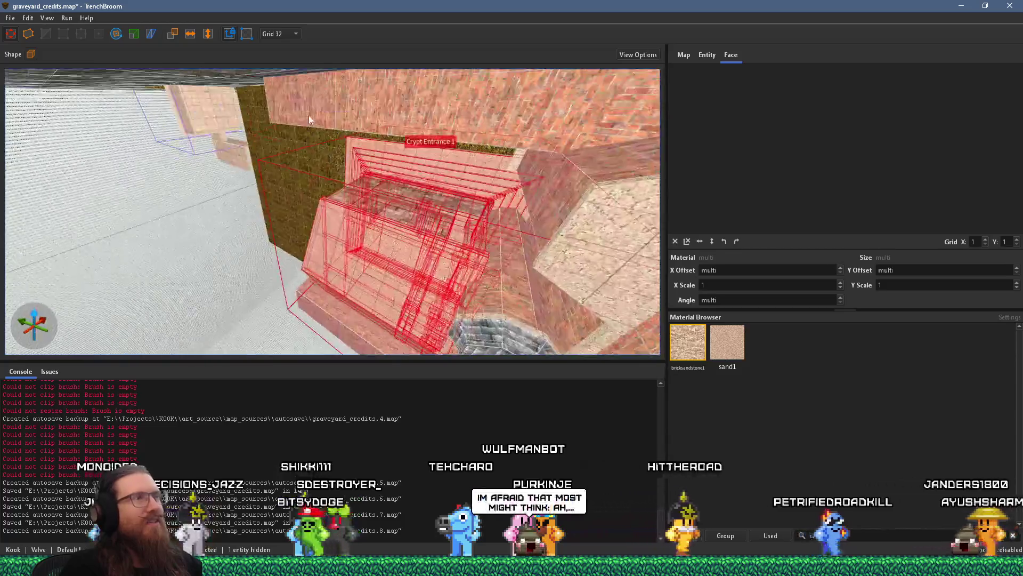
pyautogui.press('w')
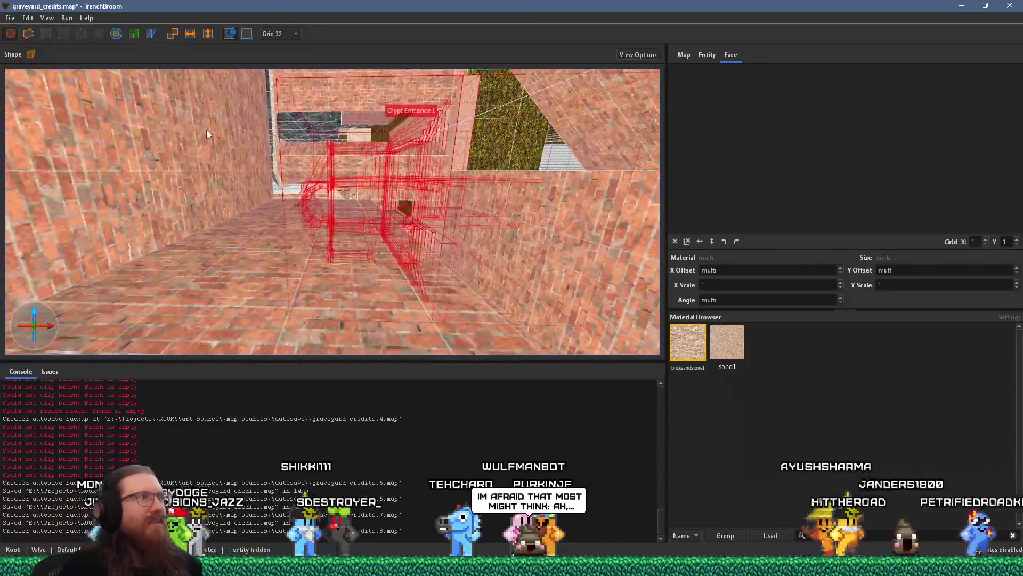
pyautogui.press('w')
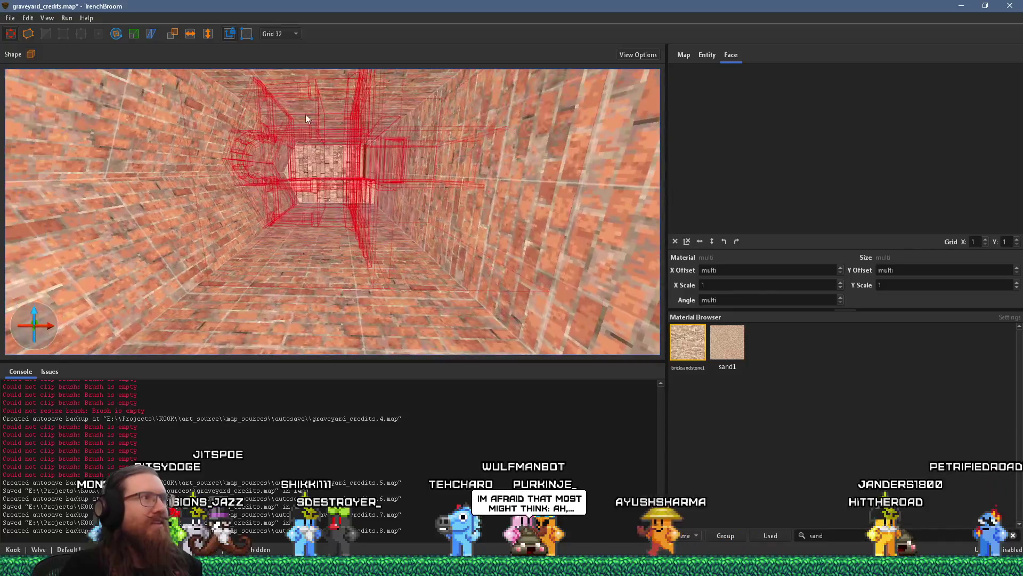
pyautogui.press('w')
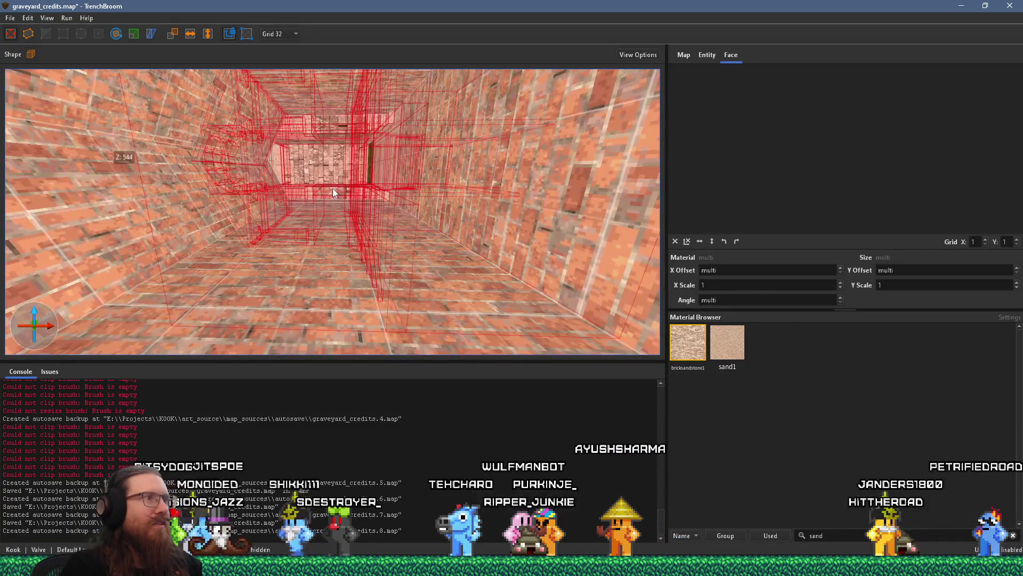
pyautogui.moveTo(353, 196)
pyautogui.mouseDown()
pyautogui.moveTo(378, 227)
pyautogui.moveTo(405, 190)
pyautogui.moveTo(461, 268)
pyautogui.moveTo(380, 261)
pyautogui.moveTo(248, 164)
pyautogui.moveTo(443, 212)
pyautogui.moveTo(310, 201)
pyautogui.moveTo(107, 159)
pyautogui.moveTo(59, 136)
pyautogui.moveTo(341, 225)
pyautogui.moveTo(273, 164)
pyautogui.moveTo(397, 192)
pyautogui.mouseUp()
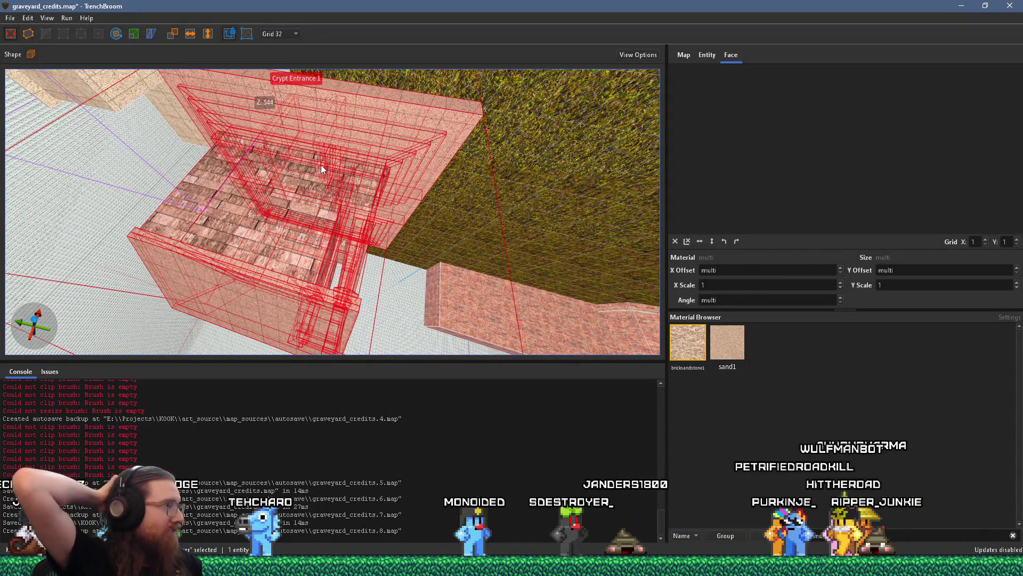
pyautogui.moveTo(315, 164)
pyautogui.mouseDown()
pyautogui.moveTo(363, 139)
pyautogui.moveTo(390, 269)
pyautogui.moveTo(354, 266)
pyautogui.mouseUp()
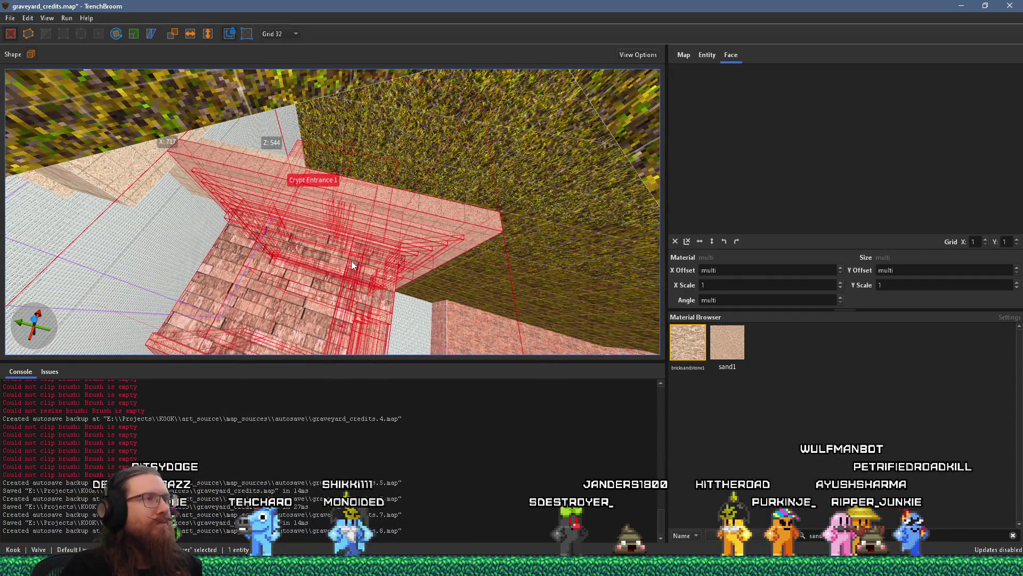
pyautogui.scroll(2, 350, 259)
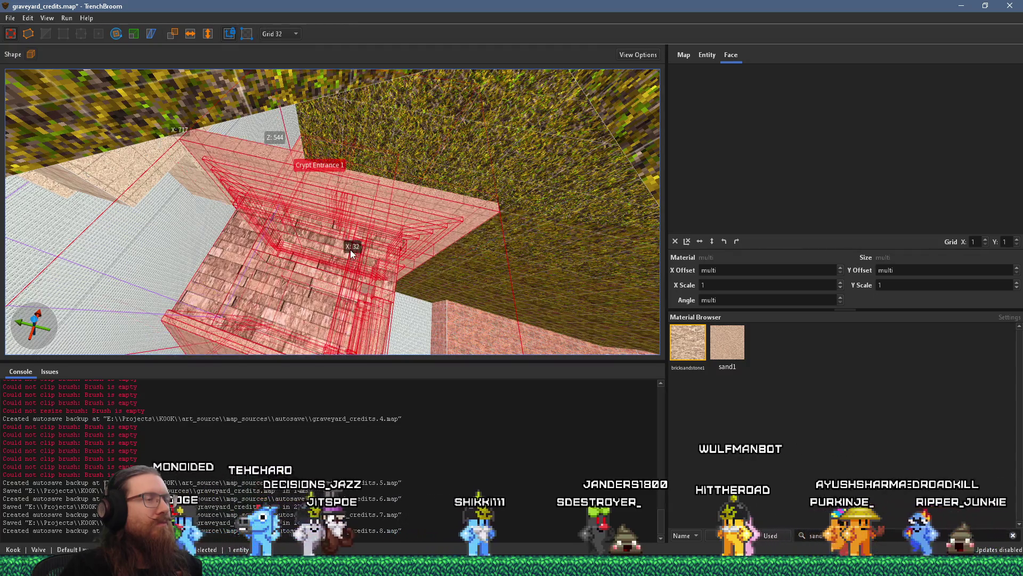
pyautogui.moveTo(350, 249)
pyautogui.mouseDown()
pyautogui.moveTo(369, 230)
pyautogui.moveTo(388, 65)
pyautogui.moveTo(371, 200)
pyautogui.moveTo(410, 85)
pyautogui.mouseUp()
pyautogui.moveTo(349, 135)
pyautogui.mouseDown()
pyautogui.moveTo(335, 212)
pyautogui.moveTo(337, 289)
pyautogui.moveTo(292, 286)
pyautogui.moveTo(337, 289)
pyautogui.moveTo(531, 356)
pyautogui.moveTo(471, 295)
pyautogui.moveTo(481, 120)
pyautogui.moveTo(401, 174)
pyautogui.moveTo(436, 65)
pyautogui.moveTo(372, 53)
pyautogui.moveTo(567, 24)
pyautogui.moveTo(162, 114)
pyautogui.moveTo(156, 139)
pyautogui.mouseUp()
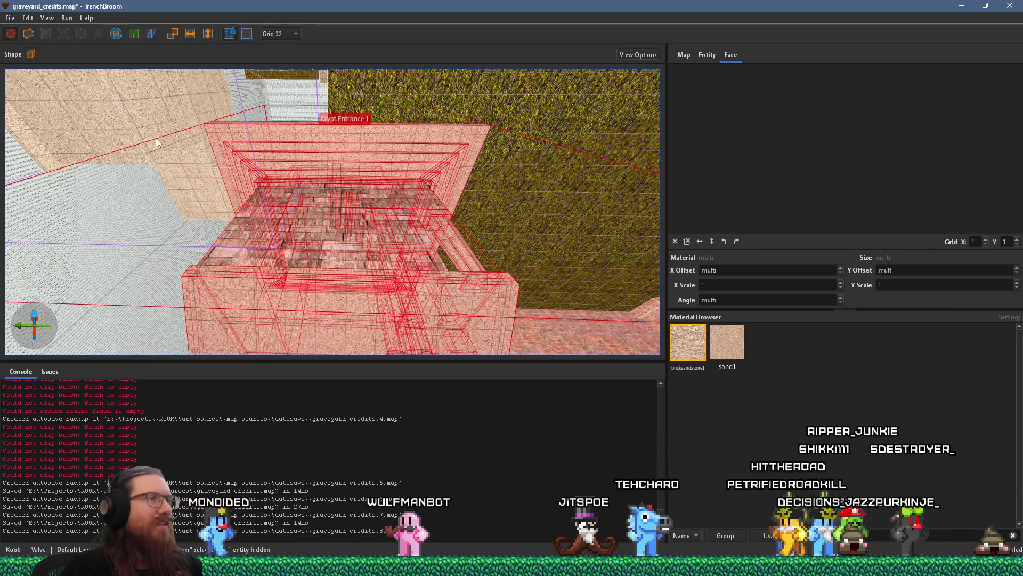
pyautogui.moveTo(156, 142)
pyautogui.mouseDown()
pyautogui.moveTo(268, 141)
pyautogui.moveTo(291, 162)
pyautogui.mouseUp()
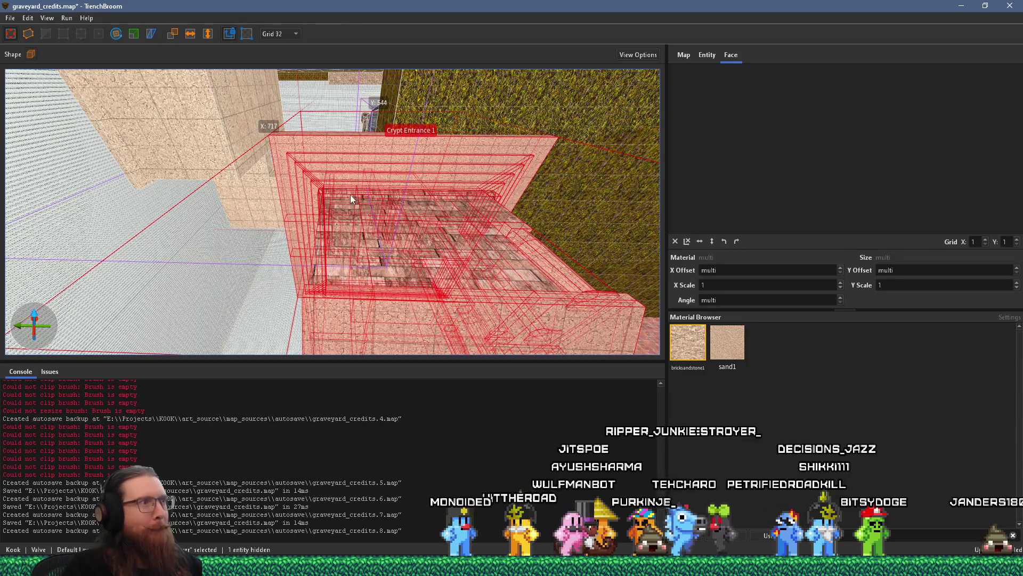
pyautogui.moveTo(375, 227)
pyautogui.mouseDown()
pyautogui.moveTo(399, 227)
pyautogui.moveTo(347, 208)
pyautogui.moveTo(311, 173)
pyautogui.moveTo(347, 148)
pyautogui.moveTo(315, 136)
pyautogui.mouseUp()
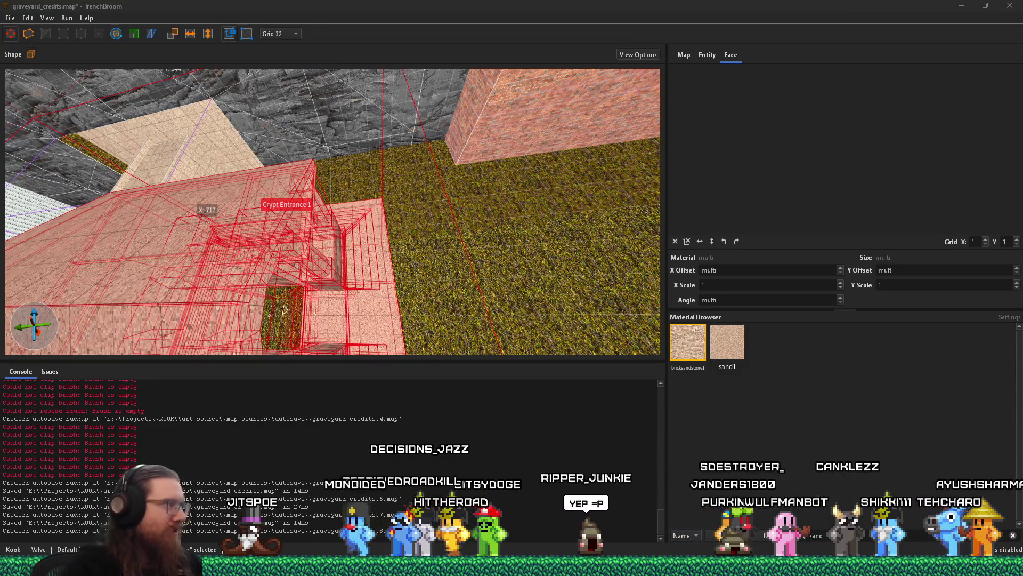
pyautogui.moveTo(368, 313)
pyautogui.mouseDown()
pyautogui.moveTo(322, 114)
pyautogui.moveTo(313, 184)
pyautogui.moveTo(215, 287)
pyautogui.moveTo(238, 309)
pyautogui.moveTo(281, 245)
pyautogui.moveTo(284, 276)
pyautogui.mouseUp()
pyautogui.scroll(-10, 266, 267)
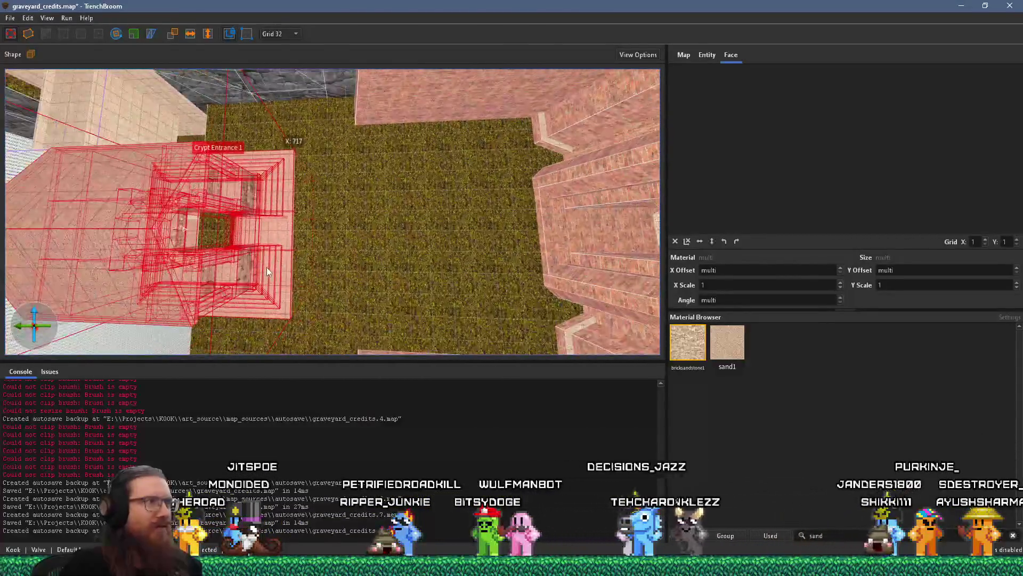
pyautogui.moveTo(423, 256)
pyautogui.mouseDown()
pyautogui.moveTo(470, 221)
pyautogui.moveTo(372, 226)
pyautogui.moveTo(411, 203)
pyautogui.moveTo(451, 204)
pyautogui.moveTo(289, 250)
pyautogui.moveTo(274, 207)
pyautogui.moveTo(605, 292)
pyautogui.moveTo(612, 282)
pyautogui.mouseUp()
pyautogui.scroll(3, 286, 229)
pyautogui.moveTo(290, 288)
pyautogui.mouseDown()
pyautogui.moveTo(425, 304)
pyautogui.moveTo(404, 226)
pyautogui.moveTo(419, 224)
pyautogui.moveTo(362, 197)
pyautogui.moveTo(257, 236)
pyautogui.moveTo(441, 230)
pyautogui.moveTo(387, 234)
pyautogui.moveTo(180, 162)
pyautogui.moveTo(116, 166)
pyautogui.moveTo(81, 207)
pyautogui.moveTo(437, 168)
pyautogui.moveTo(395, 257)
pyautogui.moveTo(379, 219)
pyautogui.moveTo(445, 190)
pyautogui.mouseUp()
pyautogui.press('Escape')
pyautogui.click(257, 235)
pyautogui.click(399, 246)
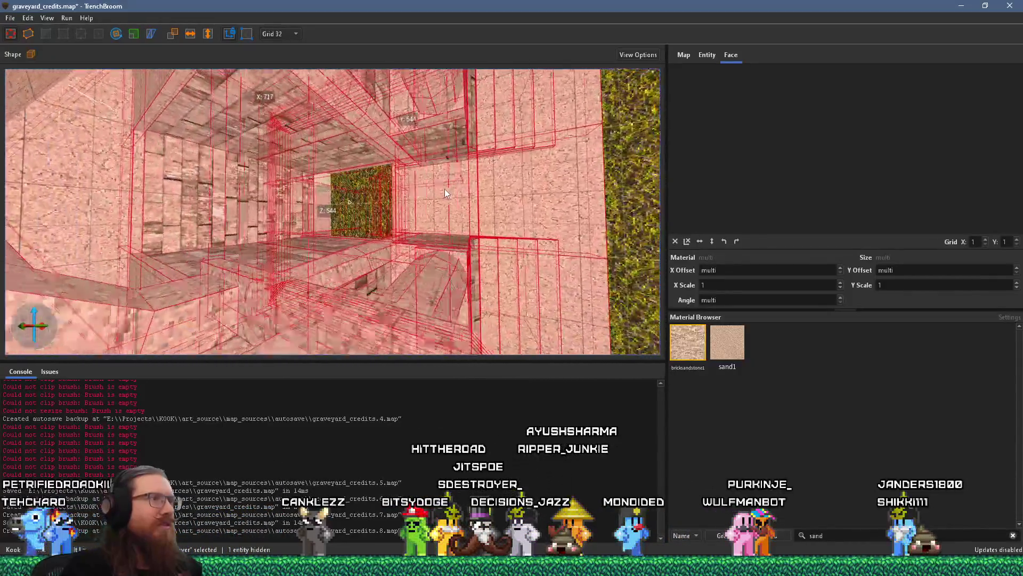
pyautogui.press('Escape')
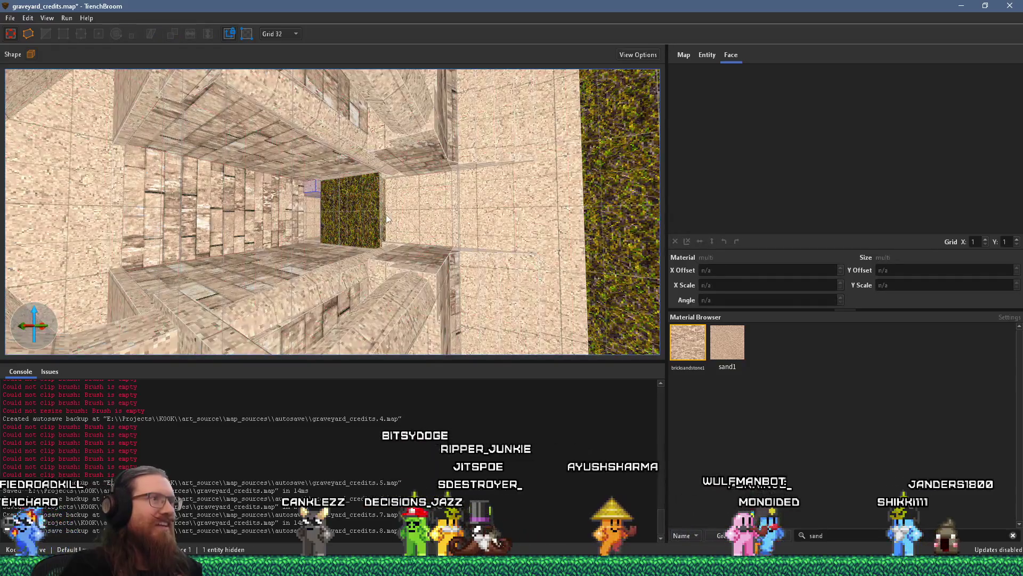
pyautogui.hotkey('ctrl', 'a')
pyautogui.scroll(5, 426, 218)
pyautogui.scroll(5, 430, 223)
pyautogui.click(440, 215)
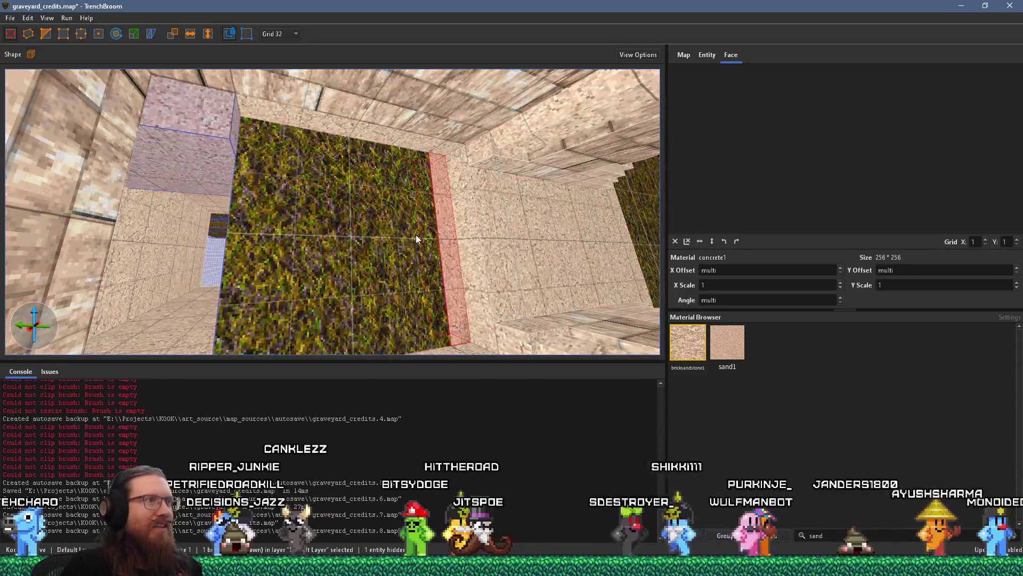
pyautogui.scroll(10, 416, 234)
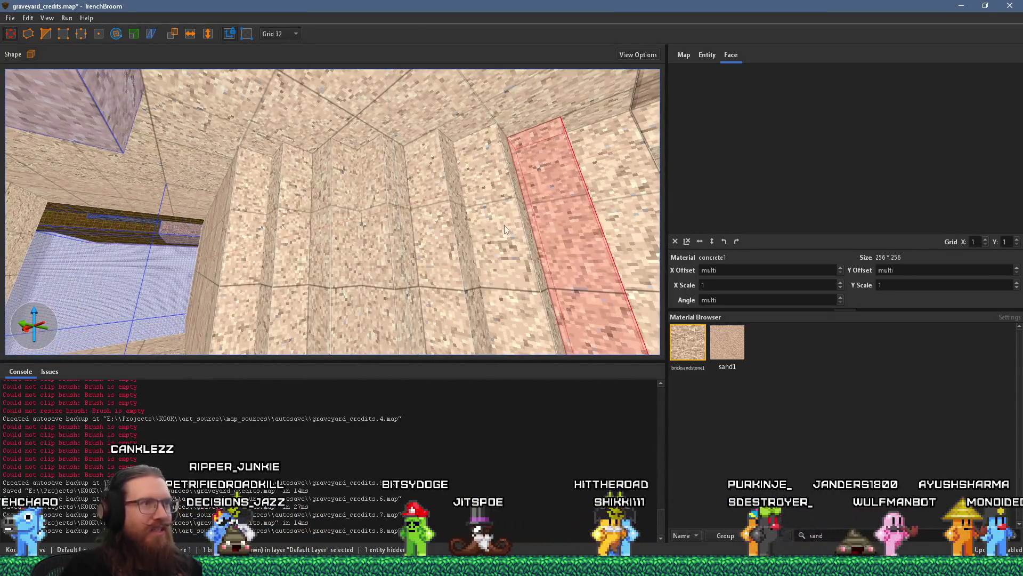
pyautogui.moveTo(498, 231); pyautogui.dragTo(313, 248)
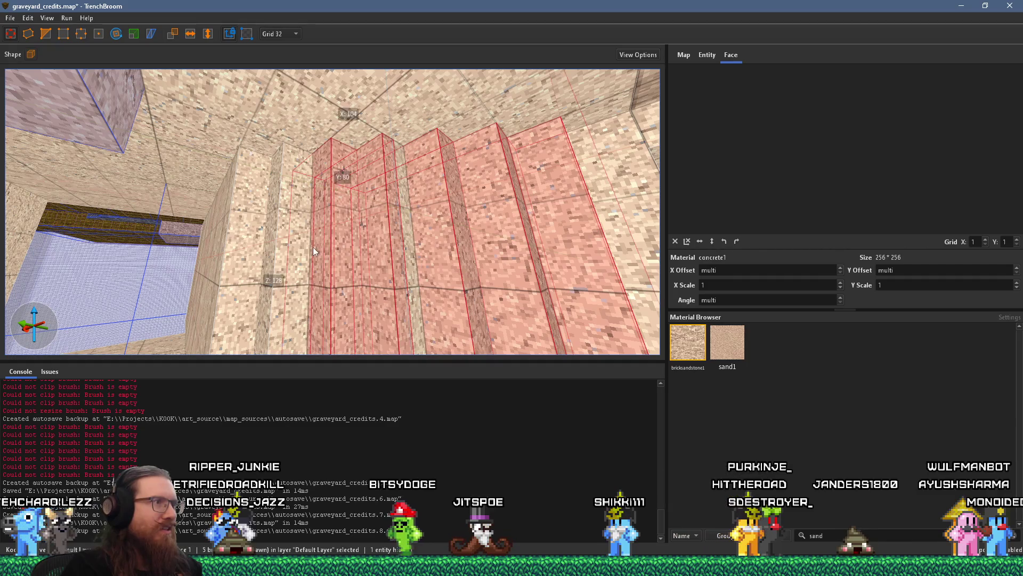
pyautogui.scroll(-5, 312, 247)
pyautogui.scroll(-5, 361, 232)
pyautogui.scroll(-5, 360, 233)
pyautogui.press('Escape')
pyautogui.scroll(-5, 418, 233)
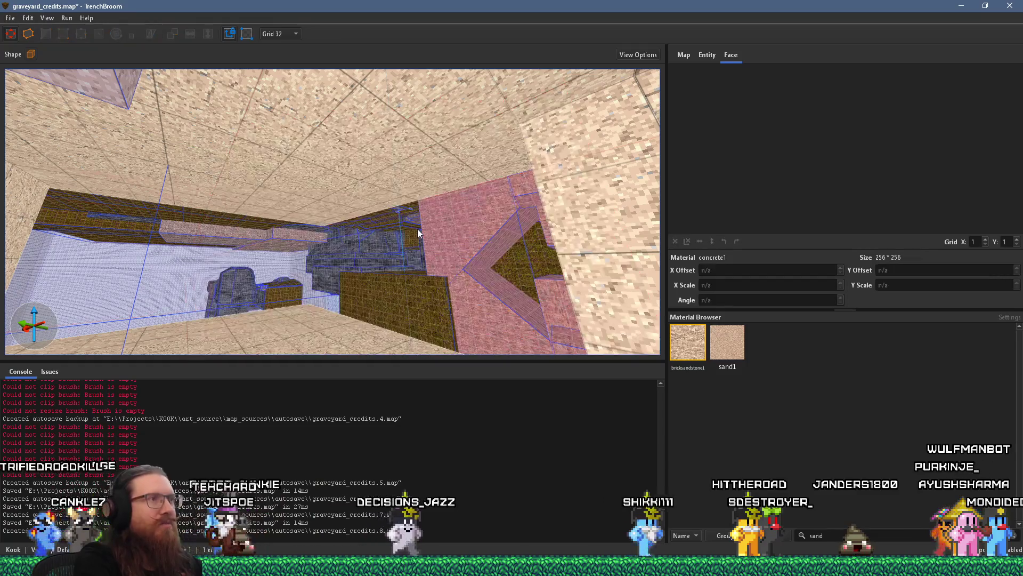
pyautogui.scroll(5, 417, 233)
pyautogui.scroll(-10, 333, 240)
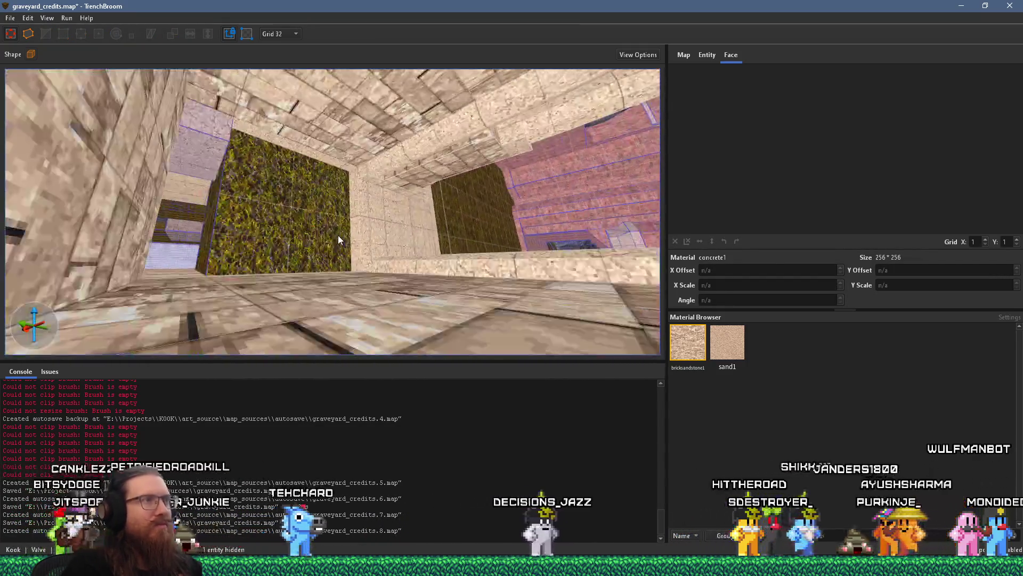
pyautogui.scroll(-10, 308, 191)
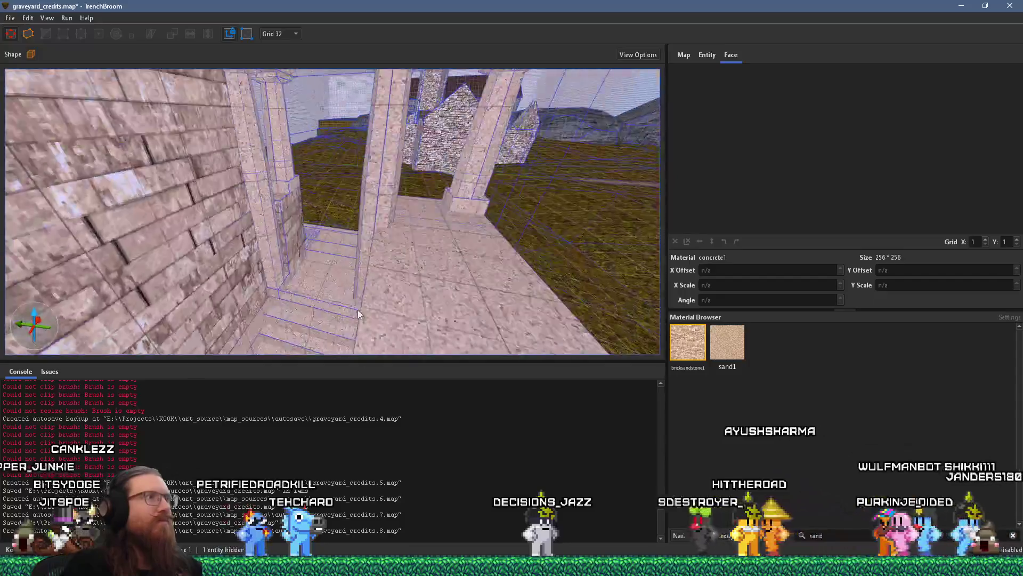
pyautogui.scroll(-8, 331, 251)
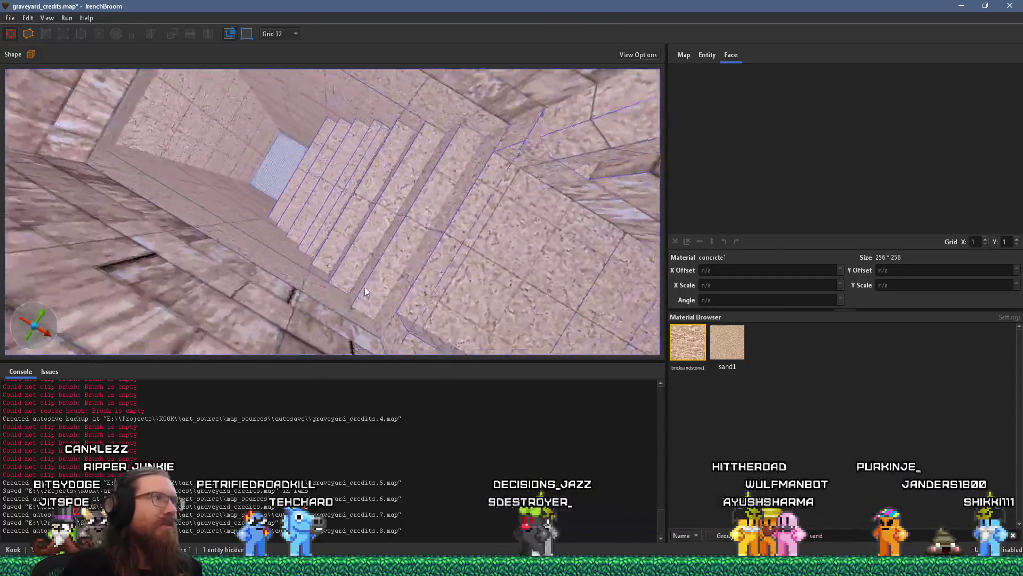
pyautogui.hotkey('ctrl', 'a')
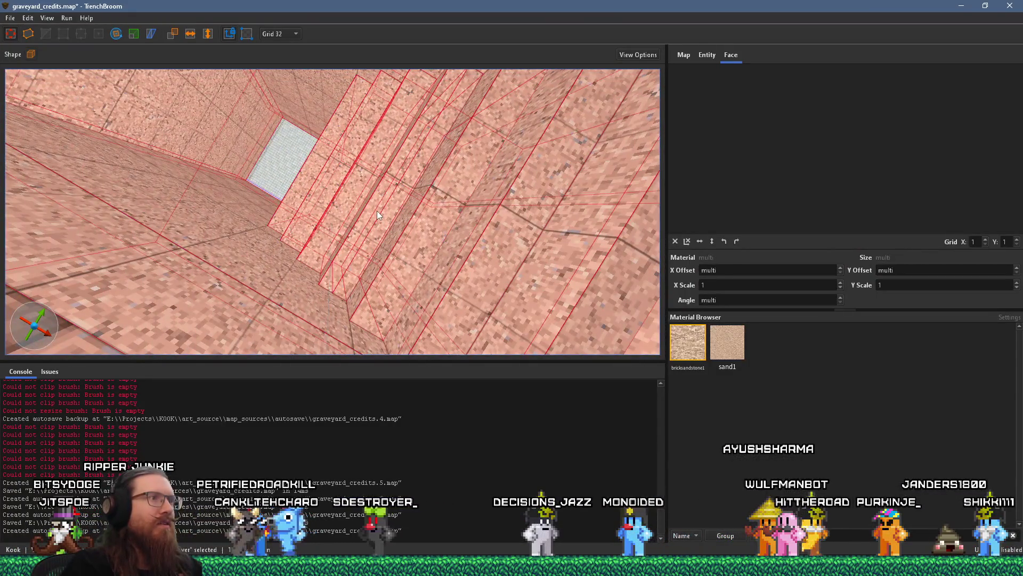
pyautogui.press('Escape')
pyautogui.click(376, 209)
pyautogui.scroll(5, 372, 218)
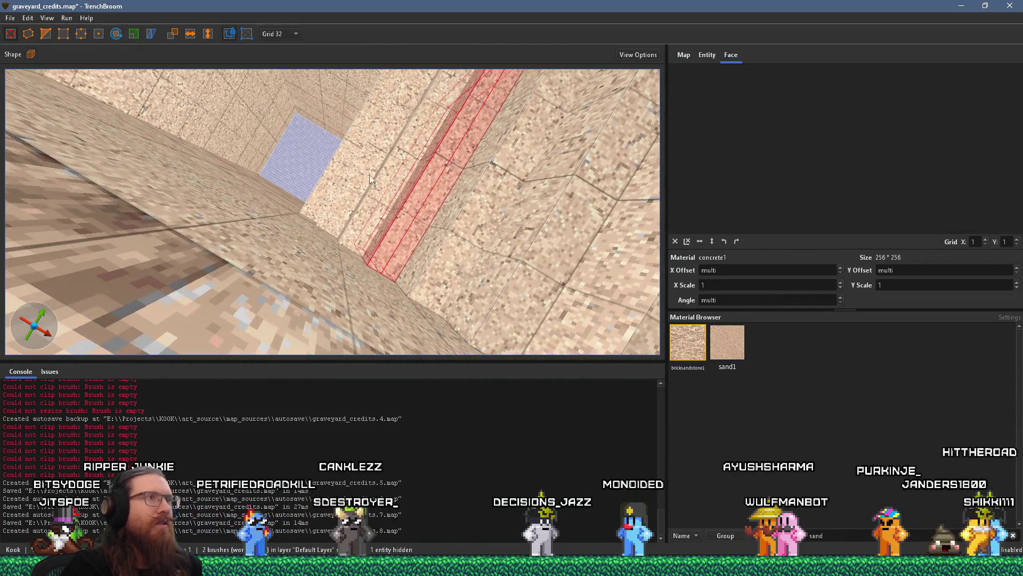
pyautogui.press('Escape')
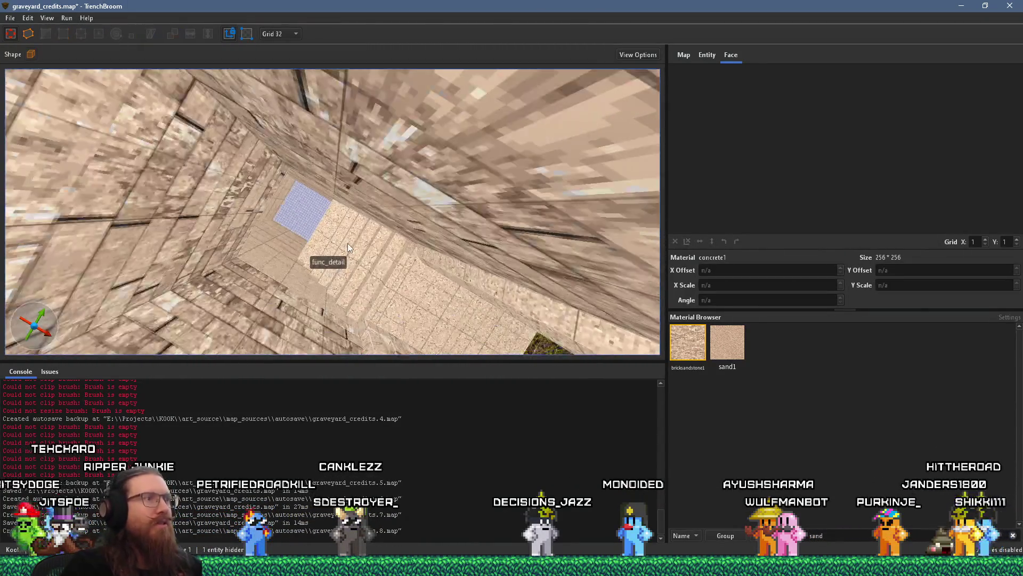
pyautogui.scroll(10, 347, 243)
pyautogui.scroll(5, 484, 220)
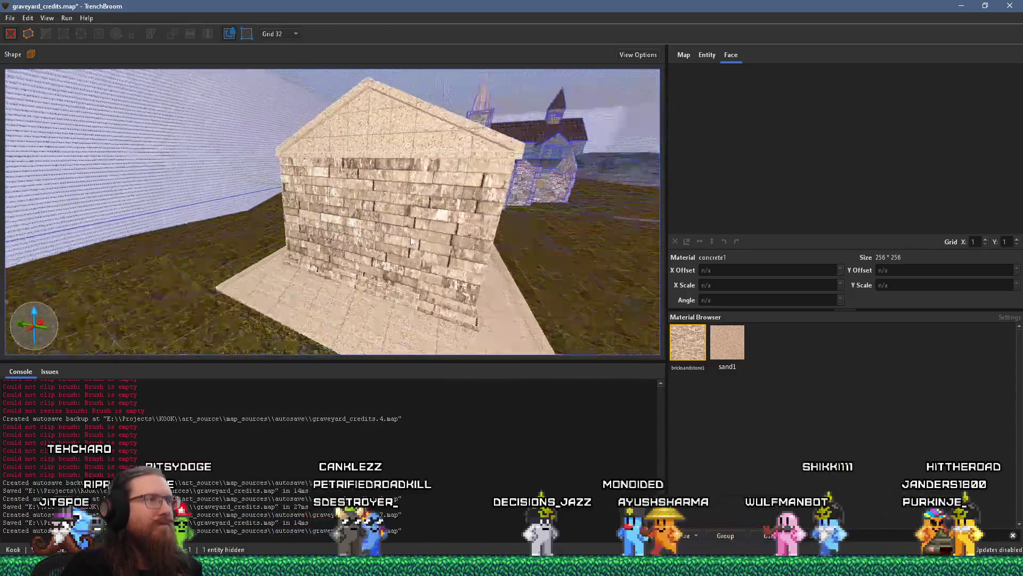
pyautogui.scroll(5, 328, 226)
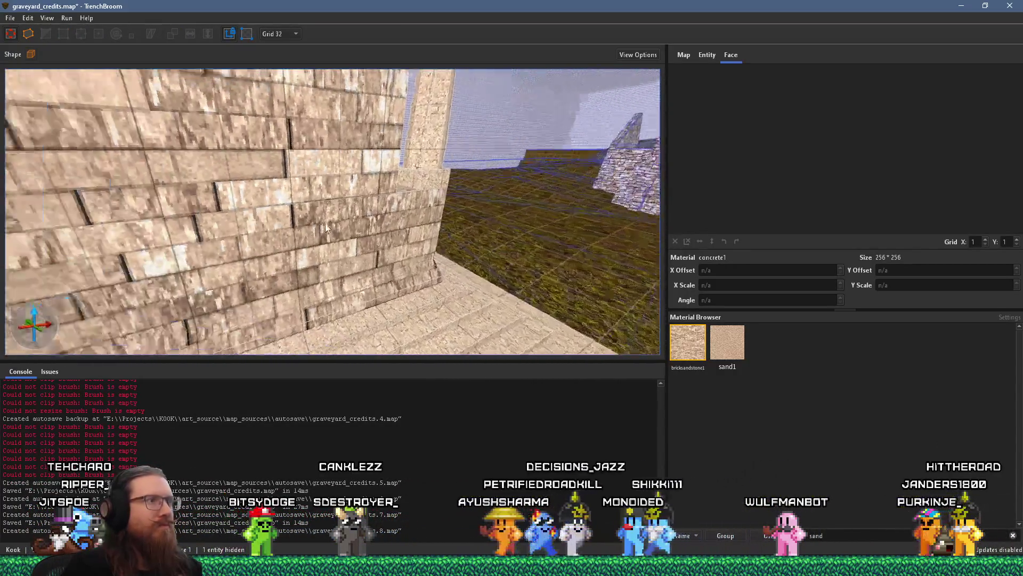
pyautogui.moveTo(242, 182)
pyautogui.mouseDown()
pyautogui.moveTo(146, 175)
pyautogui.moveTo(269, 178)
pyautogui.mouseUp()
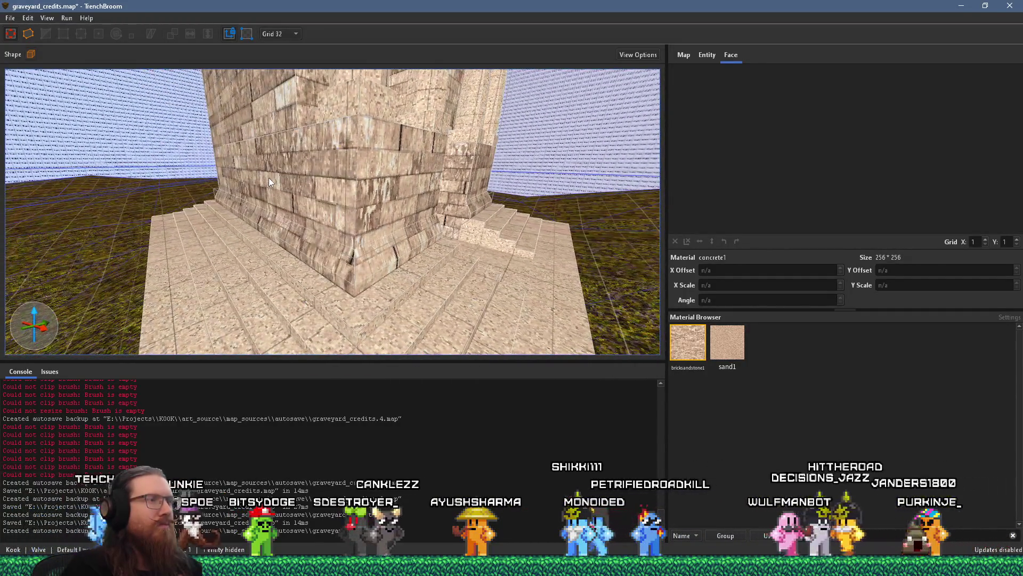
pyautogui.moveTo(415, 245)
pyautogui.mouseDown()
pyautogui.moveTo(352, 219)
pyautogui.moveTo(140, 209)
pyautogui.moveTo(332, 274)
pyautogui.mouseUp()
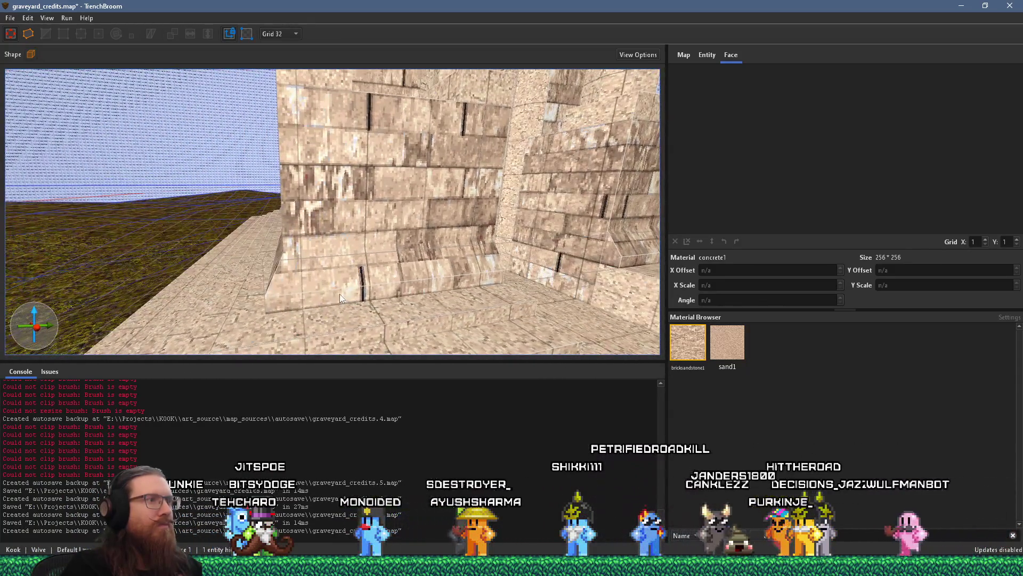
# Retexture the stepped stair brushes with bricksandstone1 after trying sand1, then deselect.
pyautogui.doubleClick(340, 292)
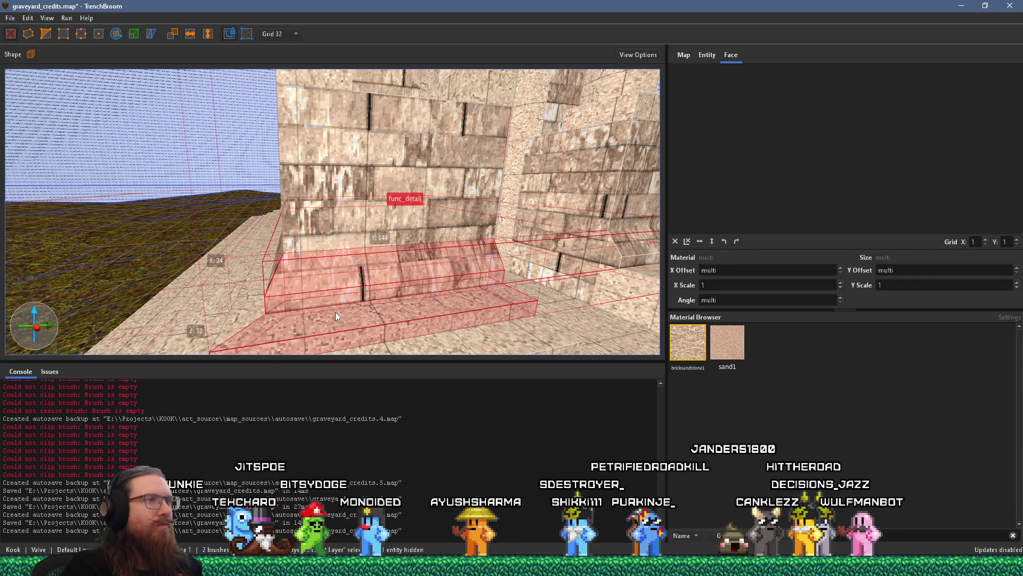
pyautogui.click(715, 339)
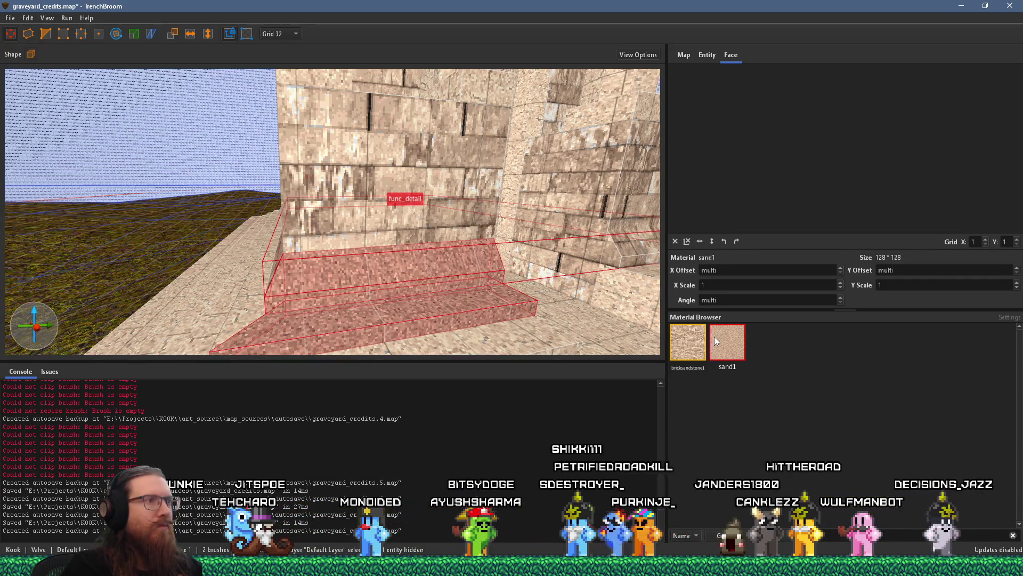
pyautogui.hotkey('ctrl', 'z')
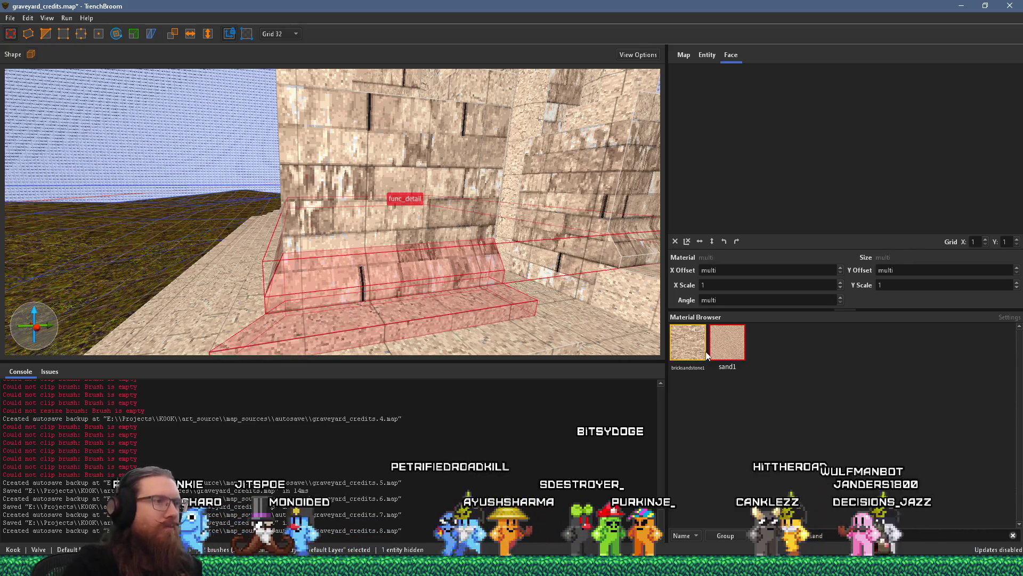
pyautogui.hotkey('ctrl', 'z')
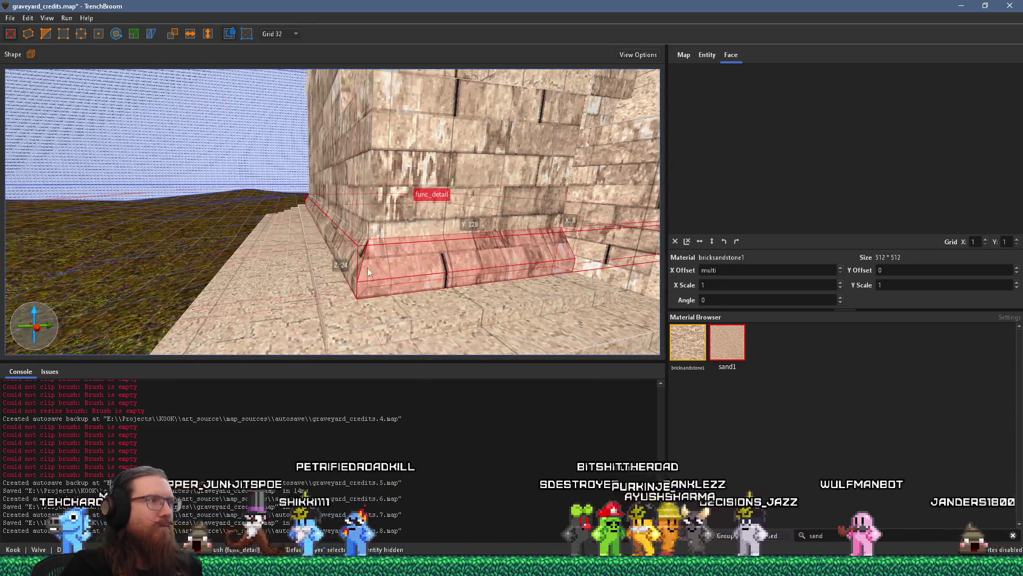
pyautogui.hotkey('ctrl', 'shift', 'z')
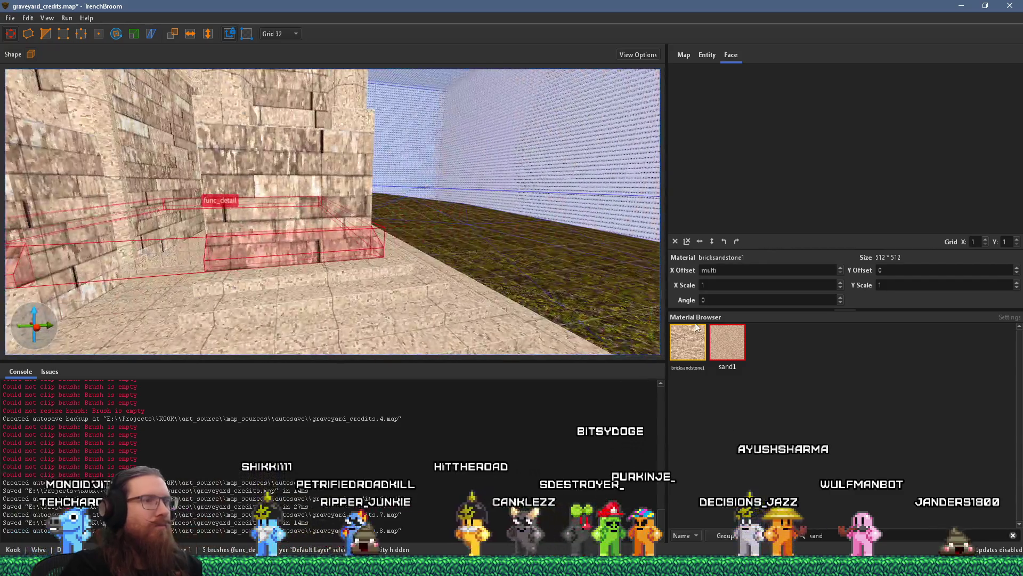
pyautogui.press('Escape')
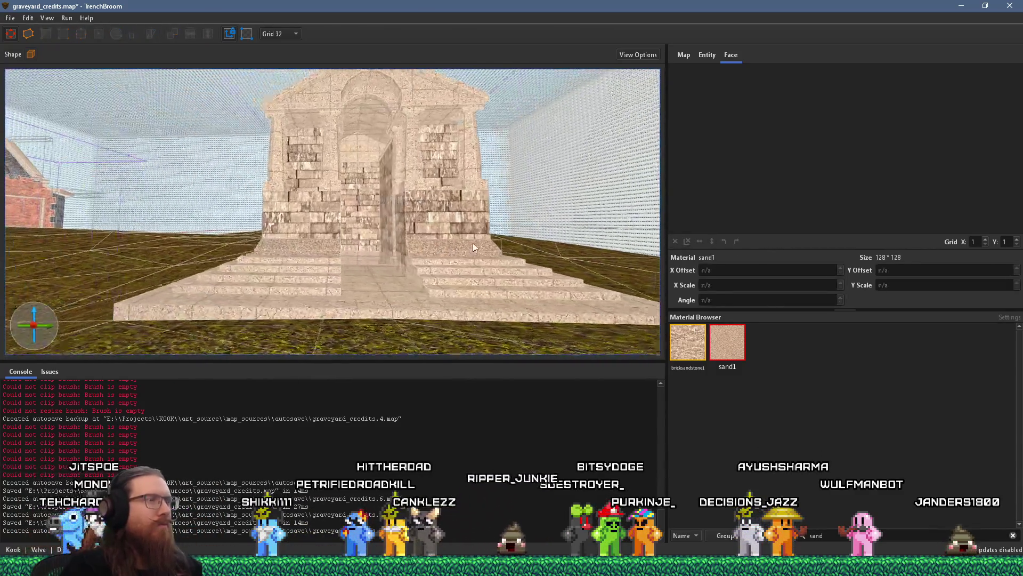
# Pull back and orbit around the crypt to inspect the retextured stairs.
pyautogui.scroll(5, 471, 238)
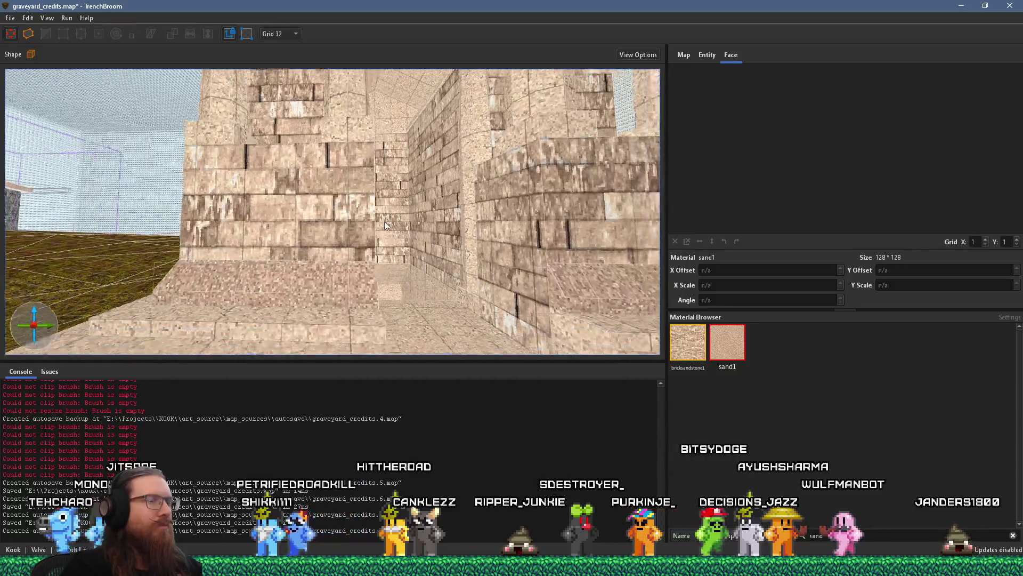
pyautogui.scroll(-3, 275, 194)
pyautogui.moveTo(270, 190); pyautogui.dragTo(381, 244)
pyautogui.scroll(-5, 381, 248)
pyautogui.moveTo(366, 123)
pyautogui.mouseDown()
pyautogui.moveTo(513, 167)
pyautogui.moveTo(317, 242)
pyautogui.moveTo(306, 283)
pyautogui.moveTo(453, 247)
pyautogui.moveTo(309, 225)
pyautogui.mouseUp()
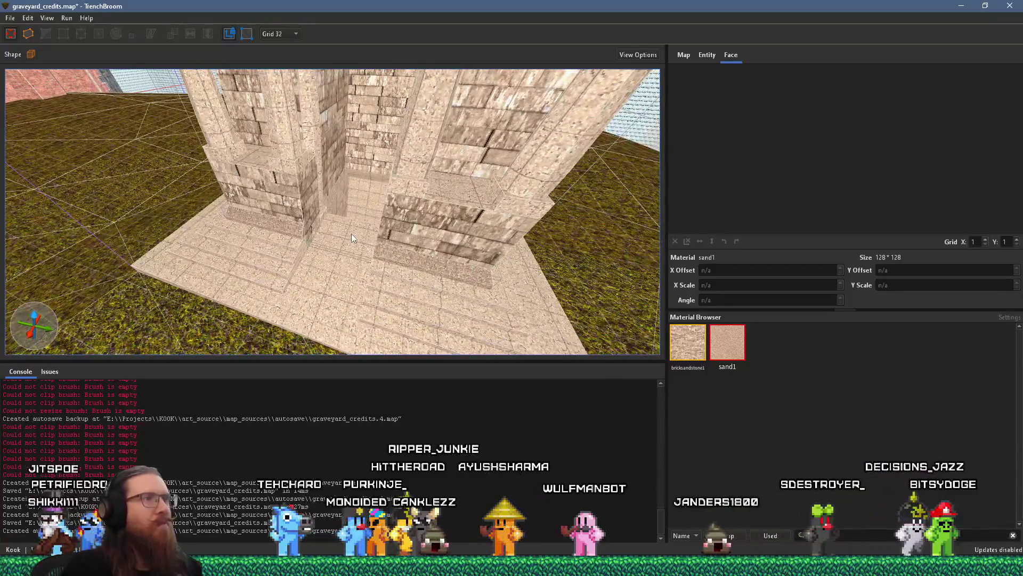
pyautogui.hotkey('alt', 'Tab')
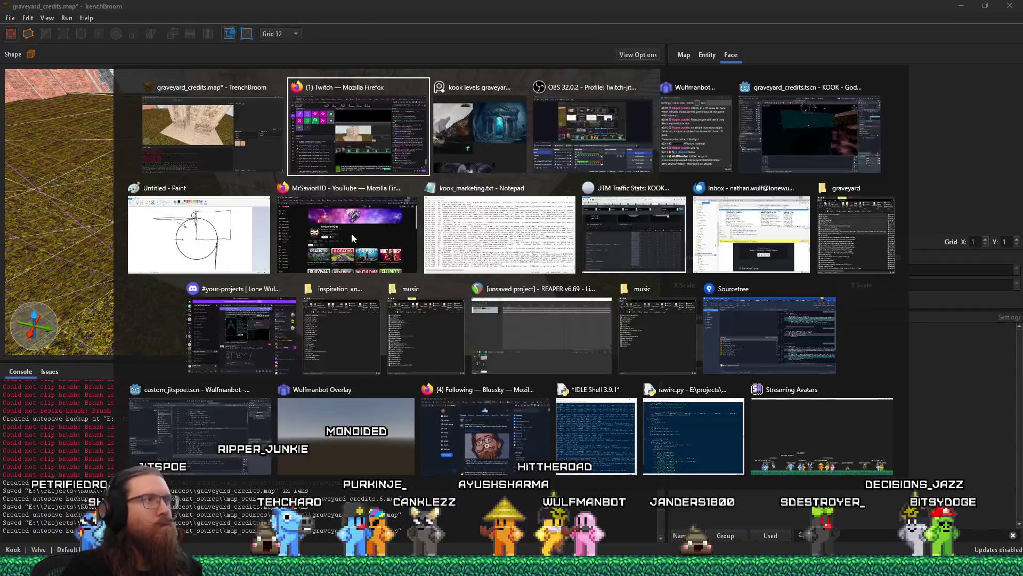
pyautogui.hotkey('alt', 'Tab')
pyautogui.moveTo(345, 232)
pyautogui.mouseDown()
pyautogui.moveTo(385, 237)
pyautogui.moveTo(263, 234)
pyautogui.moveTo(321, 231)
pyautogui.moveTo(267, 220)
pyautogui.moveTo(243, 140)
pyautogui.moveTo(350, 222)
pyautogui.moveTo(155, 184)
pyautogui.moveTo(315, 220)
pyautogui.moveTo(286, 156)
pyautogui.moveTo(309, 179)
pyautogui.moveTo(463, 178)
pyautogui.mouseUp()
pyautogui.click(295, 159)
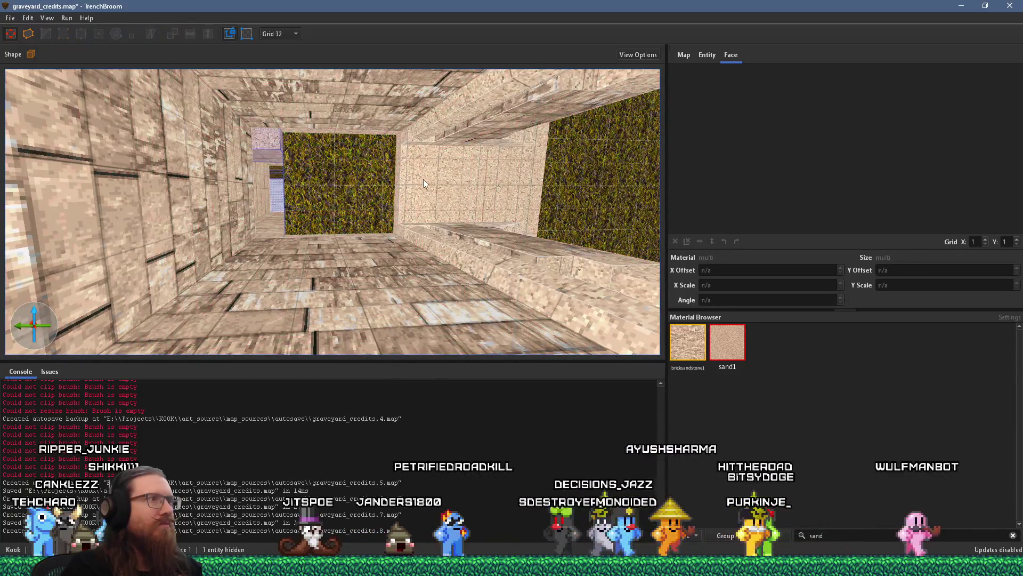
# Select the sandstone corridor wall brushes and look around the corridor, then deselect.
pyautogui.click(421, 180)
pyautogui.moveTo(273, 175)
pyautogui.mouseDown()
pyautogui.moveTo(94, 160)
pyautogui.moveTo(355, 178)
pyautogui.moveTo(432, 196)
pyautogui.moveTo(296, 184)
pyautogui.moveTo(468, 239)
pyautogui.moveTo(450, 356)
pyautogui.moveTo(405, 289)
pyautogui.moveTo(330, 320)
pyautogui.moveTo(261, 325)
pyautogui.moveTo(282, 359)
pyautogui.mouseUp()
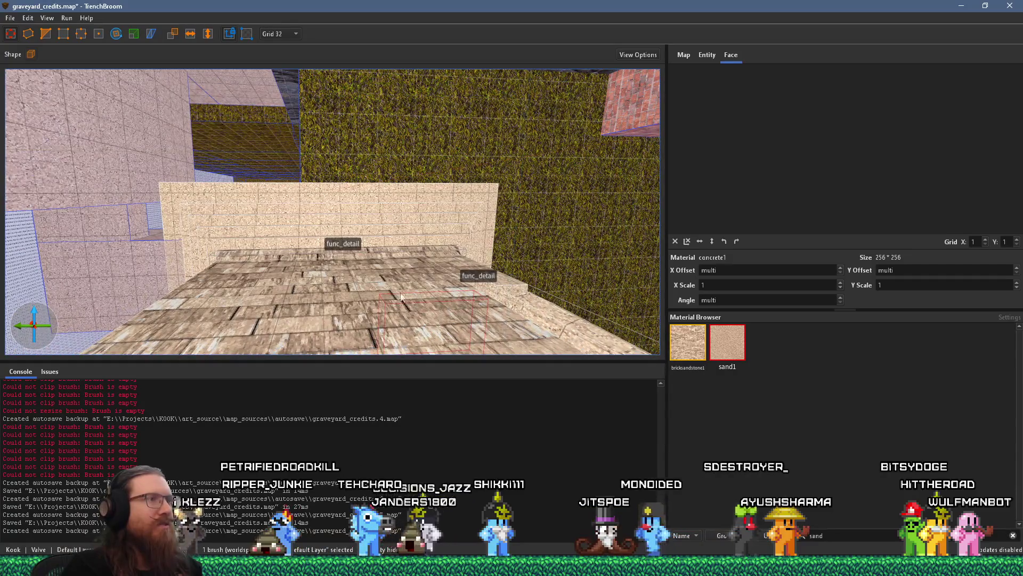
pyautogui.moveTo(400, 297)
pyautogui.mouseDown()
pyautogui.moveTo(397, 278)
pyautogui.moveTo(242, 237)
pyautogui.moveTo(175, 232)
pyautogui.moveTo(248, 289)
pyautogui.moveTo(292, 251)
pyautogui.moveTo(254, 186)
pyautogui.moveTo(226, 247)
pyautogui.moveTo(202, 242)
pyautogui.mouseUp()
pyautogui.press('Escape')
# Raise a corridor floor brush into a taller block and widen it to the right.
pyautogui.click(292, 251)
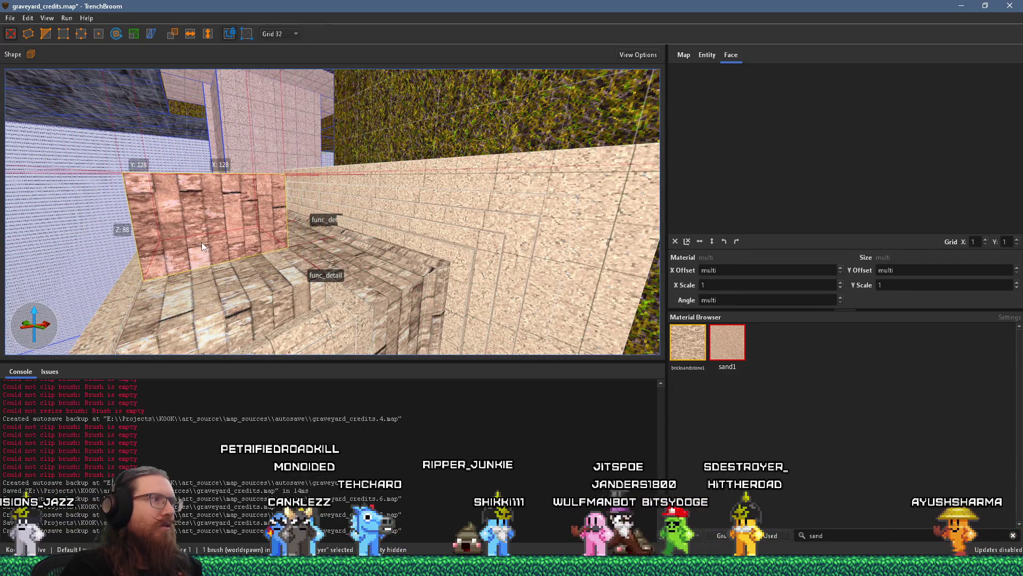
pyautogui.moveTo(365, 204)
pyautogui.mouseDown()
pyautogui.moveTo(375, 203)
pyautogui.moveTo(363, 196)
pyautogui.moveTo(395, 197)
pyautogui.moveTo(318, 171)
pyautogui.mouseUp()
pyautogui.moveTo(311, 217)
pyautogui.mouseDown()
pyautogui.moveTo(358, 132)
pyautogui.moveTo(383, 152)
pyautogui.moveTo(251, 220)
pyautogui.moveTo(258, 81)
pyautogui.moveTo(300, 154)
pyautogui.moveTo(461, 169)
pyautogui.moveTo(459, 209)
pyautogui.moveTo(332, 155)
pyautogui.mouseUp()
pyautogui.click(330, 155)
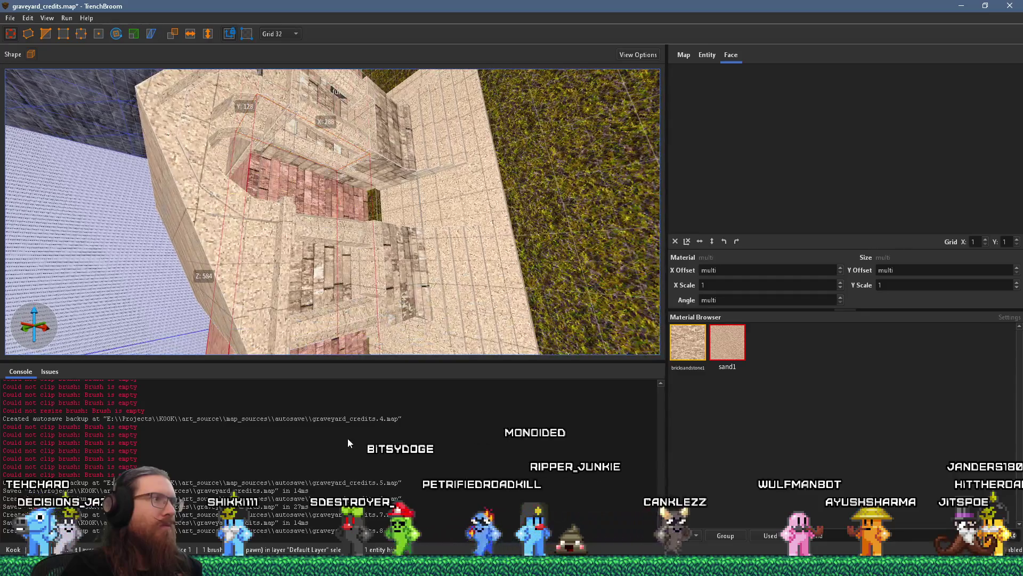
# Stretch the small corner brick brush into a floor 608 units along Y across the room.
pyautogui.scroll(4, 341, 186)
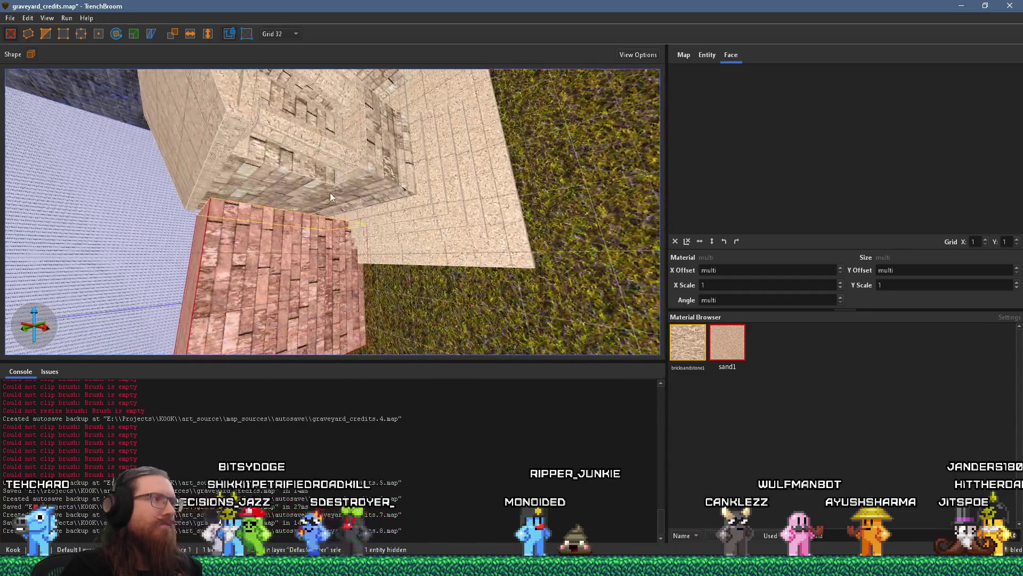
pyautogui.moveTo(333, 191); pyautogui.dragTo(368, 297)
pyautogui.moveTo(298, 213)
pyautogui.mouseDown()
pyautogui.moveTo(269, 197)
pyautogui.moveTo(277, 292)
pyautogui.moveTo(287, 261)
pyautogui.mouseUp()
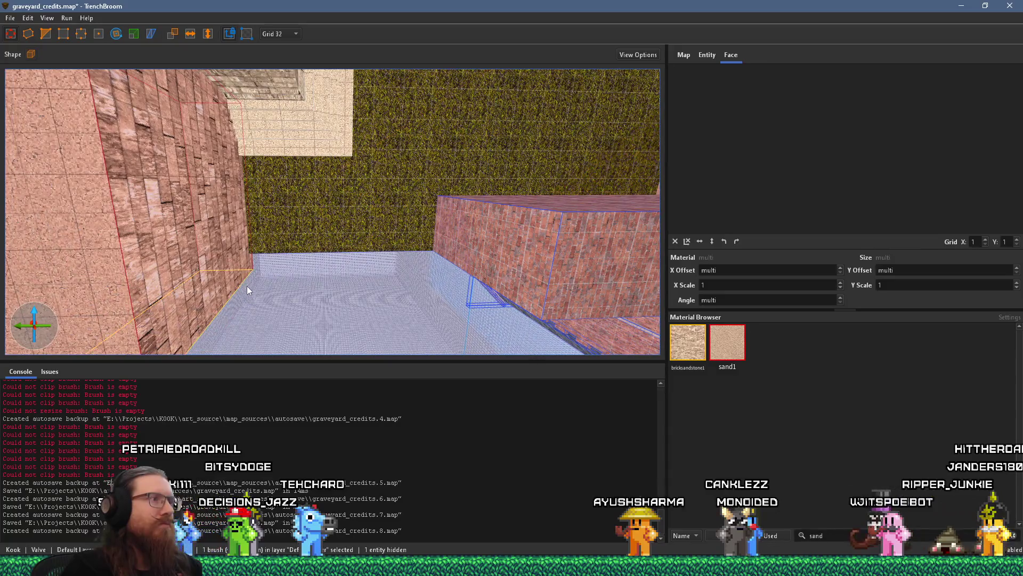
pyautogui.click(243, 303)
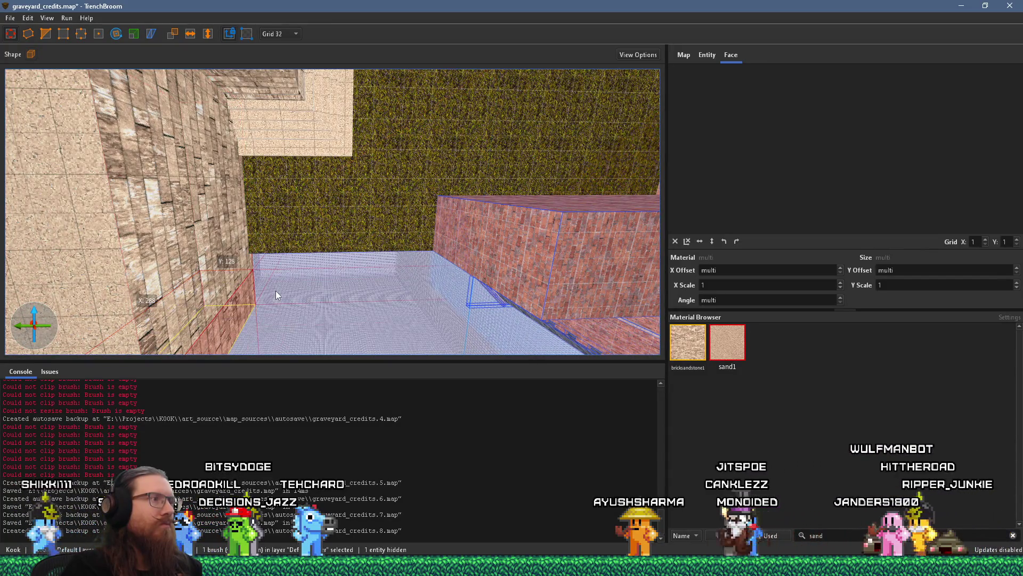
pyautogui.click(230, 268)
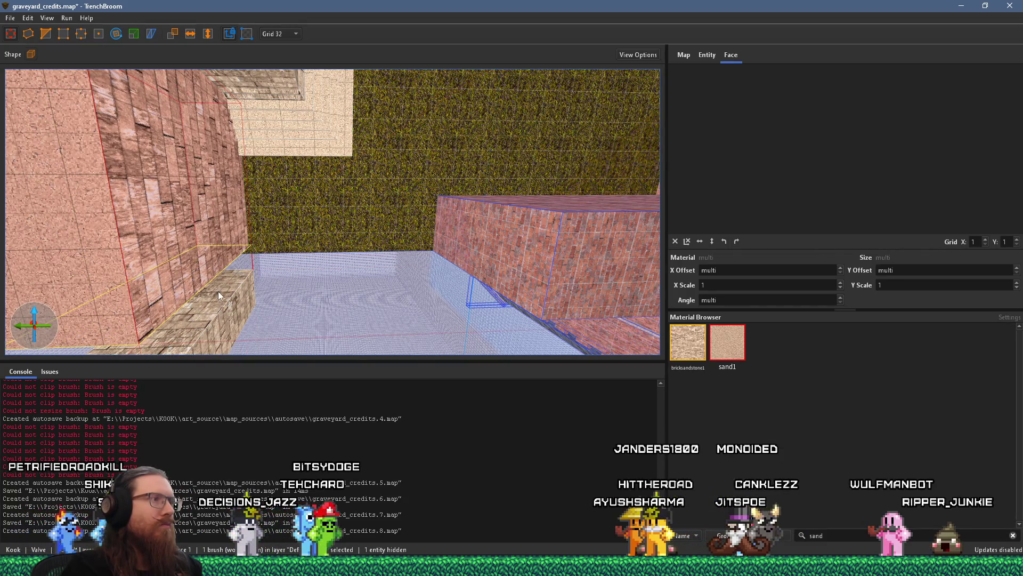
pyautogui.click(210, 280)
pyautogui.moveTo(210, 277)
pyautogui.mouseDown()
pyautogui.moveTo(479, 289)
pyautogui.moveTo(447, 331)
pyautogui.moveTo(461, 343)
pyautogui.mouseUp()
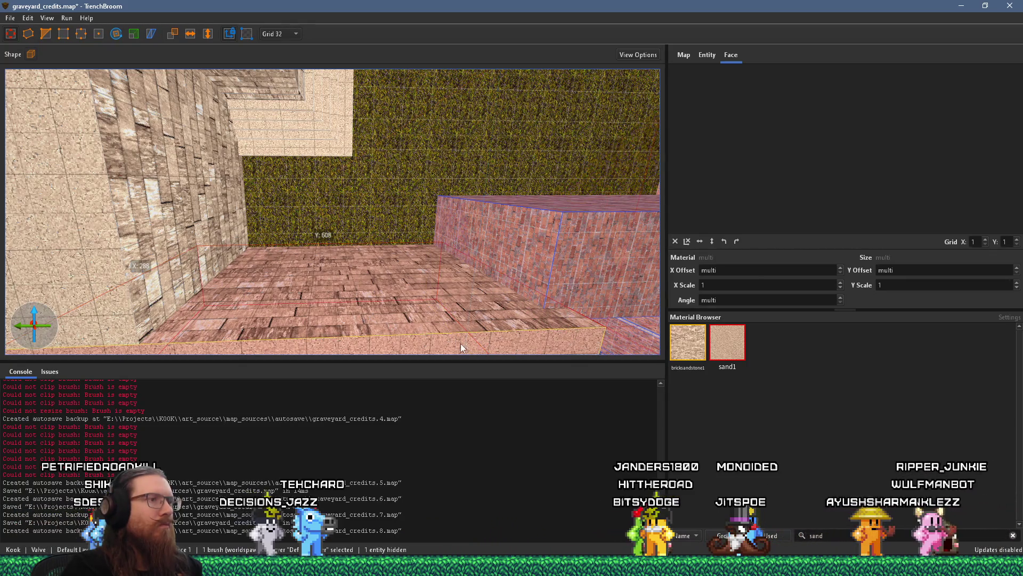
pyautogui.moveTo(458, 306)
pyautogui.mouseDown()
pyautogui.moveTo(361, 267)
pyautogui.moveTo(453, 296)
pyautogui.moveTo(389, 329)
pyautogui.moveTo(361, 313)
pyautogui.moveTo(196, 343)
pyautogui.moveTo(170, 321)
pyautogui.mouseUp()
pyautogui.press('Escape')
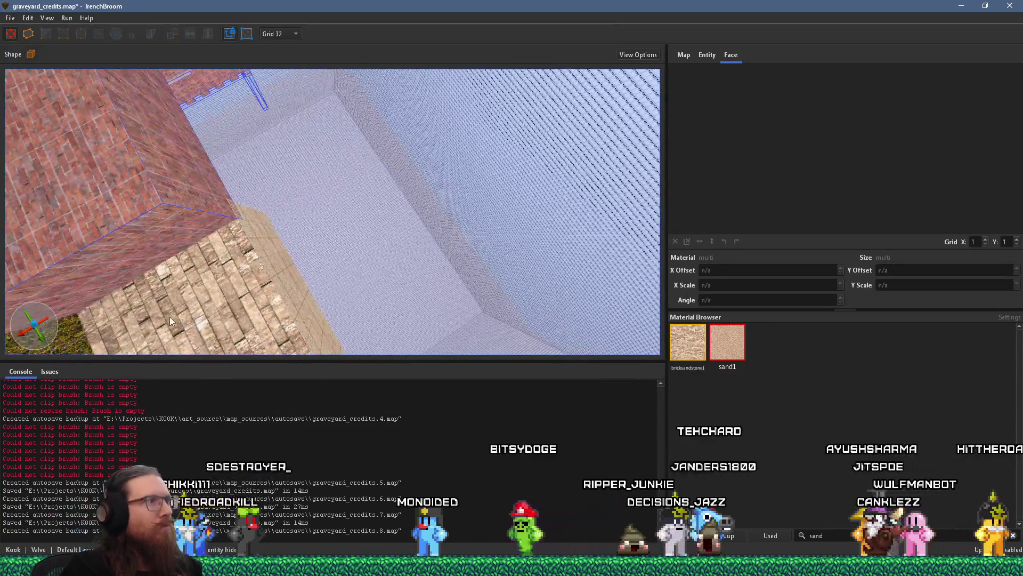
# Select the brick ledge brush and look down at the floor near the hedge pit.
pyautogui.moveTo(146, 251)
pyautogui.mouseDown()
pyautogui.moveTo(117, 191)
pyautogui.moveTo(117, 203)
pyautogui.mouseUp()
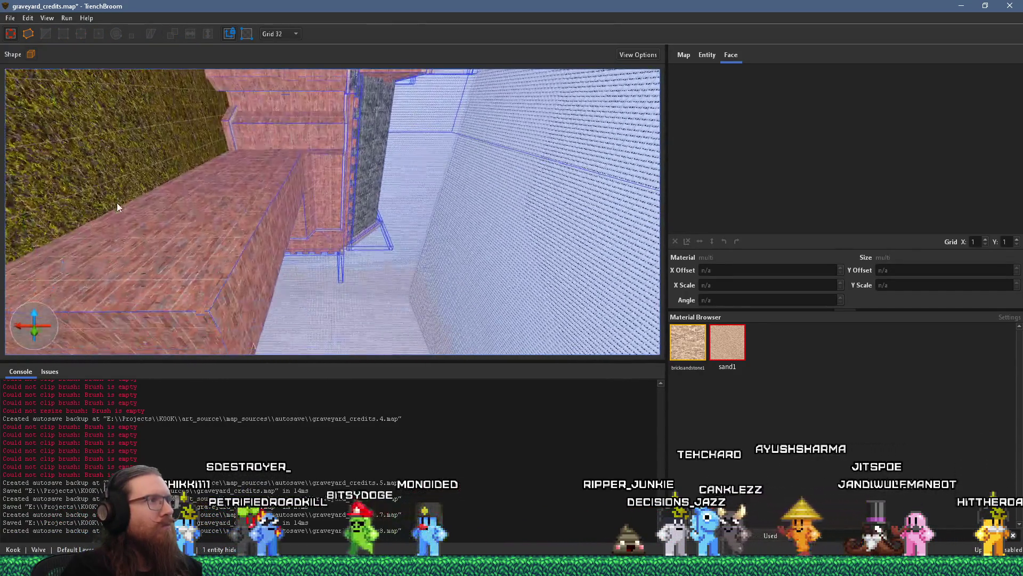
pyautogui.click(196, 236)
pyautogui.moveTo(196, 236)
pyautogui.mouseDown()
pyautogui.moveTo(252, 262)
pyautogui.moveTo(248, 280)
pyautogui.moveTo(253, 261)
pyautogui.moveTo(158, 257)
pyautogui.moveTo(222, 339)
pyautogui.moveTo(237, 280)
pyautogui.moveTo(301, 244)
pyautogui.moveTo(359, 282)
pyautogui.moveTo(381, 246)
pyautogui.moveTo(502, 212)
pyautogui.moveTo(311, 240)
pyautogui.moveTo(433, 261)
pyautogui.moveTo(456, 257)
pyautogui.moveTo(321, 227)
pyautogui.moveTo(260, 232)
pyautogui.moveTo(290, 202)
pyautogui.moveTo(255, 179)
pyautogui.moveTo(257, 187)
pyautogui.moveTo(298, 183)
pyautogui.moveTo(323, 211)
pyautogui.mouseUp()
pyautogui.scroll(10, 358, 283)
# Extend the right floor brush 336 units along Y over the pit and delete the brick wall.
pyautogui.click(502, 212)
pyautogui.press('Escape')
pyautogui.click(497, 231)
pyautogui.press('Delete')
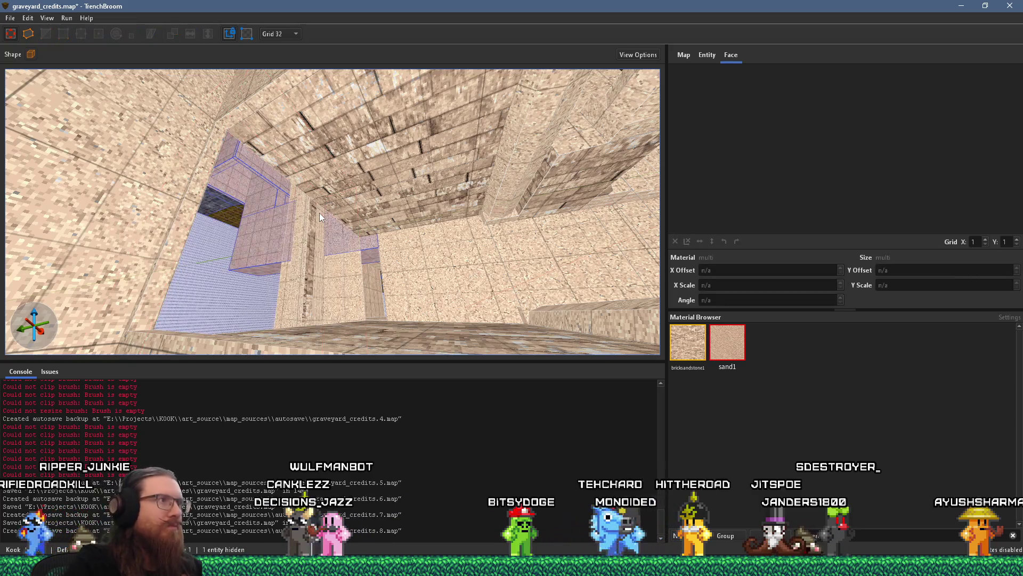
pyautogui.click(339, 189)
pyautogui.moveTo(339, 189)
pyautogui.mouseDown()
pyautogui.moveTo(335, 220)
pyautogui.moveTo(432, 187)
pyautogui.moveTo(555, 174)
pyautogui.moveTo(491, 223)
pyautogui.moveTo(508, 187)
pyautogui.moveTo(531, 190)
pyautogui.moveTo(461, 133)
pyautogui.moveTo(445, 210)
pyautogui.moveTo(362, 279)
pyautogui.moveTo(303, 223)
pyautogui.moveTo(273, 215)
pyautogui.moveTo(313, 153)
pyautogui.moveTo(292, 130)
pyautogui.mouseUp()
pyautogui.press('Escape')
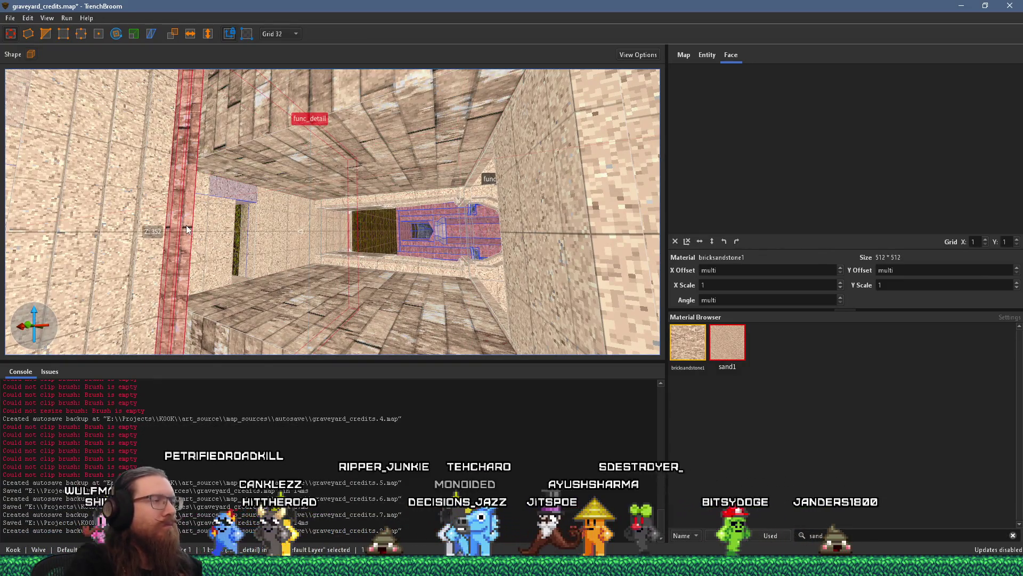
pyautogui.moveTo(187, 225)
pyautogui.mouseDown()
pyautogui.moveTo(171, 235)
pyautogui.moveTo(215, 220)
pyautogui.moveTo(213, 329)
pyautogui.moveTo(243, 267)
pyautogui.moveTo(70, 274)
pyautogui.moveTo(123, 200)
pyautogui.moveTo(216, 275)
pyautogui.moveTo(183, 171)
pyautogui.moveTo(222, 250)
pyautogui.moveTo(225, 239)
pyautogui.moveTo(174, 249)
pyautogui.mouseUp()
pyautogui.click(225, 238)
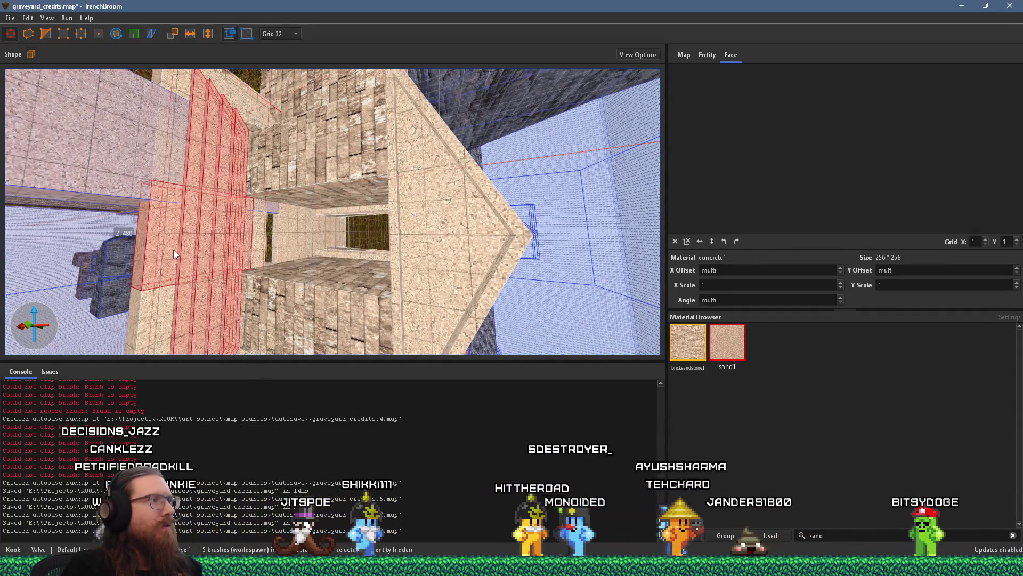
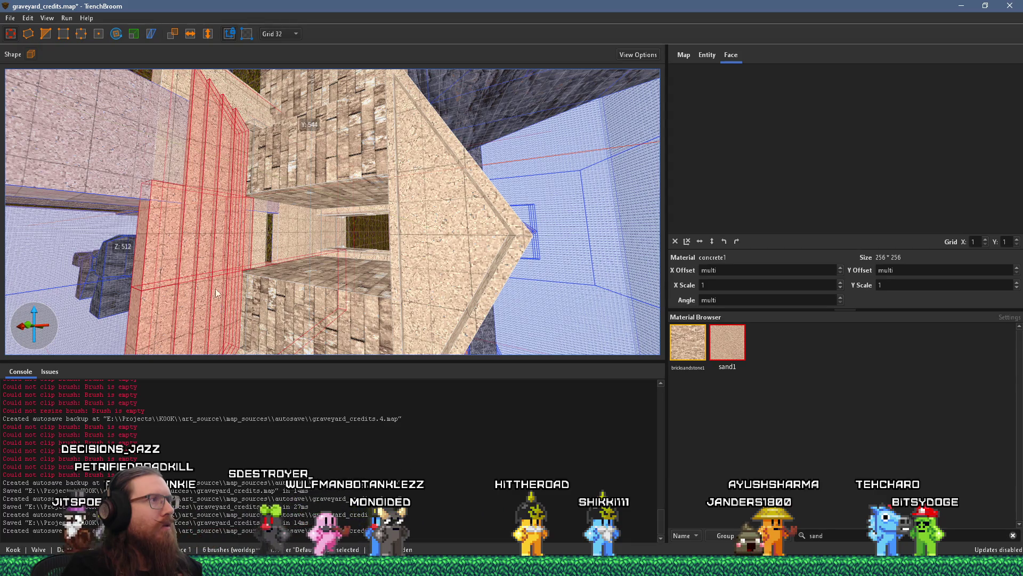
# Delete the small block hanging below the ceiling near the archway.
pyautogui.keyDown('ctrl'); pyautogui.click(176, 94); pyautogui.keyUp('ctrl')
pyautogui.press('d')
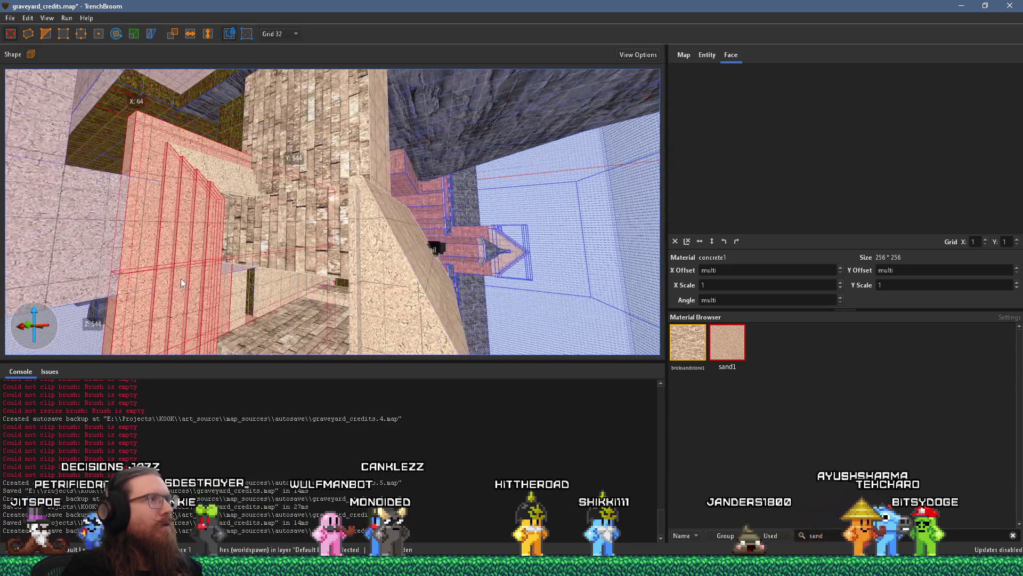
pyautogui.press('Escape')
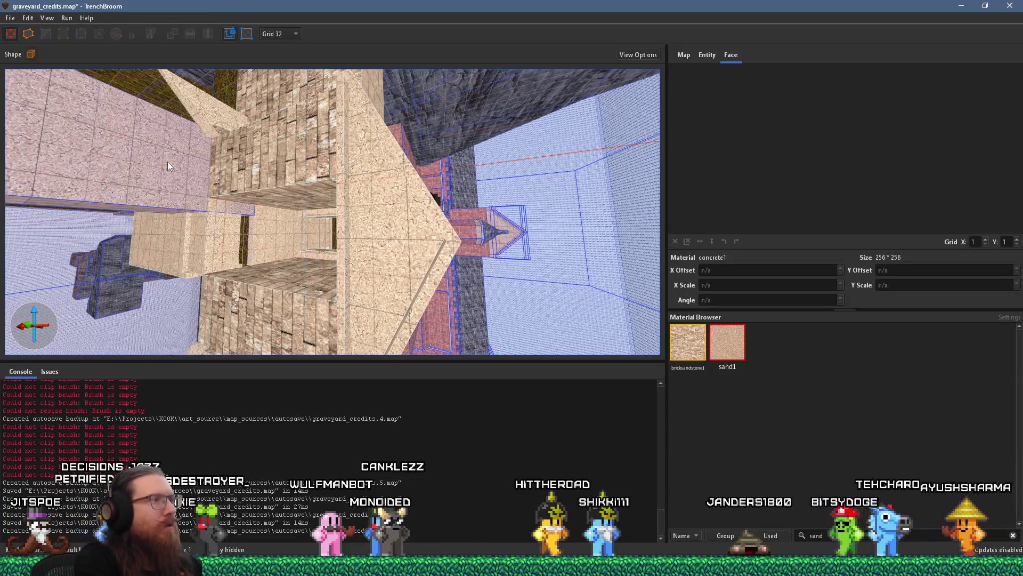
pyautogui.click(231, 232)
pyautogui.press('a')
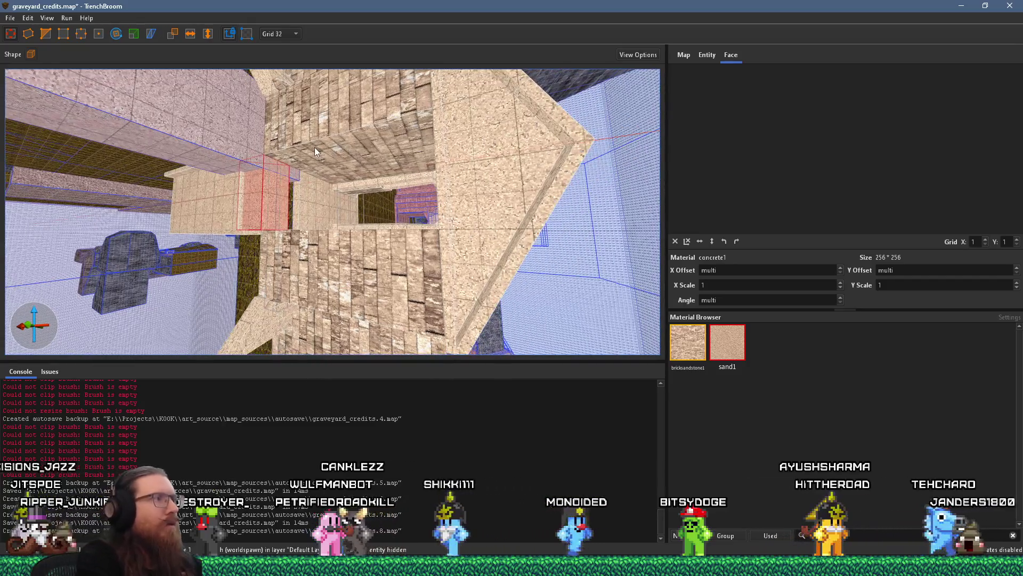
pyautogui.click(200, 209)
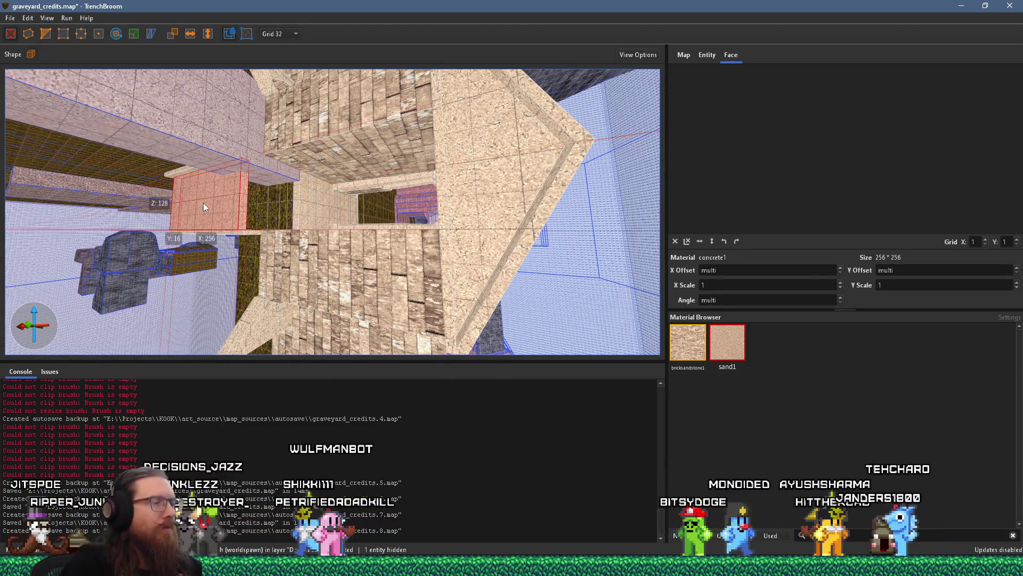
pyautogui.press('Delete')
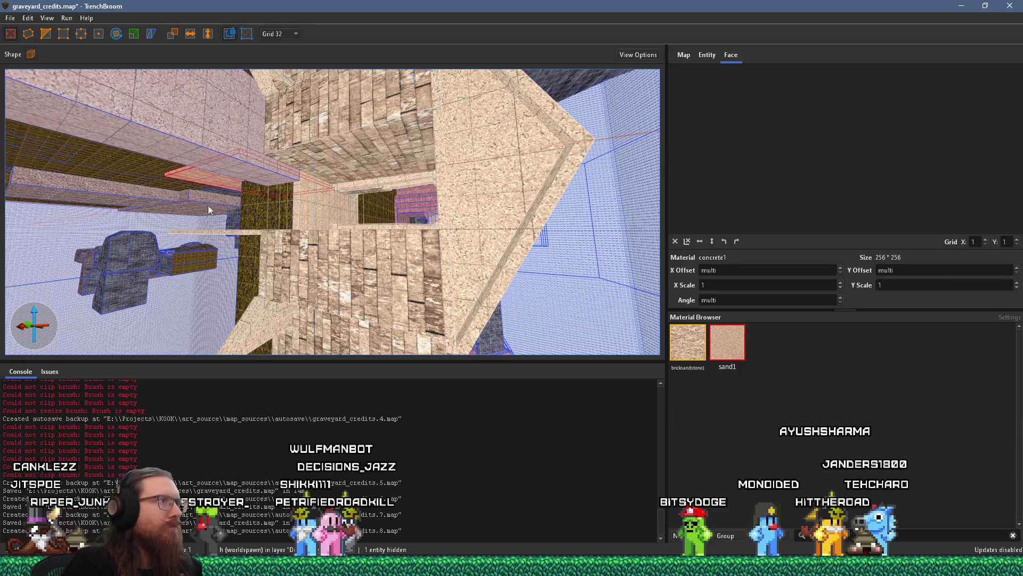
# Delete the thin slab under the ceiling, then select the pink block.
pyautogui.hotkey('ctrl', 'z')
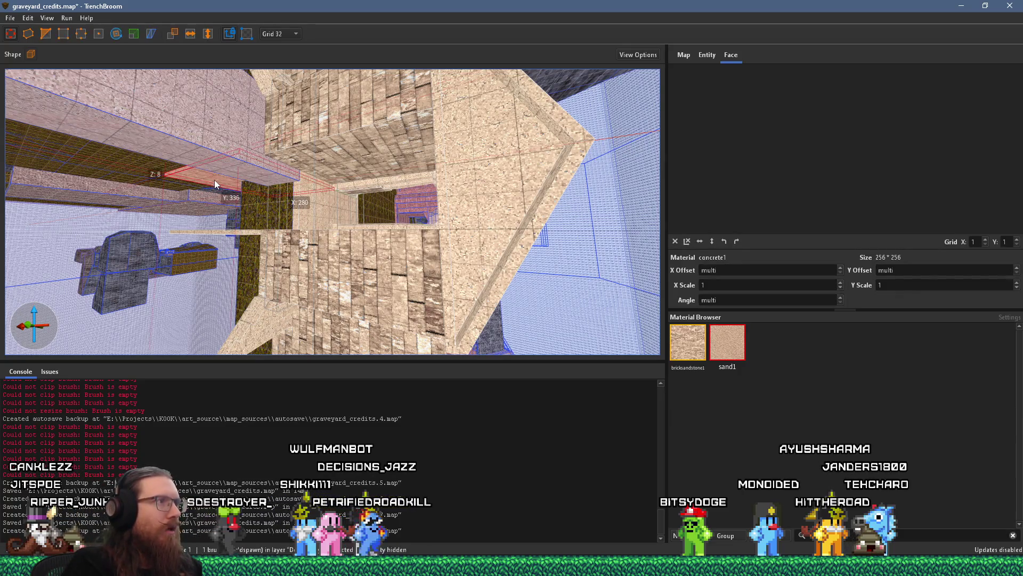
pyautogui.scroll(2, 210, 180)
pyautogui.scroll(3, 187, 198)
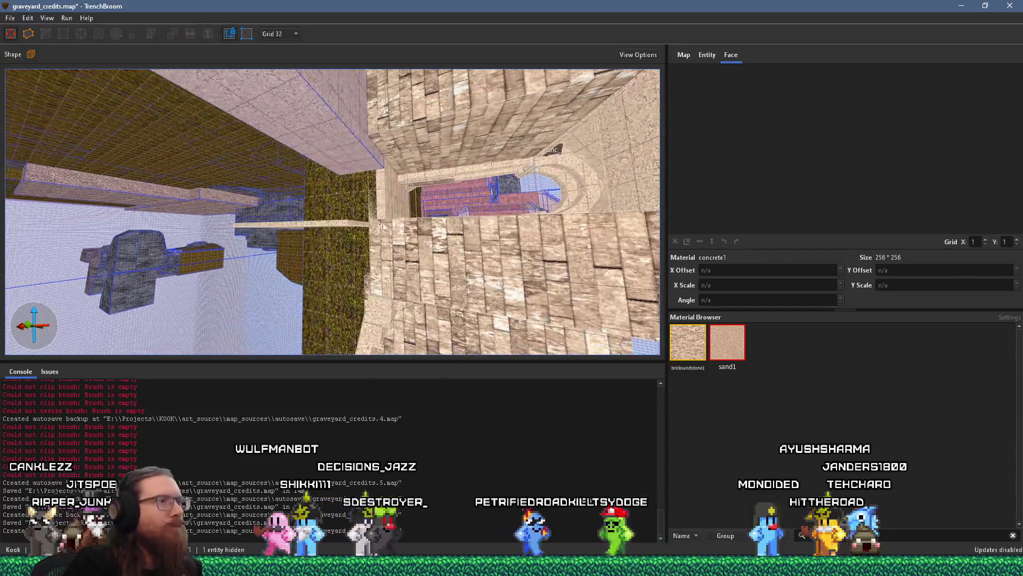
pyautogui.press('Delete')
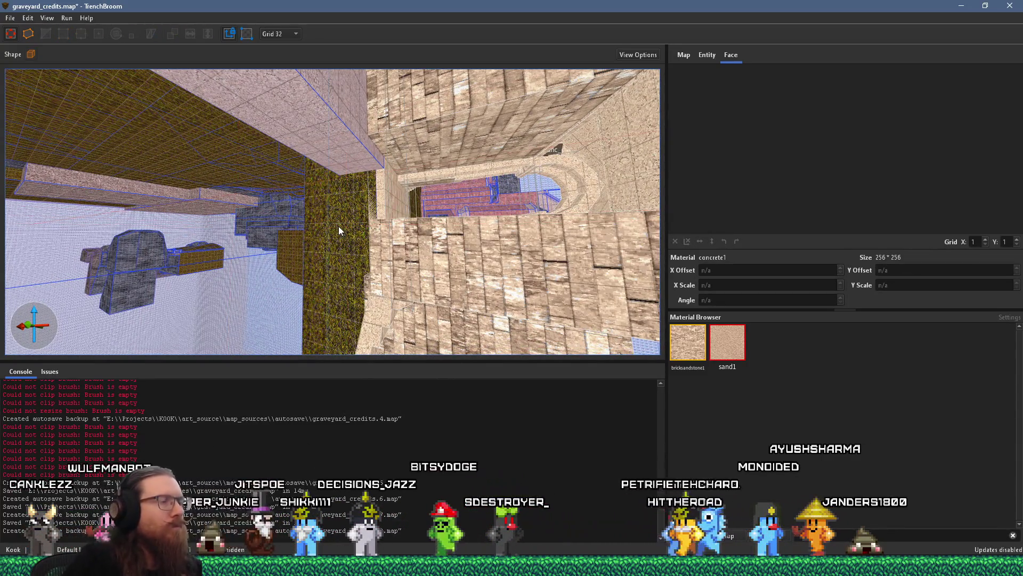
pyautogui.scroll(3, 335, 229)
pyautogui.moveTo(329, 232)
pyautogui.mouseDown()
pyautogui.moveTo(293, 201)
pyautogui.moveTo(188, 158)
pyautogui.moveTo(249, 208)
pyautogui.moveTo(183, 204)
pyautogui.moveTo(235, 208)
pyautogui.moveTo(248, 178)
pyautogui.mouseUp()
pyautogui.click(244, 209)
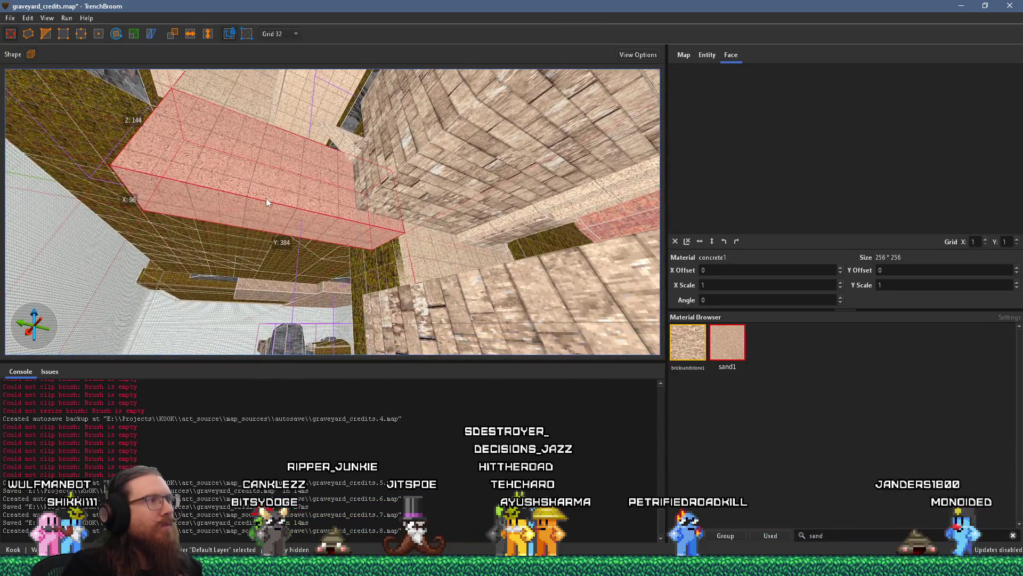
# Stretch the pink brush downward so its height grows from 144 to 344.
pyautogui.rightClick(267, 197)
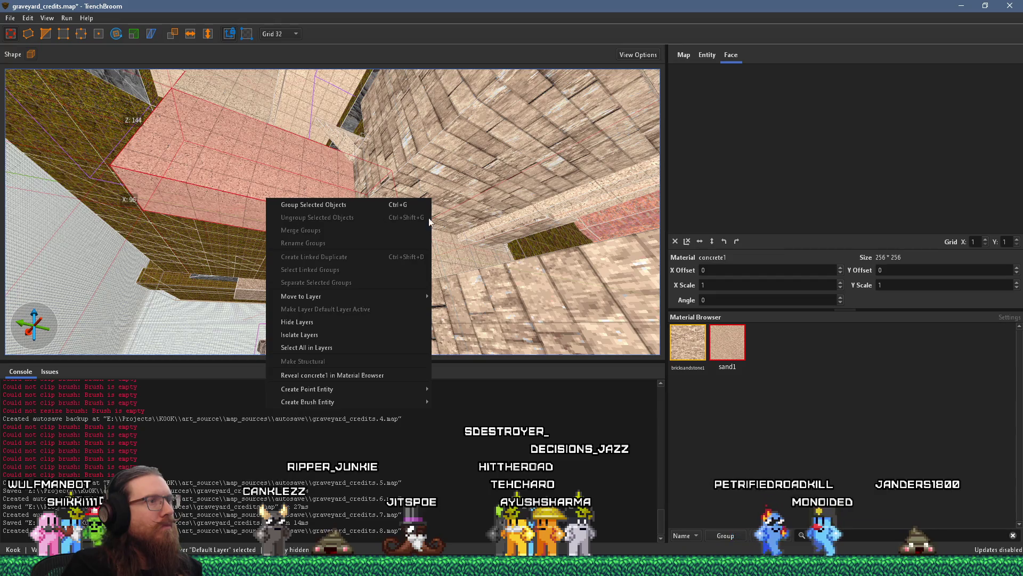
pyautogui.click(454, 218)
pyautogui.click(309, 203)
pyautogui.moveTo(311, 222); pyautogui.dragTo(324, 377)
pyautogui.scroll(-5, 307, 351)
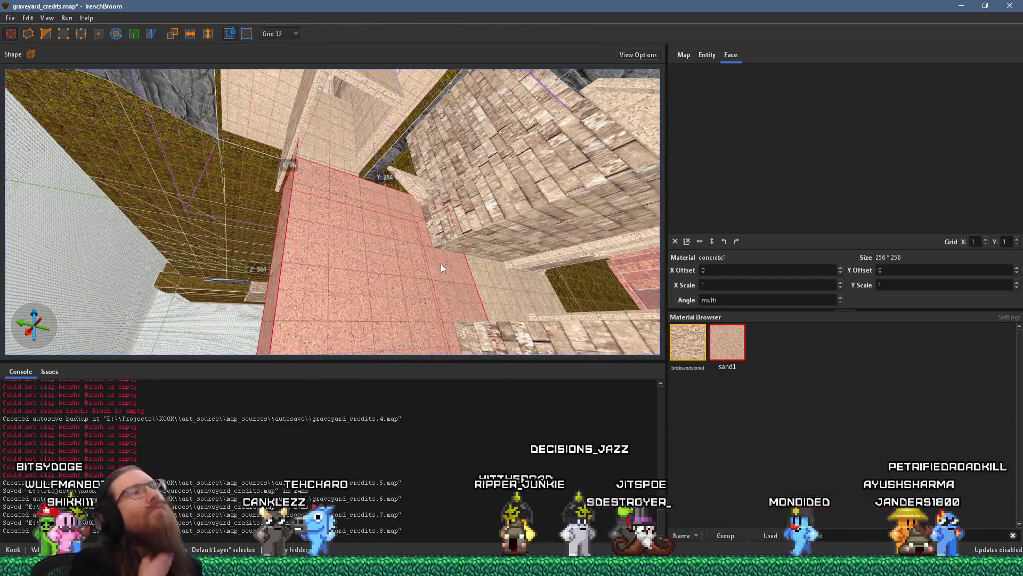
# Orbit to inspect the brick walls and stair brush, then reselect the pink brush.
pyautogui.moveTo(441, 264)
pyautogui.mouseDown()
pyautogui.moveTo(423, 210)
pyautogui.moveTo(335, 132)
pyautogui.mouseUp()
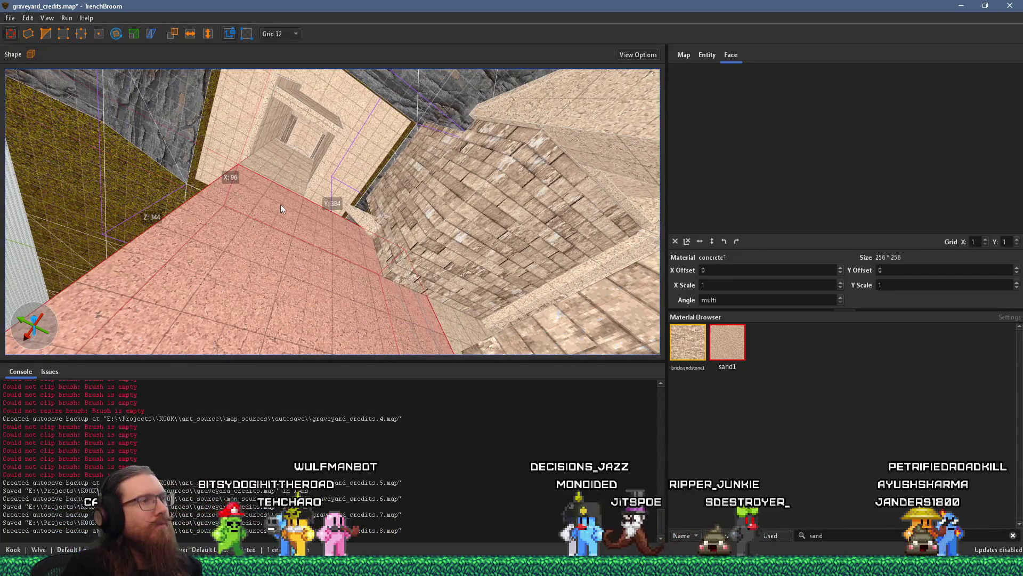
pyautogui.moveTo(237, 211)
pyautogui.mouseDown()
pyautogui.moveTo(276, 248)
pyautogui.moveTo(289, 219)
pyautogui.moveTo(129, 87)
pyautogui.moveTo(232, 179)
pyautogui.moveTo(261, 91)
pyautogui.moveTo(286, 146)
pyautogui.moveTo(149, 82)
pyautogui.moveTo(226, 171)
pyautogui.moveTo(105, 76)
pyautogui.moveTo(263, 230)
pyautogui.moveTo(156, 114)
pyautogui.moveTo(199, 152)
pyautogui.moveTo(29, 70)
pyautogui.moveTo(283, 43)
pyautogui.moveTo(376, 264)
pyautogui.moveTo(437, 253)
pyautogui.moveTo(292, 258)
pyautogui.moveTo(165, 246)
pyautogui.moveTo(350, 360)
pyautogui.moveTo(337, 332)
pyautogui.moveTo(229, 296)
pyautogui.moveTo(262, 276)
pyautogui.moveTo(244, 290)
pyautogui.moveTo(235, 283)
pyautogui.mouseUp()
pyautogui.click(437, 254)
pyautogui.scroll(-5, 262, 274)
pyautogui.click(234, 281)
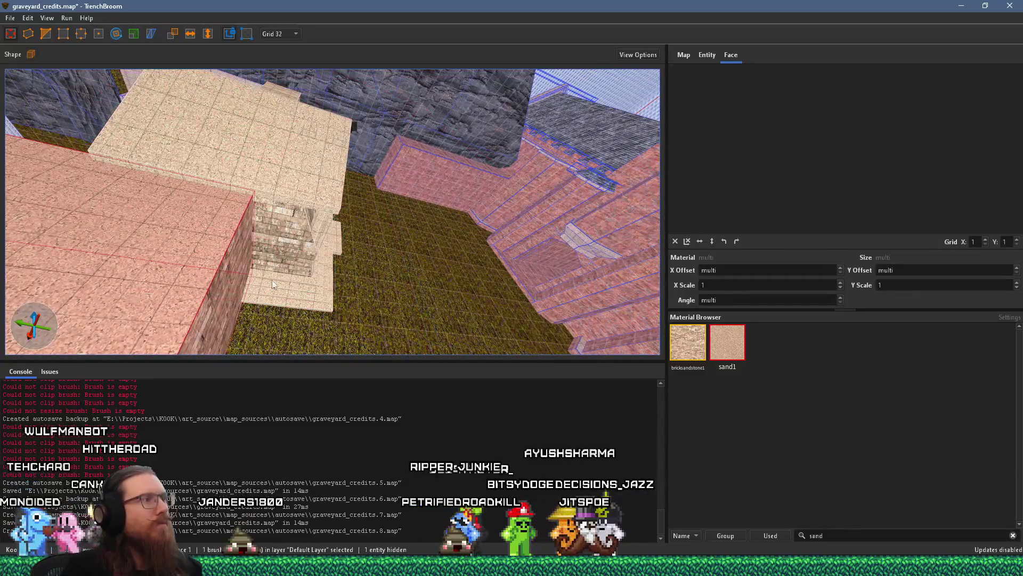
# Remove the pink brush and a second brush from the Crypt Entrance 1 group.
pyautogui.rightClick(204, 270)
pyautogui.click(269, 324)
pyautogui.moveTo(269, 325)
pyautogui.mouseDown()
pyautogui.moveTo(347, 235)
pyautogui.moveTo(297, 257)
pyautogui.mouseUp()
pyautogui.click(323, 190)
pyautogui.doubleClick(325, 187)
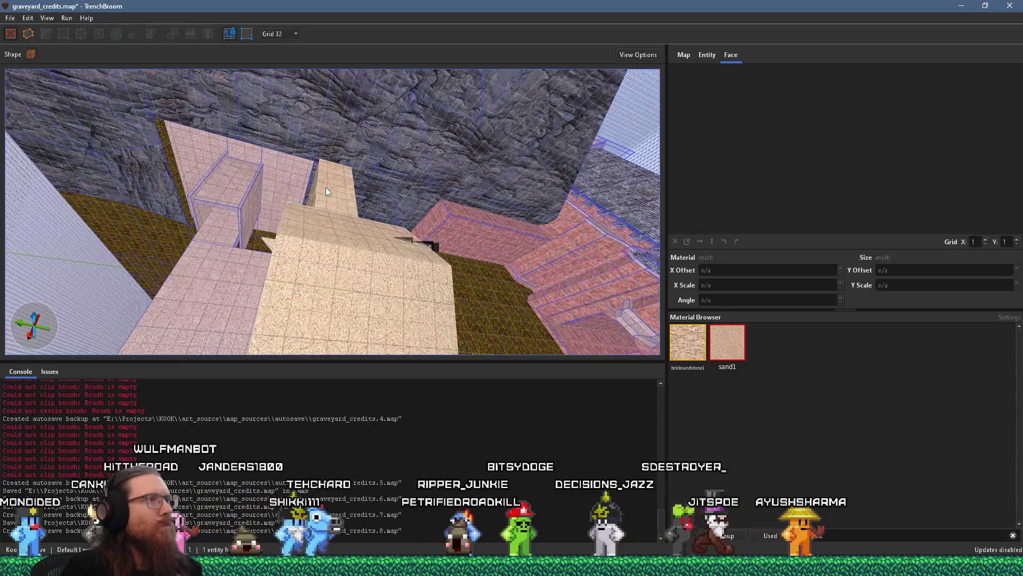
pyautogui.click(328, 186)
pyautogui.rightClick(328, 187)
pyautogui.click(384, 244)
pyautogui.moveTo(384, 243)
pyautogui.mouseDown()
pyautogui.moveTo(338, 273)
pyautogui.moveTo(409, 258)
pyautogui.moveTo(478, 130)
pyautogui.moveTo(532, 191)
pyautogui.moveTo(355, 183)
pyautogui.moveTo(377, 181)
pyautogui.moveTo(331, 206)
pyautogui.mouseUp()
# Select four brushes including the 272×288×8 slab, delete them, then undo the deletion.
pyautogui.click(335, 207)
pyautogui.click(337, 209)
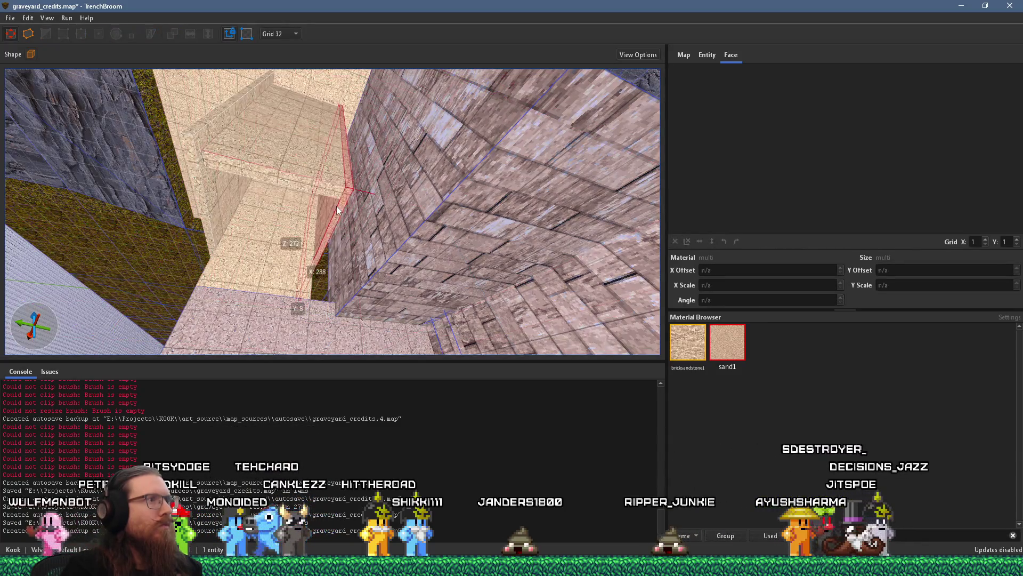
pyautogui.keyDown('ctrl'); pyautogui.click(206, 168); pyautogui.keyUp('ctrl')
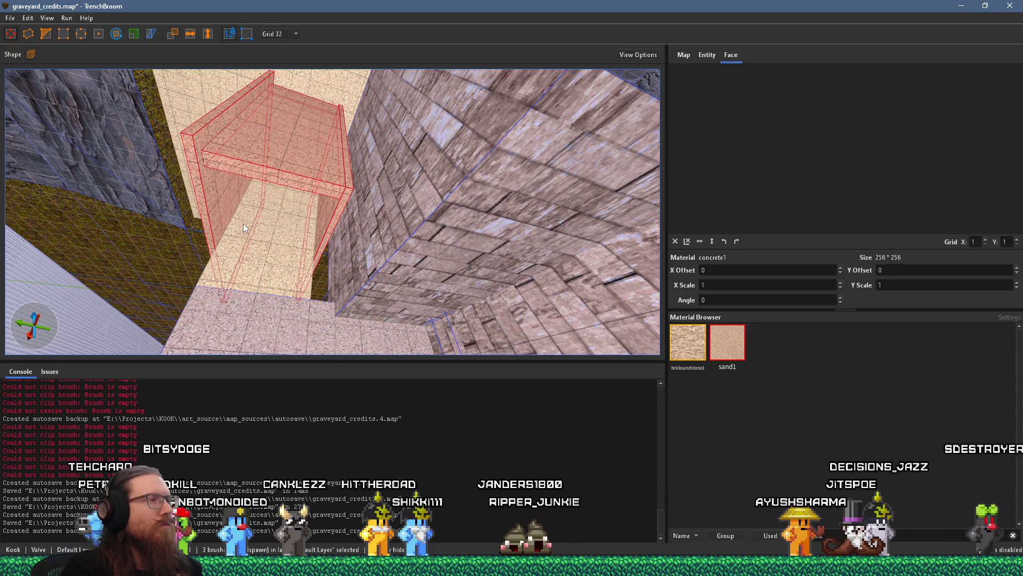
pyautogui.keyDown('ctrl'); pyautogui.click(271, 247); pyautogui.keyUp('ctrl')
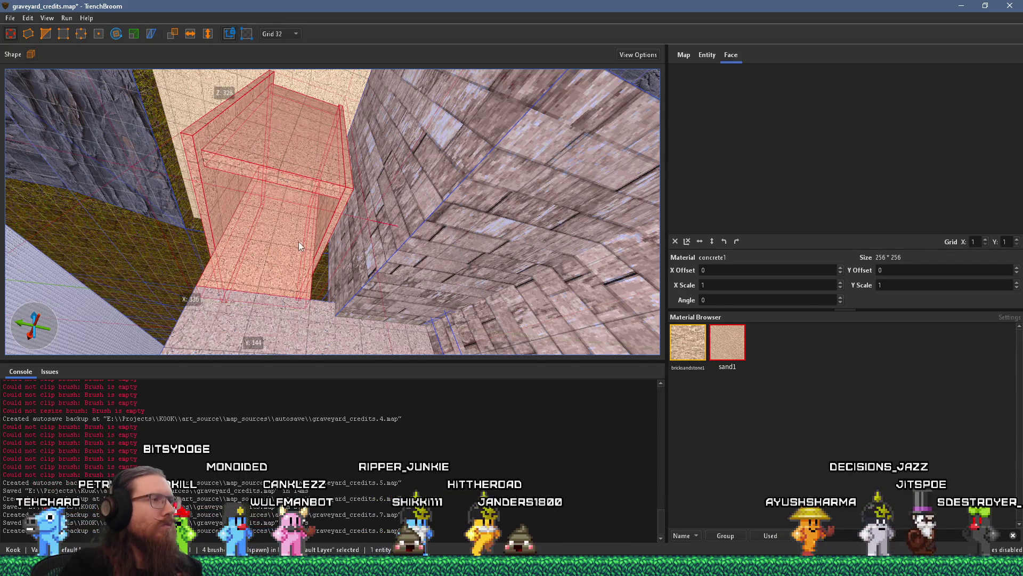
pyautogui.press('Delete')
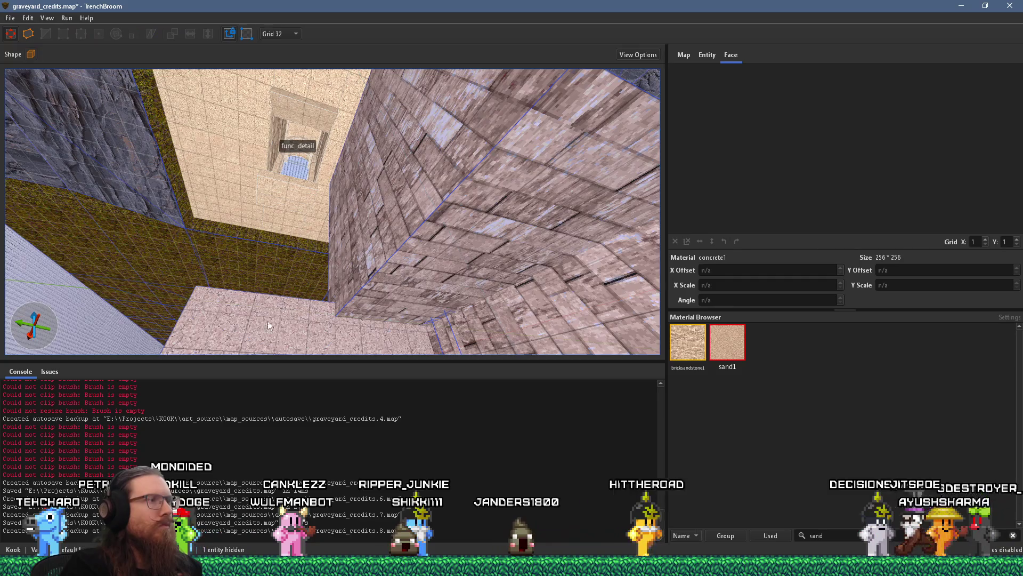
pyautogui.hotkey('ctrl', 'z')
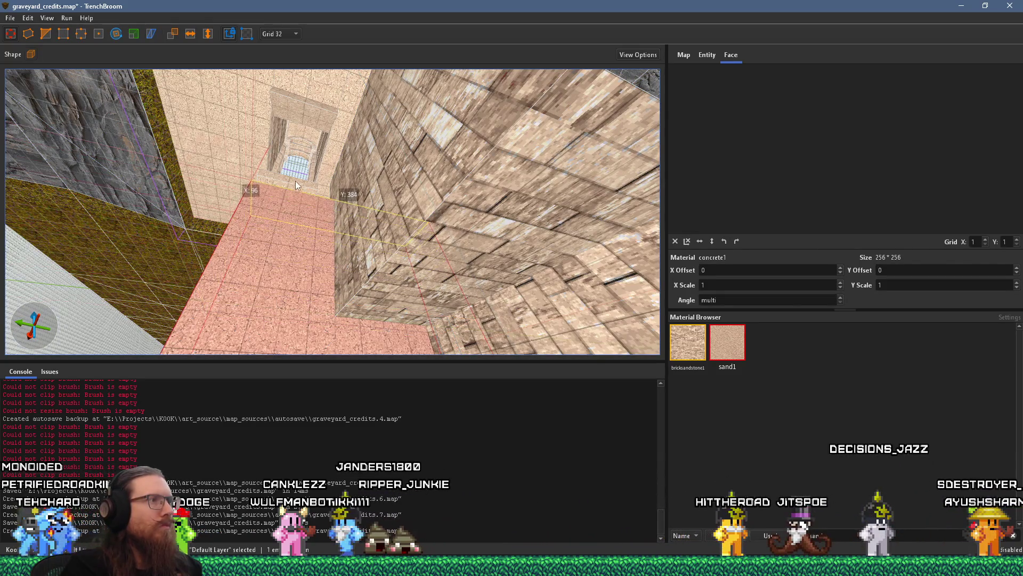
pyautogui.moveTo(295, 172)
pyautogui.mouseDown()
pyautogui.moveTo(314, 228)
pyautogui.moveTo(273, 249)
pyautogui.moveTo(327, 298)
pyautogui.moveTo(248, 334)
pyautogui.moveTo(235, 322)
pyautogui.moveTo(291, 299)
pyautogui.mouseUp()
pyautogui.moveTo(295, 244)
pyautogui.mouseDown()
pyautogui.moveTo(461, 270)
pyautogui.moveTo(443, 286)
pyautogui.mouseUp()
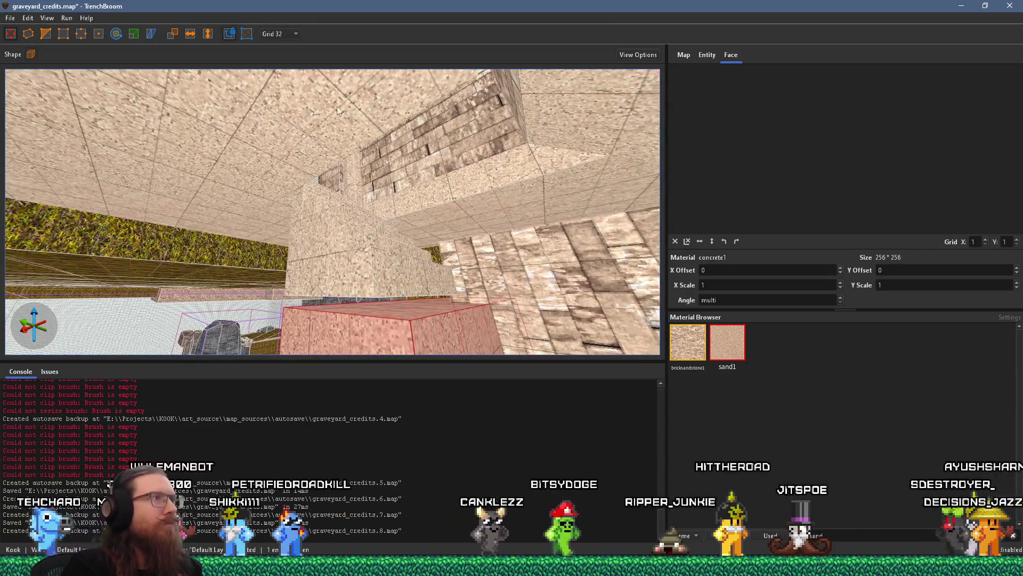
pyautogui.click(278, 33)
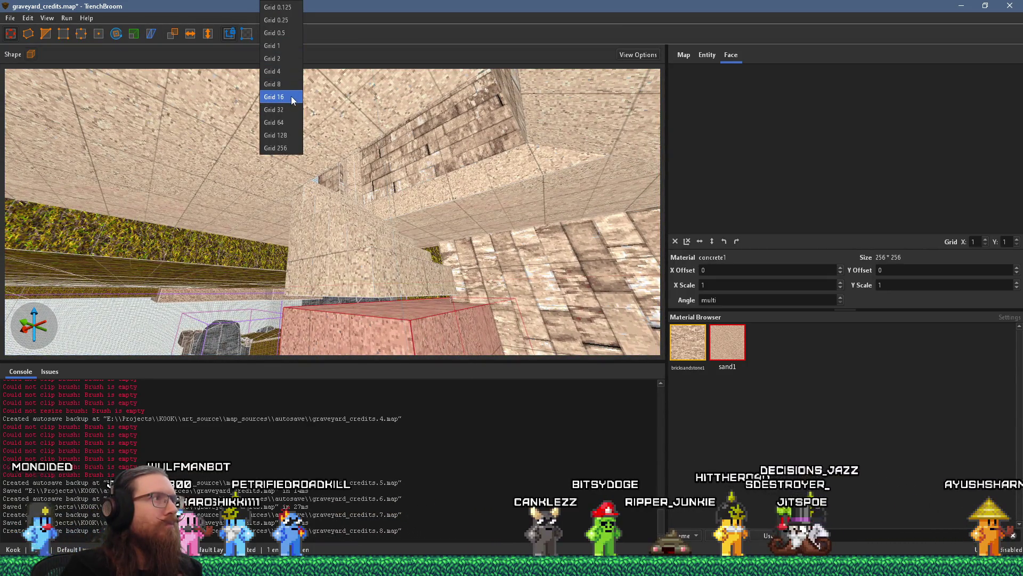
# Set the grid to 16 and raise the bottom face of the staircase brushes.
pyautogui.click(292, 100)
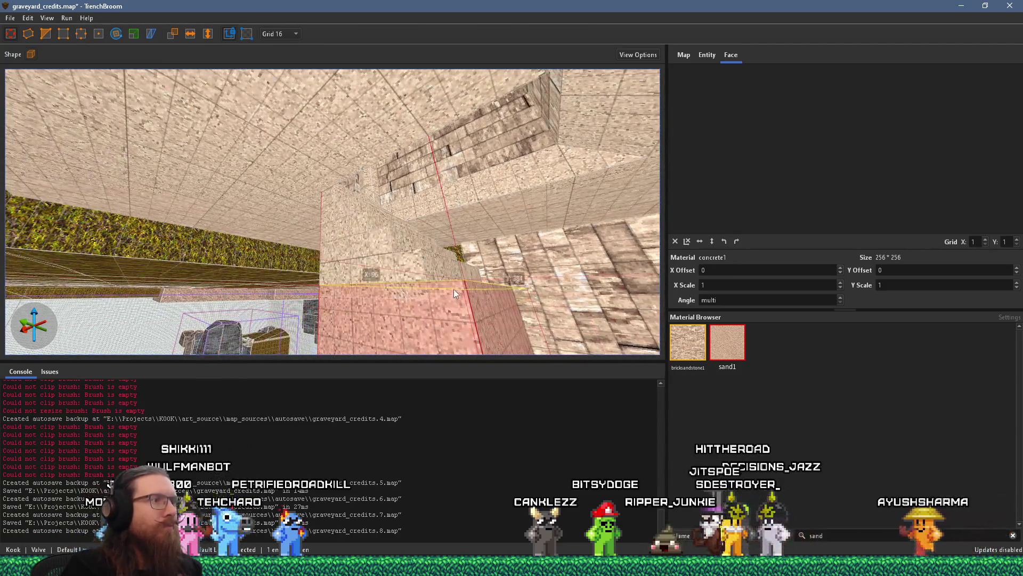
pyautogui.moveTo(453, 292); pyautogui.dragTo(405, 289)
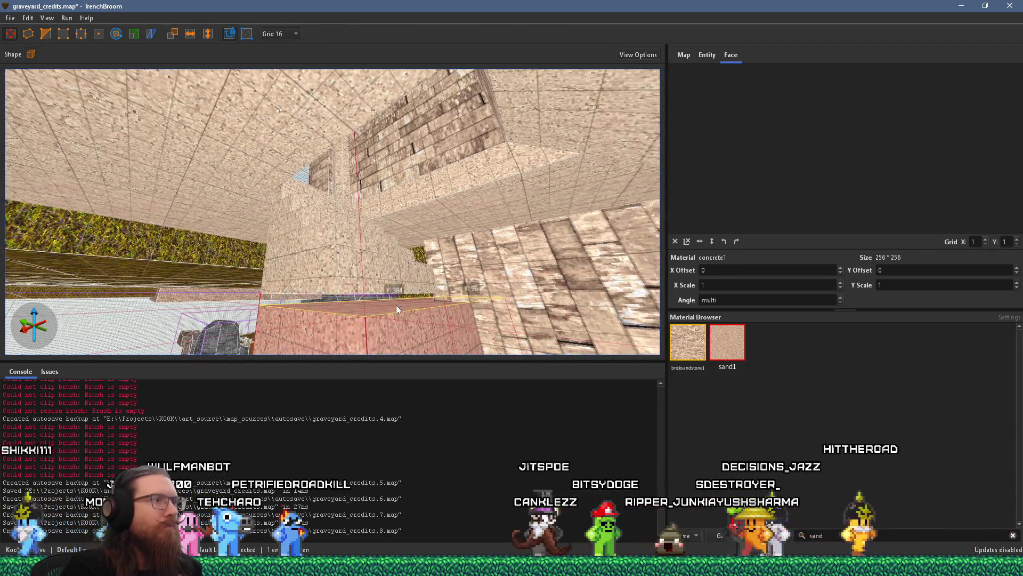
pyautogui.click(308, 258)
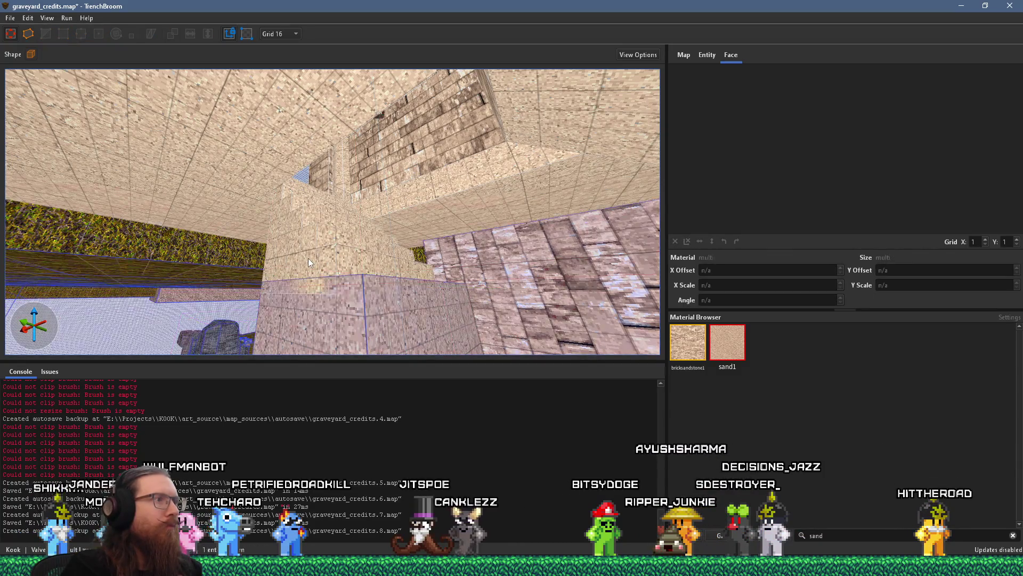
pyautogui.click(356, 273)
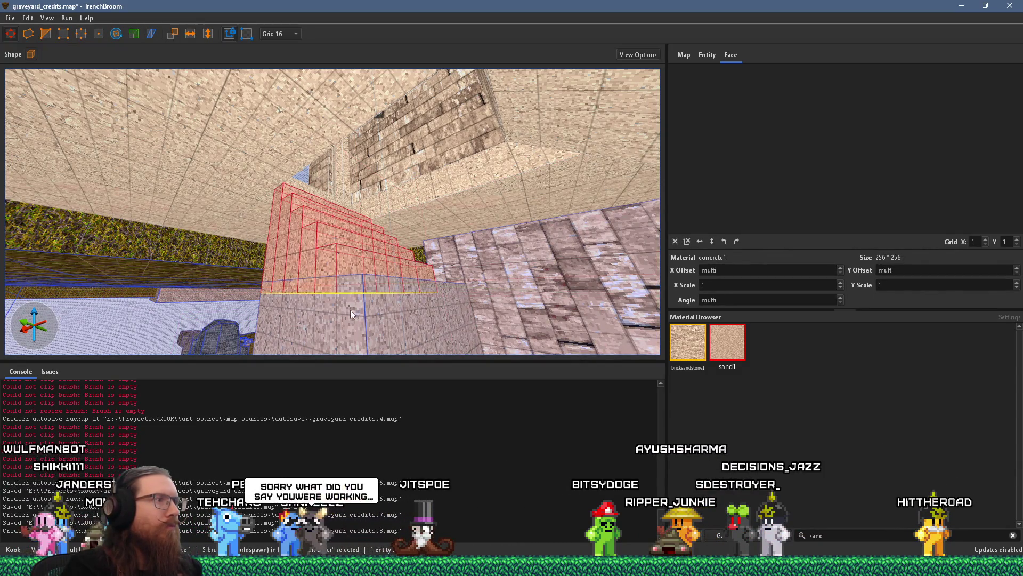
pyautogui.moveTo(350, 309); pyautogui.dragTo(350, 302)
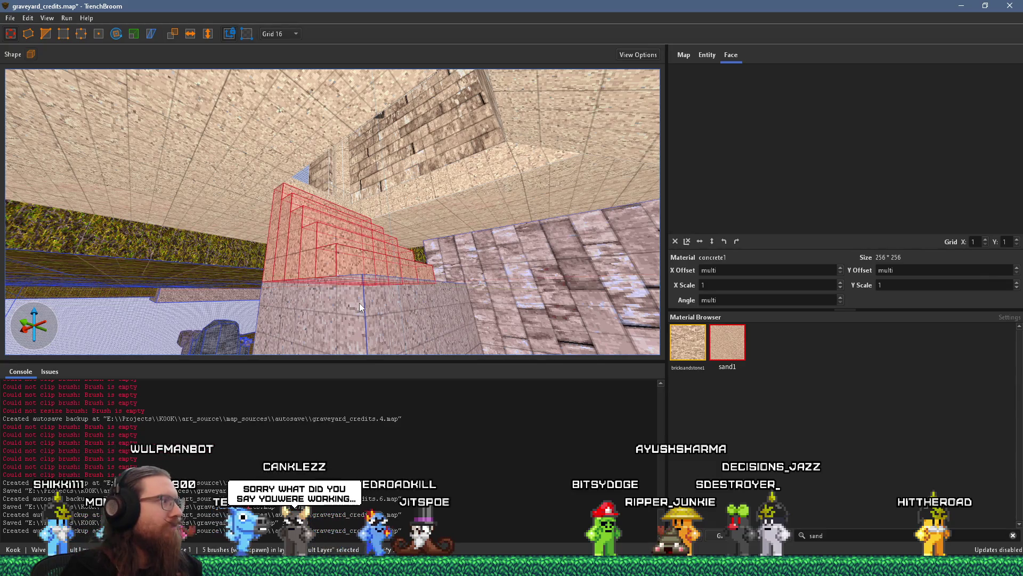
pyautogui.press('Escape')
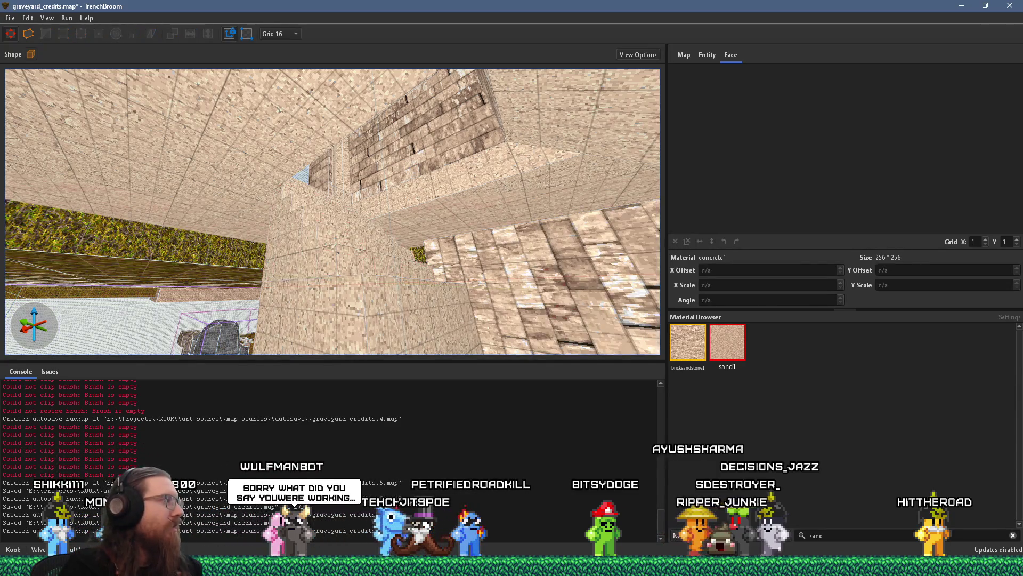
# Select the brick staircase brush and look along the corridor from several angles.
pyautogui.hotkey('alt', 'Tab')
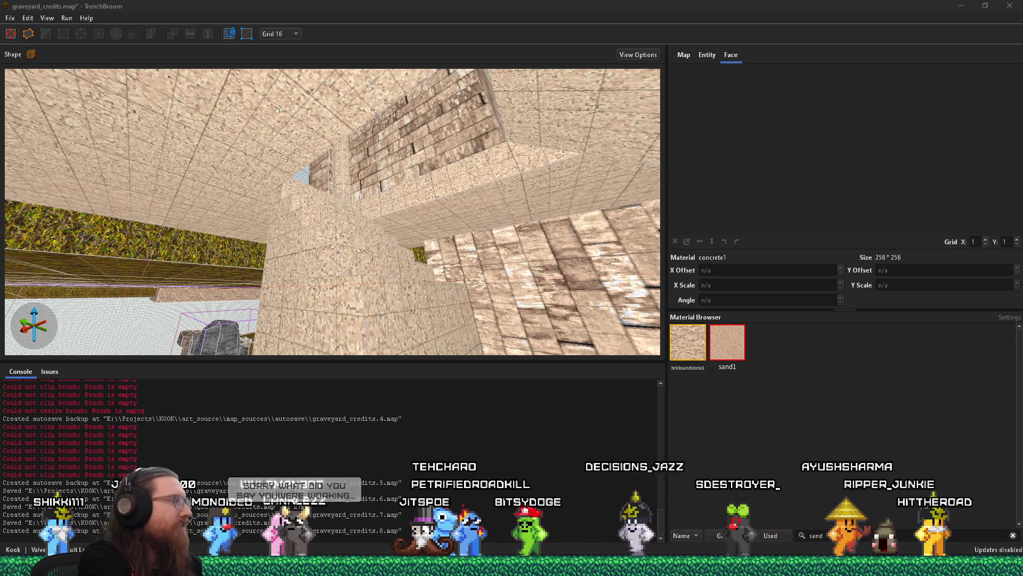
pyautogui.moveTo(429, 304)
pyautogui.mouseDown()
pyautogui.moveTo(360, 247)
pyautogui.moveTo(410, 255)
pyautogui.moveTo(406, 306)
pyautogui.moveTo(411, 289)
pyautogui.moveTo(383, 306)
pyautogui.moveTo(504, 287)
pyautogui.mouseUp()
pyautogui.click(421, 271)
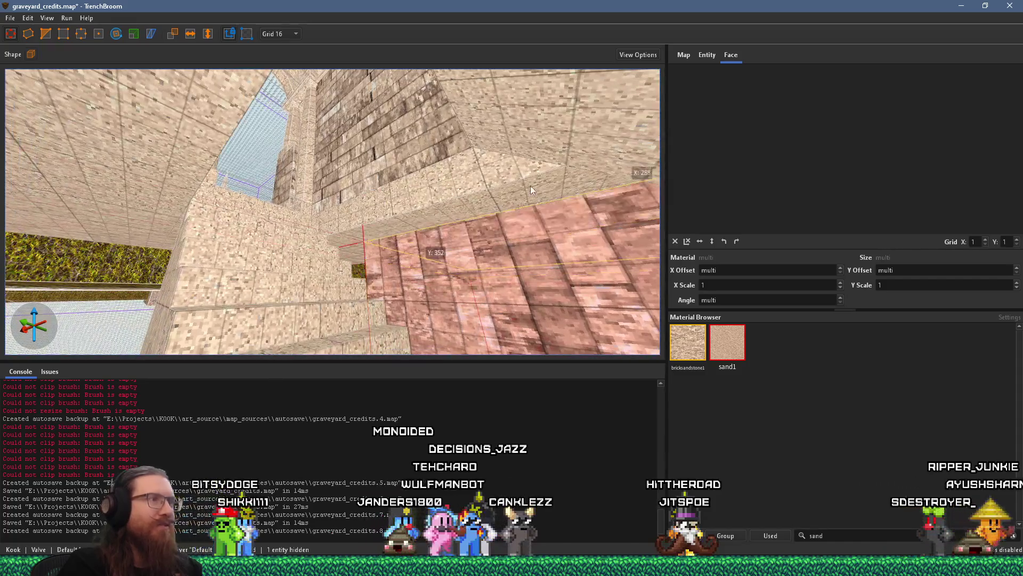
pyautogui.moveTo(282, 265)
pyautogui.mouseDown()
pyautogui.moveTo(450, 353)
pyautogui.moveTo(335, 340)
pyautogui.moveTo(337, 302)
pyautogui.moveTo(504, 232)
pyautogui.moveTo(446, 267)
pyautogui.moveTo(166, 281)
pyautogui.moveTo(229, 243)
pyautogui.mouseUp()
pyautogui.moveTo(444, 238)
pyautogui.mouseDown()
pyautogui.moveTo(198, 229)
pyautogui.moveTo(232, 197)
pyautogui.moveTo(274, 209)
pyautogui.moveTo(282, 236)
pyautogui.moveTo(310, 243)
pyautogui.moveTo(245, 120)
pyautogui.moveTo(267, 126)
pyautogui.moveTo(301, 170)
pyautogui.mouseUp()
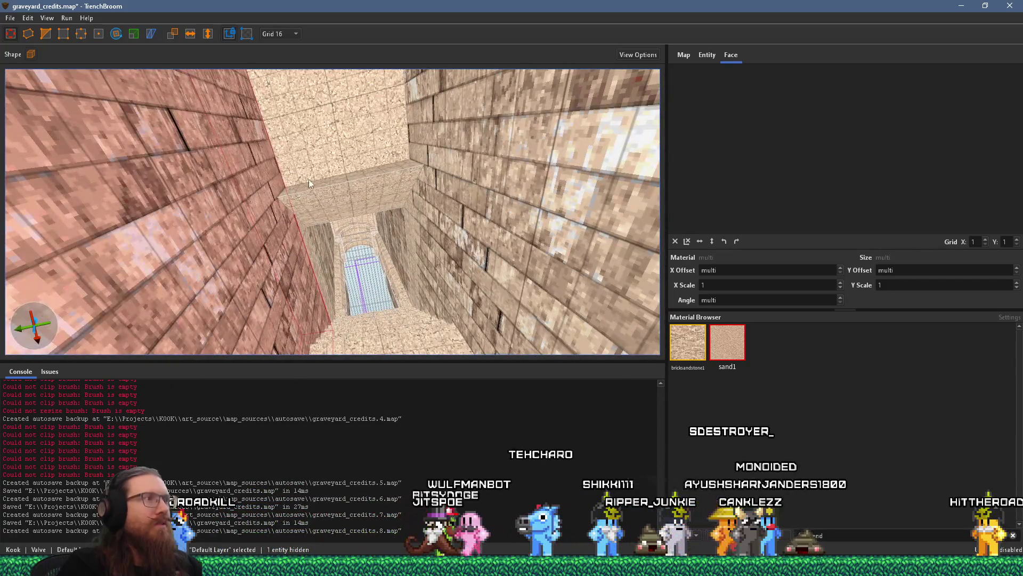
pyautogui.press('Escape')
pyautogui.click(316, 184)
pyautogui.press('Escape')
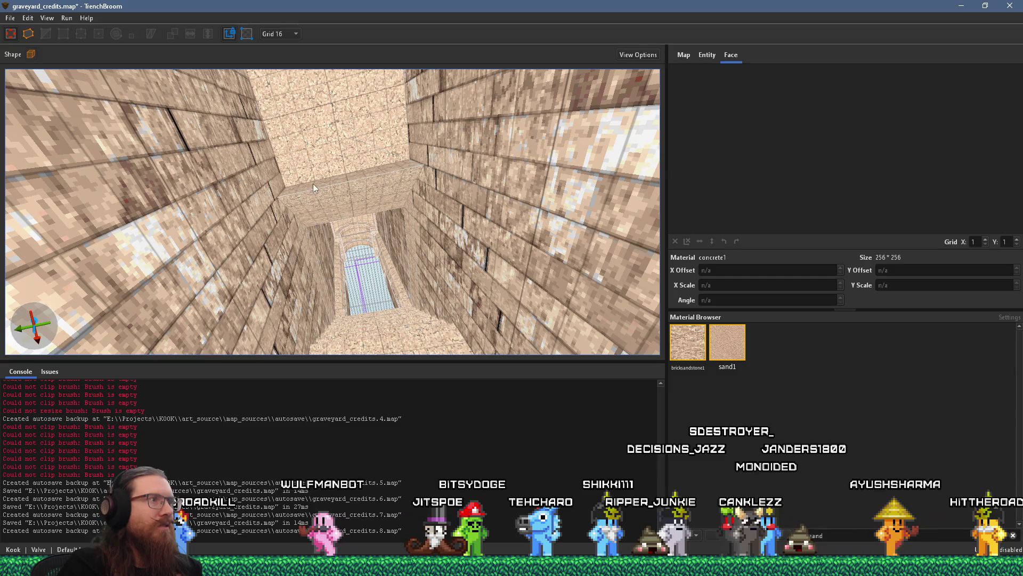
pyautogui.moveTo(347, 174)
pyautogui.mouseDown()
pyautogui.moveTo(348, 145)
pyautogui.moveTo(363, 199)
pyautogui.moveTo(433, 155)
pyautogui.moveTo(379, 184)
pyautogui.moveTo(370, 135)
pyautogui.moveTo(427, 182)
pyautogui.moveTo(473, 246)
pyautogui.moveTo(438, 184)
pyautogui.moveTo(452, 209)
pyautogui.moveTo(374, 151)
pyautogui.moveTo(364, 183)
pyautogui.moveTo(405, 257)
pyautogui.moveTo(353, 209)
pyautogui.moveTo(375, 297)
pyautogui.moveTo(425, 191)
pyautogui.moveTo(469, 185)
pyautogui.moveTo(325, 165)
pyautogui.moveTo(353, 169)
pyautogui.mouseUp()
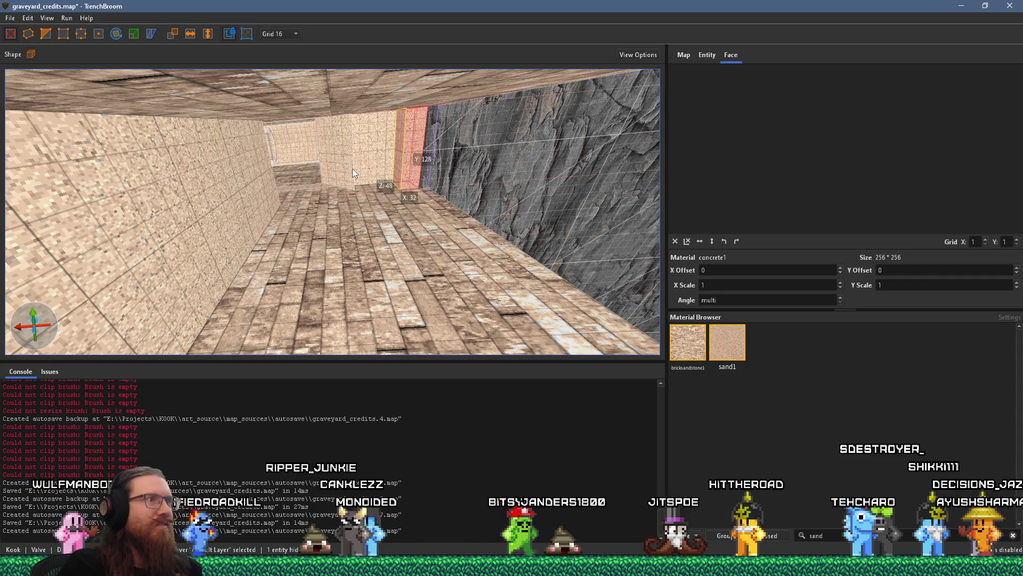
pyautogui.click(353, 171)
pyautogui.press('Escape')
pyautogui.press('w')
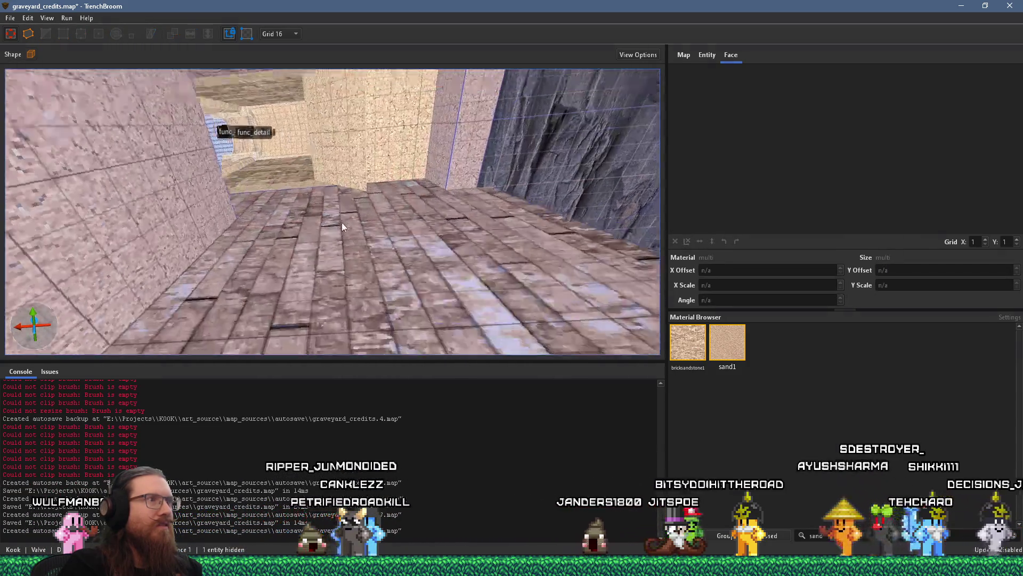
pyautogui.click(430, 254)
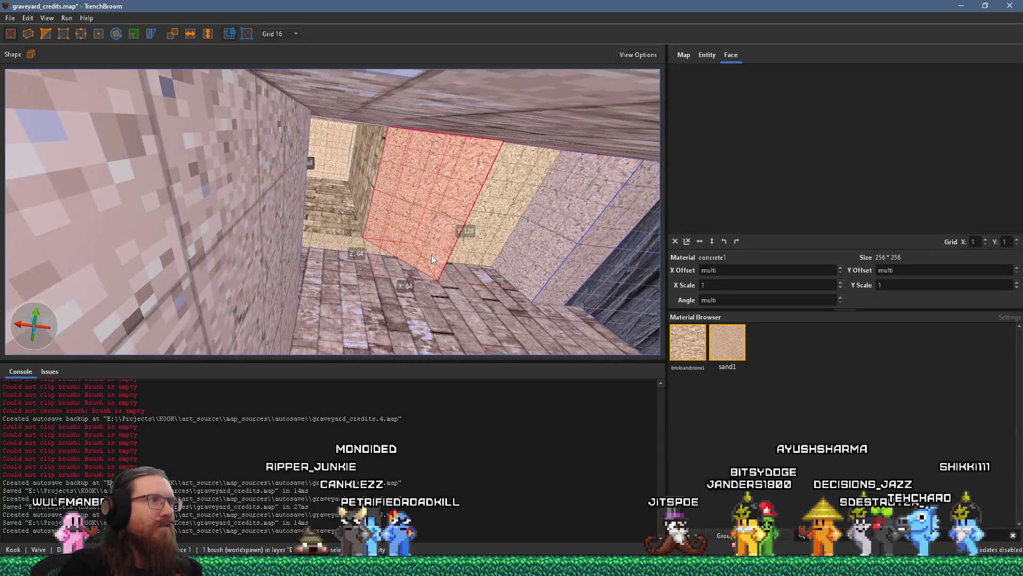
pyautogui.moveTo(267, 197)
pyautogui.mouseDown()
pyautogui.moveTo(388, 225)
pyautogui.moveTo(252, 190)
pyautogui.moveTo(250, 209)
pyautogui.moveTo(320, 221)
pyautogui.moveTo(317, 231)
pyautogui.moveTo(247, 206)
pyautogui.moveTo(267, 213)
pyautogui.moveTo(257, 287)
pyautogui.moveTo(299, 231)
pyautogui.moveTo(330, 142)
pyautogui.mouseUp()
pyautogui.moveTo(318, 186)
pyautogui.mouseDown()
pyautogui.moveTo(286, 95)
pyautogui.moveTo(332, 111)
pyautogui.moveTo(306, 196)
pyautogui.moveTo(292, 335)
pyautogui.moveTo(294, 318)
pyautogui.moveTo(217, 305)
pyautogui.mouseUp()
pyautogui.moveTo(232, 266)
pyautogui.mouseDown()
pyautogui.moveTo(291, 257)
pyautogui.moveTo(306, 193)
pyautogui.moveTo(308, 253)
pyautogui.moveTo(313, 161)
pyautogui.mouseUp()
pyautogui.press('Escape')
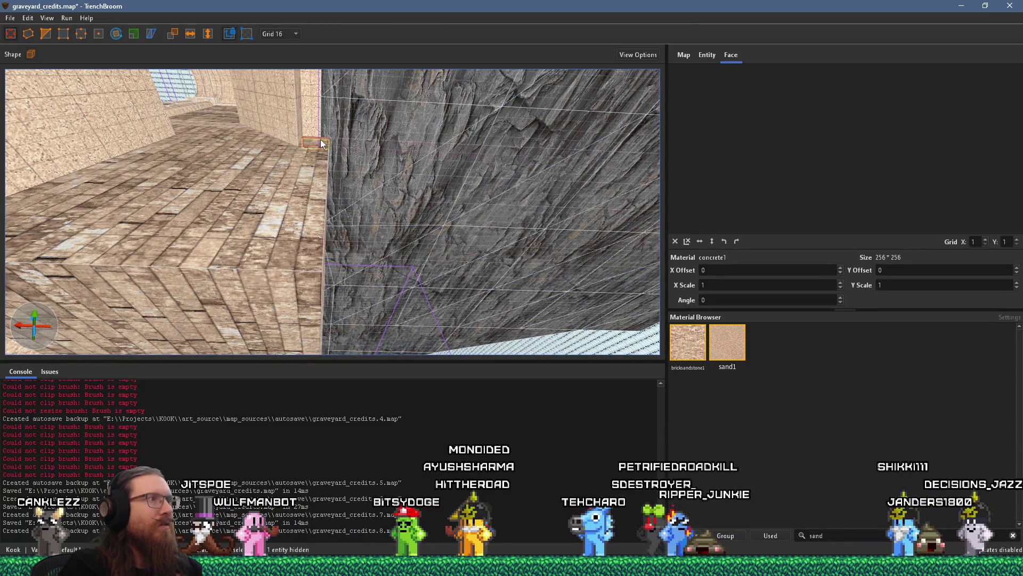
pyautogui.moveTo(314, 127)
pyautogui.mouseDown()
pyautogui.moveTo(286, 243)
pyautogui.moveTo(264, 219)
pyautogui.moveTo(194, 246)
pyautogui.moveTo(164, 172)
pyautogui.mouseUp()
pyautogui.moveTo(173, 297)
pyautogui.mouseDown()
pyautogui.moveTo(243, 143)
pyautogui.moveTo(245, 186)
pyautogui.moveTo(308, 226)
pyautogui.moveTo(379, 232)
pyautogui.moveTo(418, 298)
pyautogui.moveTo(410, 271)
pyautogui.moveTo(413, 283)
pyautogui.moveTo(295, 234)
pyautogui.moveTo(316, 222)
pyautogui.moveTo(239, 222)
pyautogui.moveTo(111, 258)
pyautogui.moveTo(230, 248)
pyautogui.moveTo(296, 234)
pyautogui.moveTo(309, 221)
pyautogui.moveTo(252, 266)
pyautogui.moveTo(344, 265)
pyautogui.moveTo(360, 111)
pyautogui.moveTo(393, 133)
pyautogui.moveTo(386, 151)
pyautogui.moveTo(423, 181)
pyautogui.moveTo(450, 270)
pyautogui.moveTo(407, 226)
pyautogui.moveTo(387, 255)
pyautogui.moveTo(396, 296)
pyautogui.moveTo(338, 159)
pyautogui.moveTo(369, 232)
pyautogui.mouseUp()
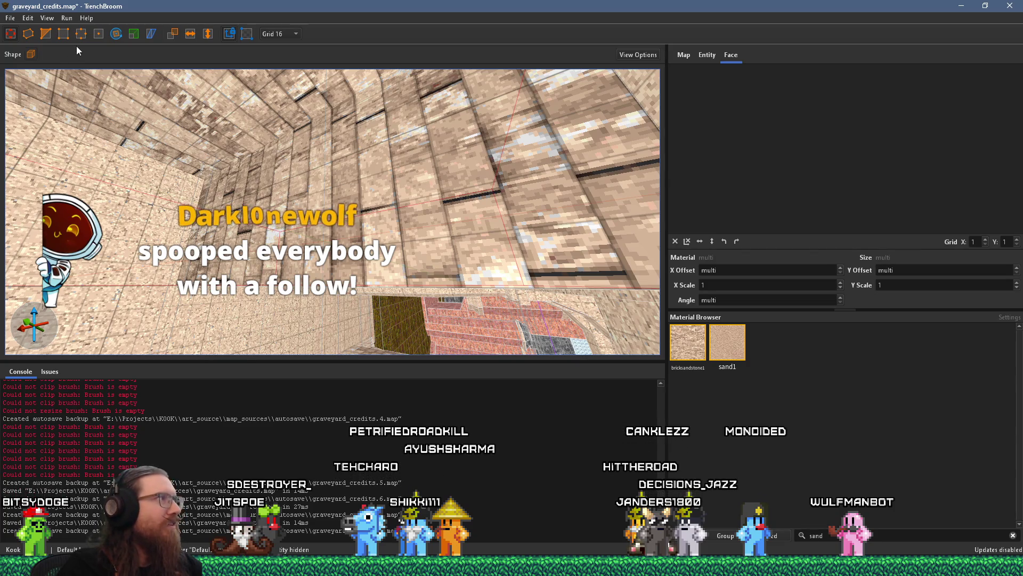
# Shorten the crypt pillar brush from 224 to 96 units tall.
pyautogui.moveTo(310, 200); pyautogui.dragTo(268, 131)
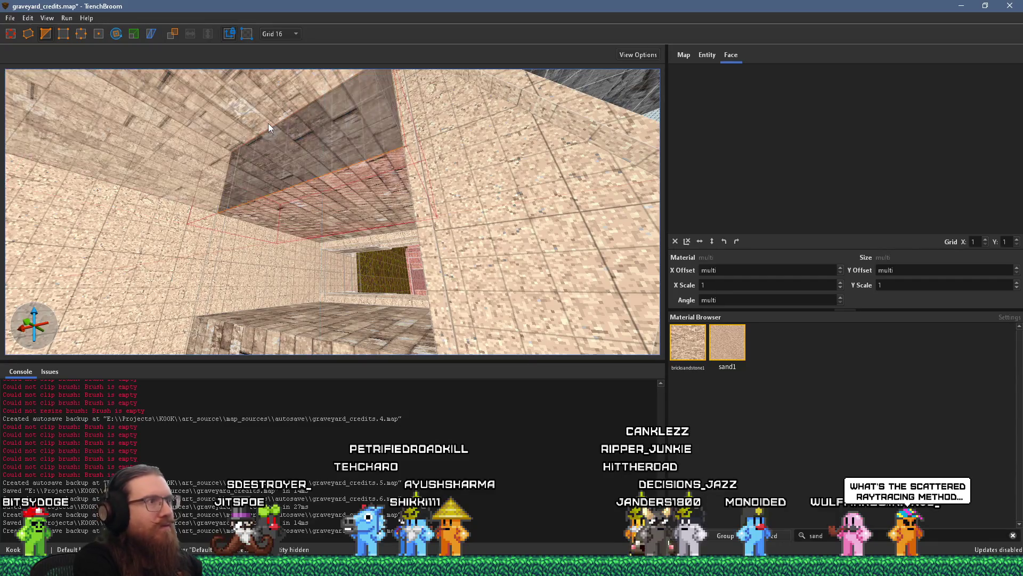
pyautogui.press('Escape')
pyautogui.moveTo(277, 123)
pyautogui.mouseDown()
pyautogui.moveTo(322, 49)
pyautogui.moveTo(363, 197)
pyautogui.mouseUp()
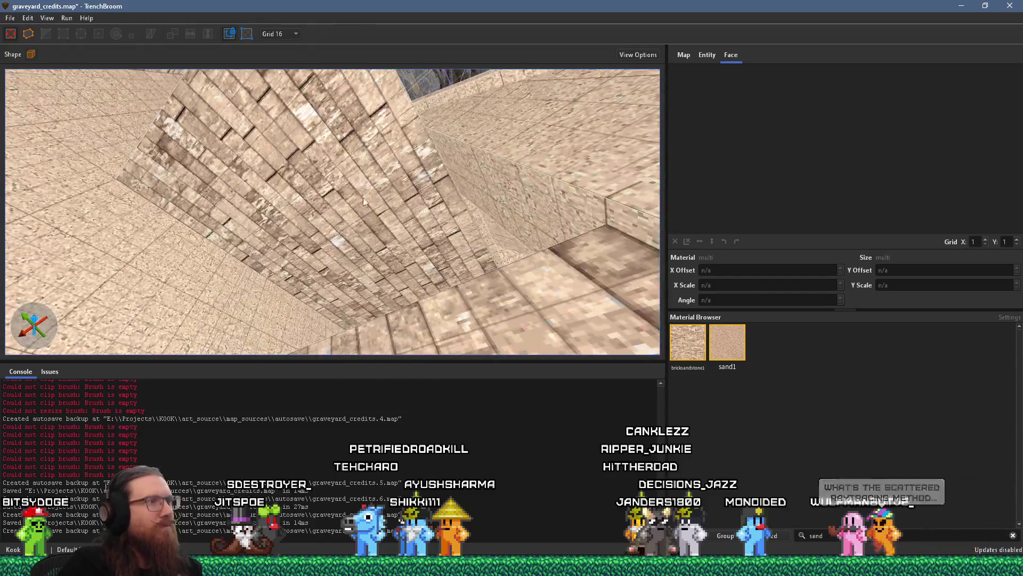
pyautogui.keyDown('shift'); pyautogui.click(379, 238); pyautogui.keyUp('shift')
pyautogui.moveTo(378, 237)
pyautogui.mouseDown()
pyautogui.moveTo(318, 178)
pyautogui.moveTo(274, 184)
pyautogui.moveTo(280, 167)
pyautogui.moveTo(329, 257)
pyautogui.moveTo(325, 222)
pyautogui.moveTo(330, 315)
pyautogui.mouseUp()
pyautogui.keyDown('ctrl'); pyautogui.keyDown('shift'); pyautogui.click(286, 163); pyautogui.keyUp('shift'); pyautogui.keyUp('ctrl')
pyautogui.moveTo(337, 264)
pyautogui.mouseDown()
pyautogui.moveTo(345, 224)
pyautogui.moveTo(270, 228)
pyautogui.moveTo(78, 152)
pyautogui.moveTo(155, 168)
pyautogui.moveTo(355, 285)
pyautogui.moveTo(369, 276)
pyautogui.moveTo(491, 296)
pyautogui.moveTo(461, 274)
pyautogui.mouseUp()
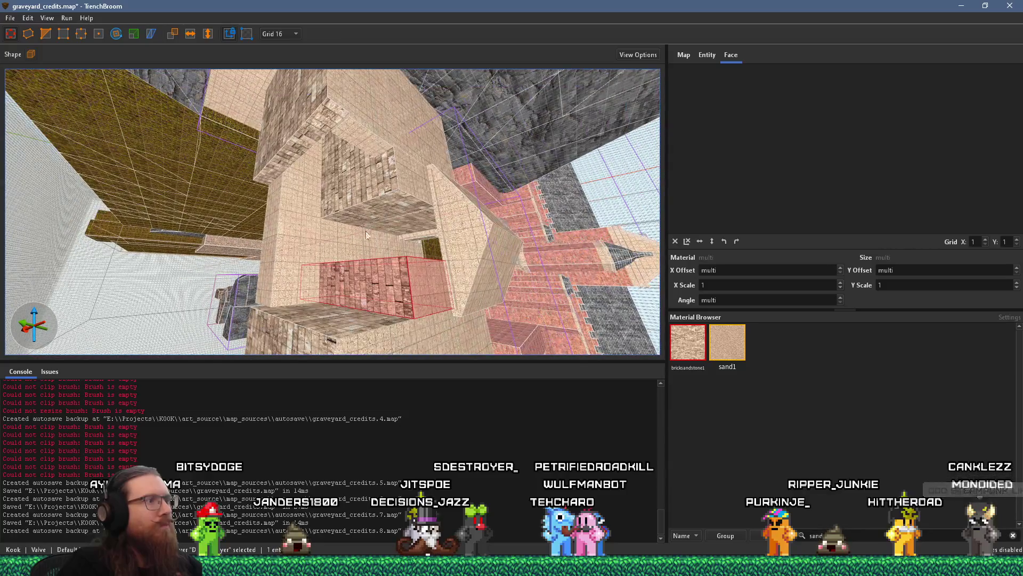
# Inspect the stairs, pillar and nearby stone blocks, ending on the grass-covered brush.
pyautogui.moveTo(313, 331)
pyautogui.mouseDown()
pyautogui.moveTo(277, 255)
pyautogui.moveTo(213, 202)
pyautogui.moveTo(157, 177)
pyautogui.moveTo(248, 89)
pyautogui.moveTo(258, 39)
pyautogui.mouseUp()
pyautogui.moveTo(362, 212)
pyautogui.mouseDown()
pyautogui.moveTo(376, 244)
pyautogui.moveTo(386, 166)
pyautogui.moveTo(290, 175)
pyautogui.moveTo(344, 215)
pyautogui.moveTo(426, 189)
pyautogui.moveTo(455, 158)
pyautogui.moveTo(185, 212)
pyautogui.moveTo(178, 232)
pyautogui.moveTo(300, 200)
pyautogui.moveTo(376, 238)
pyautogui.moveTo(426, 213)
pyautogui.mouseUp()
pyautogui.moveTo(284, 168)
pyautogui.mouseDown()
pyautogui.moveTo(256, 176)
pyautogui.moveTo(60, 142)
pyautogui.moveTo(222, 240)
pyautogui.moveTo(332, 260)
pyautogui.moveTo(263, 245)
pyautogui.moveTo(373, 171)
pyautogui.moveTo(393, 254)
pyautogui.moveTo(461, 232)
pyautogui.moveTo(519, 308)
pyautogui.moveTo(532, 267)
pyautogui.moveTo(567, 302)
pyautogui.moveTo(465, 201)
pyautogui.moveTo(266, 207)
pyautogui.mouseUp()
pyautogui.click(392, 254)
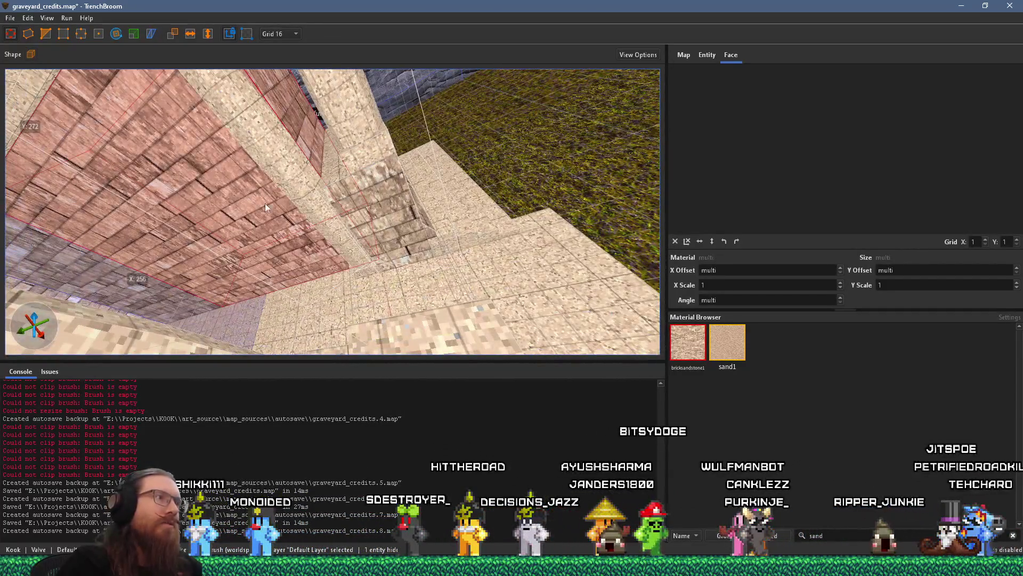
pyautogui.click(353, 216)
pyautogui.moveTo(371, 192)
pyautogui.mouseDown()
pyautogui.moveTo(308, 251)
pyautogui.moveTo(359, 178)
pyautogui.moveTo(350, 270)
pyautogui.moveTo(360, 265)
pyautogui.moveTo(339, 210)
pyautogui.moveTo(449, 255)
pyautogui.mouseUp()
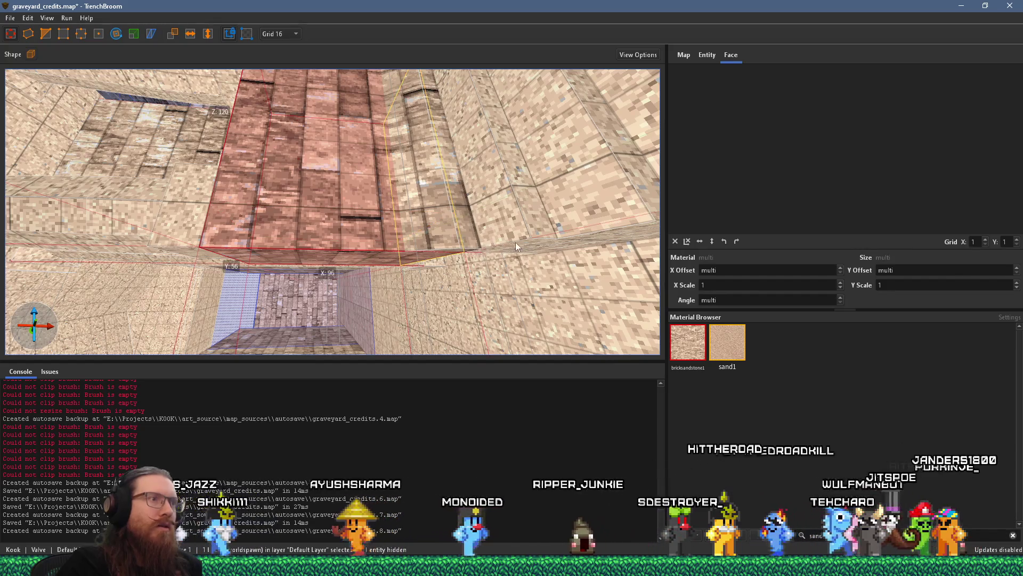
pyautogui.moveTo(566, 241)
pyautogui.mouseDown()
pyautogui.moveTo(529, 158)
pyautogui.moveTo(472, 244)
pyautogui.moveTo(494, 194)
pyautogui.moveTo(575, 225)
pyautogui.mouseUp()
pyautogui.moveTo(379, 283)
pyautogui.mouseDown()
pyautogui.moveTo(452, 295)
pyautogui.moveTo(410, 236)
pyautogui.mouseUp()
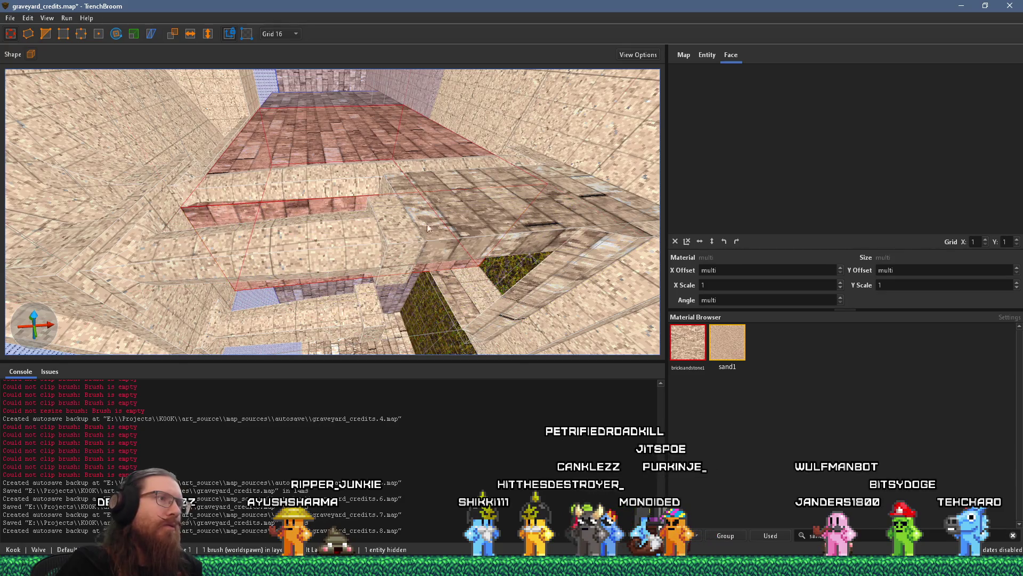
pyautogui.click(410, 236)
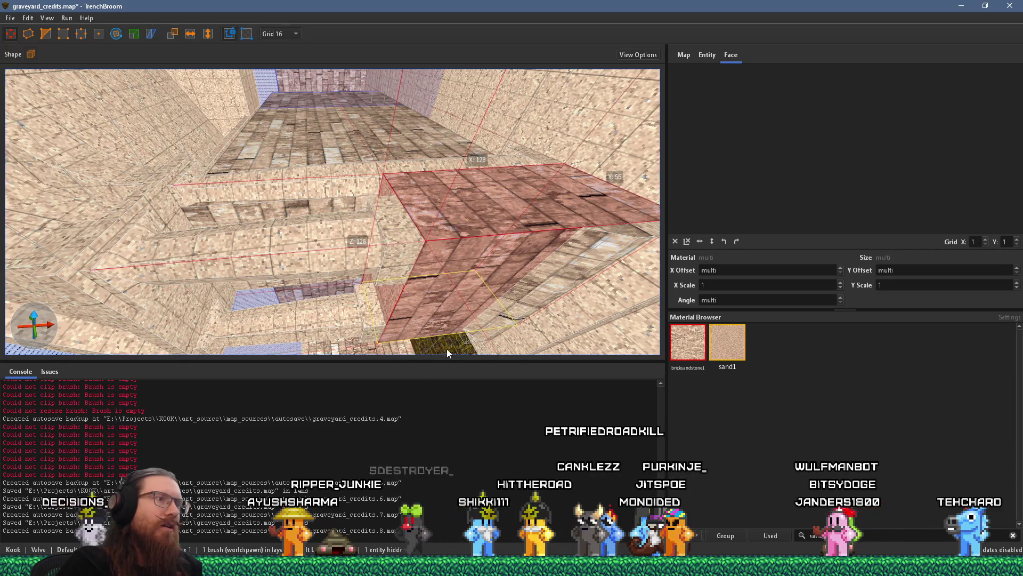
pyautogui.moveTo(450, 344)
pyautogui.mouseDown()
pyautogui.moveTo(487, 228)
pyautogui.moveTo(427, 115)
pyautogui.mouseUp()
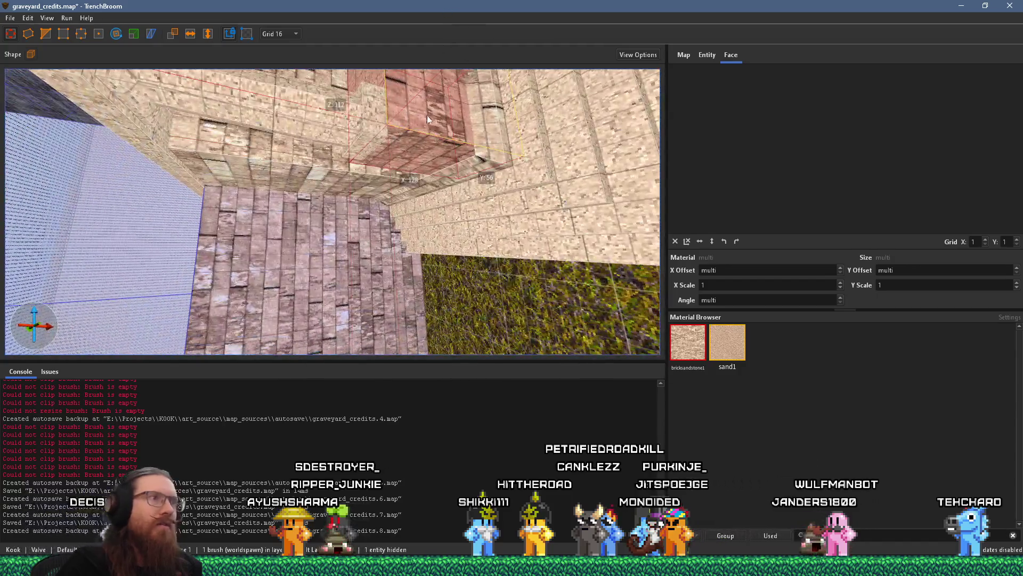
# Set the grid size to 8 and clear the selection.
pyautogui.click(283, 33)
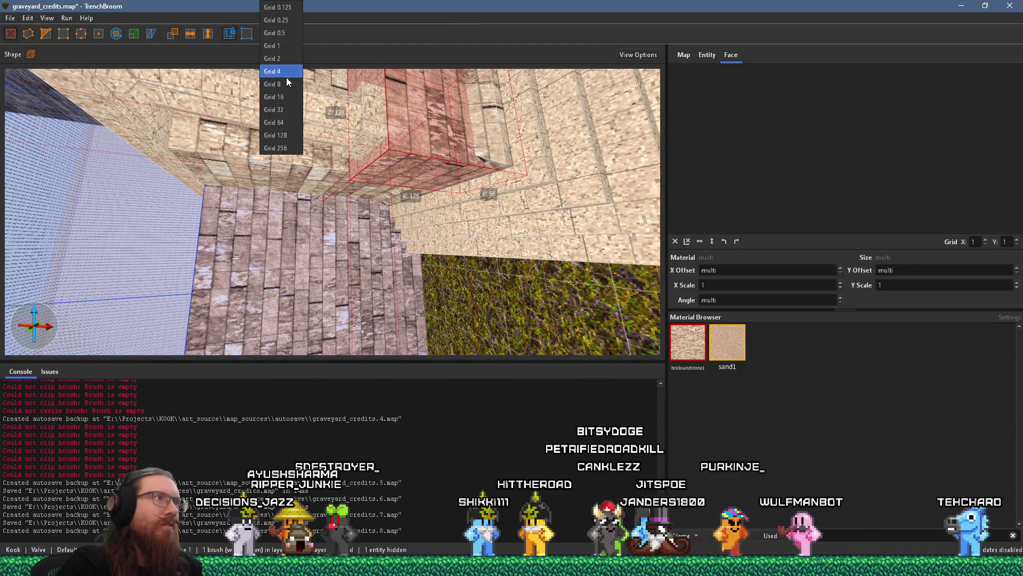
pyautogui.click(287, 78)
pyautogui.moveTo(410, 149)
pyautogui.mouseDown()
pyautogui.moveTo(466, 153)
pyautogui.moveTo(471, 114)
pyautogui.moveTo(439, 219)
pyautogui.moveTo(439, 286)
pyautogui.moveTo(415, 284)
pyautogui.moveTo(427, 229)
pyautogui.moveTo(542, 246)
pyautogui.moveTo(360, 207)
pyautogui.moveTo(295, 205)
pyautogui.moveTo(549, 174)
pyautogui.moveTo(375, 224)
pyautogui.moveTo(477, 172)
pyautogui.moveTo(437, 176)
pyautogui.moveTo(564, 123)
pyautogui.mouseUp()
pyautogui.press('Escape')
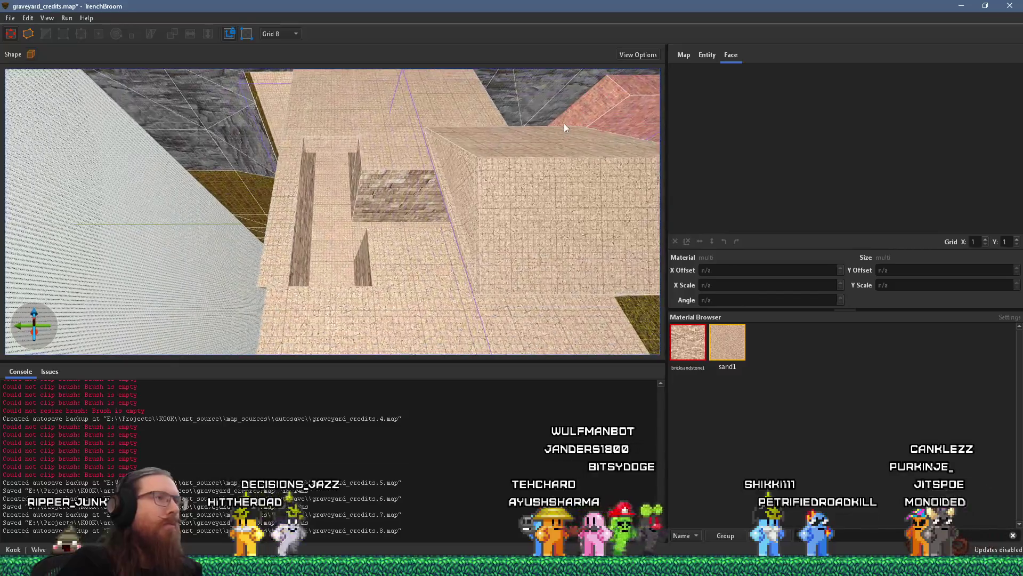
# Select the five-brush sandstone block by the trench and drag it outward to the side.
pyautogui.moveTo(513, 179); pyautogui.dragTo(415, 194)
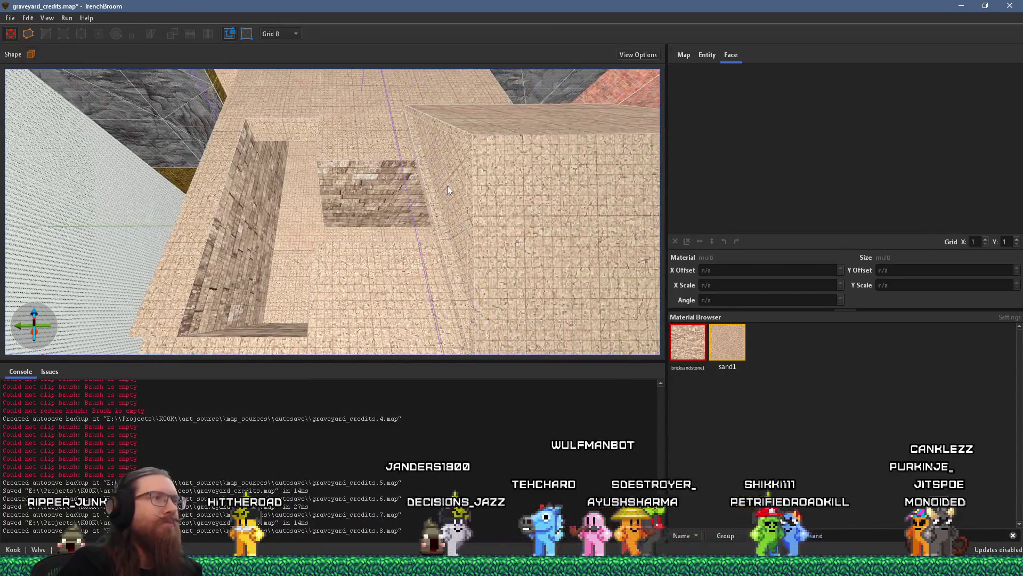
pyautogui.hotkey('ctrl', 'a')
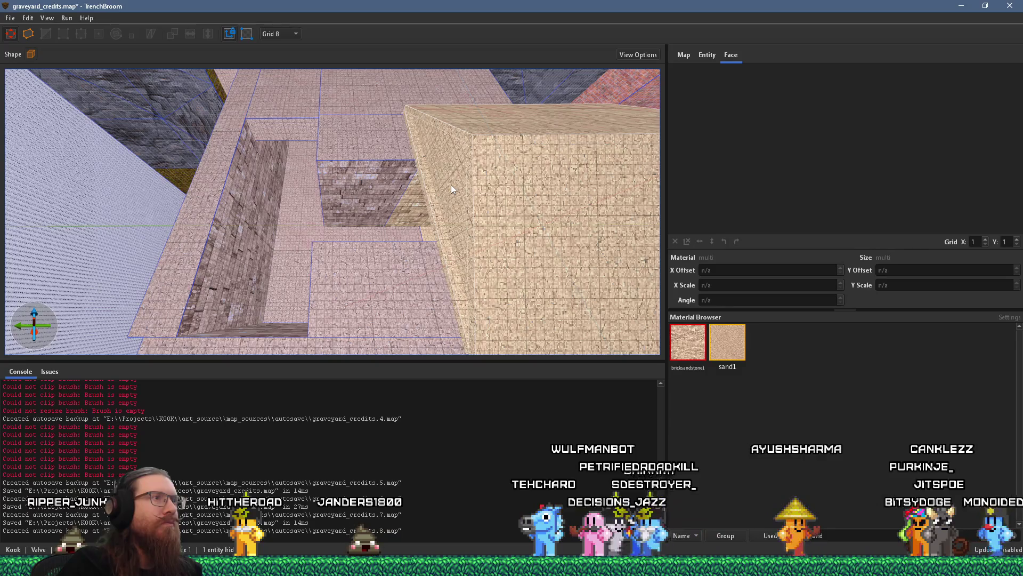
pyautogui.moveTo(451, 184)
pyautogui.mouseDown()
pyautogui.moveTo(389, 194)
pyautogui.moveTo(519, 112)
pyautogui.moveTo(621, 133)
pyautogui.moveTo(562, 167)
pyautogui.moveTo(315, 246)
pyautogui.moveTo(501, 188)
pyautogui.mouseUp()
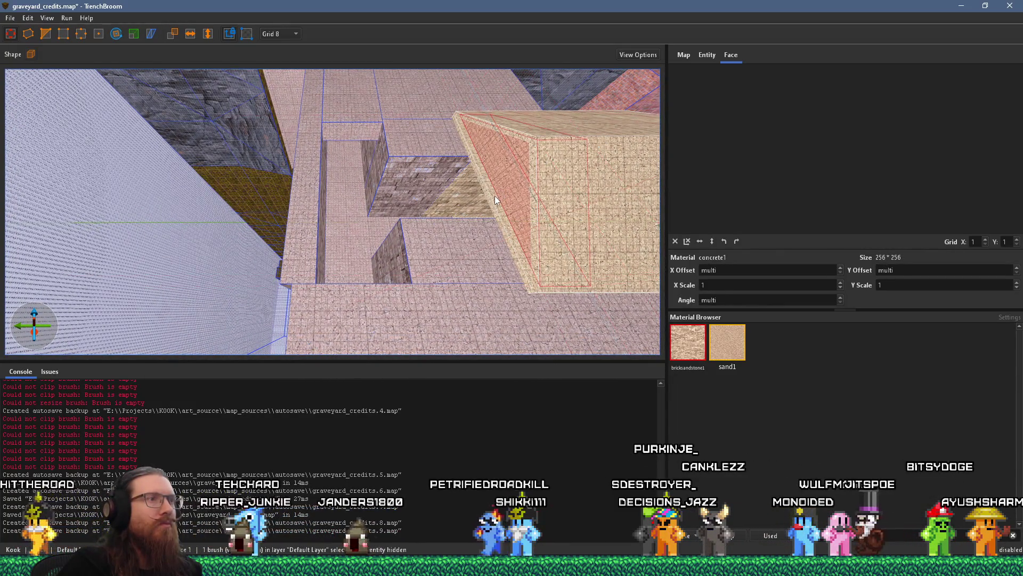
pyautogui.press('Escape')
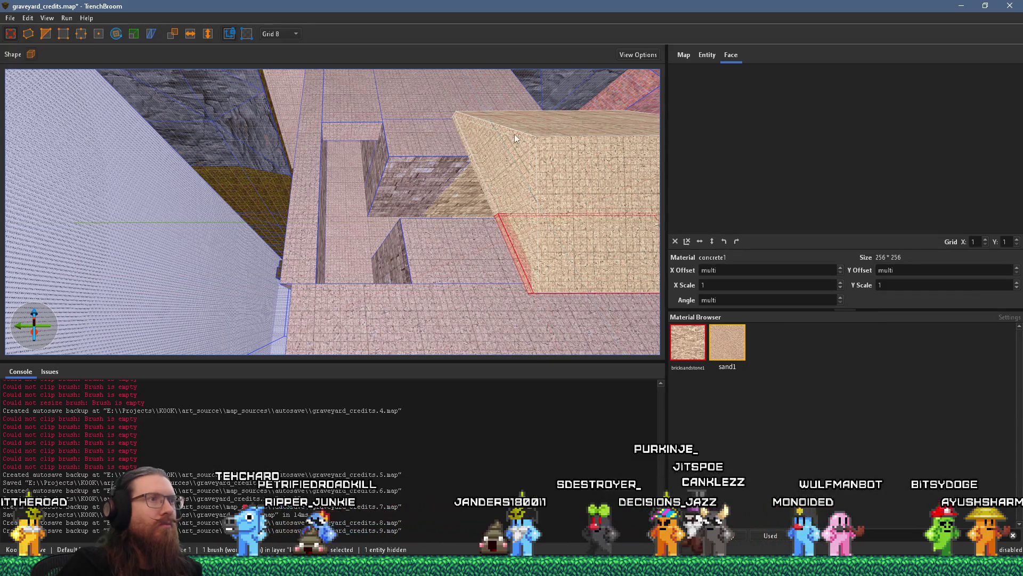
pyautogui.click(493, 192)
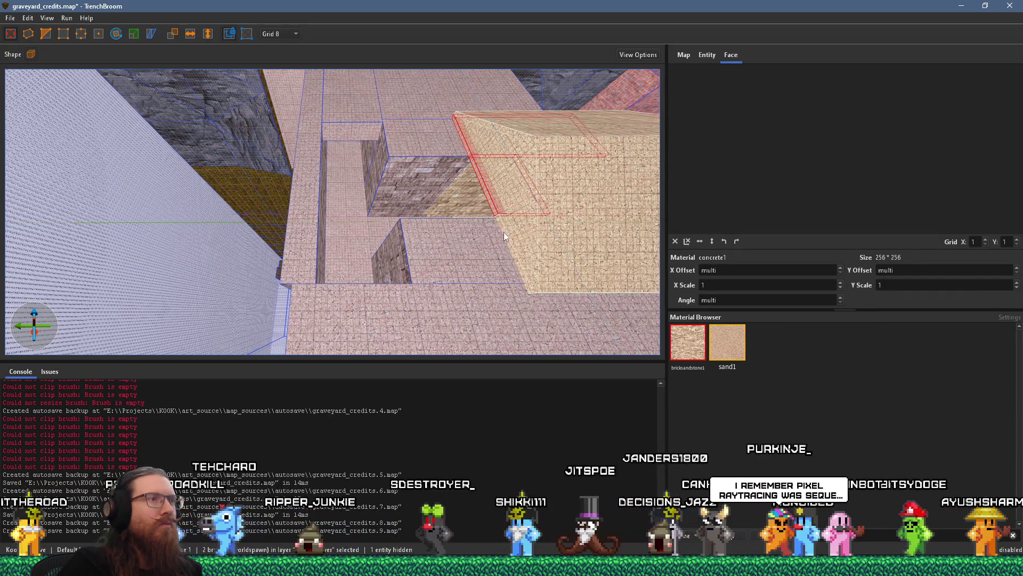
pyautogui.keyDown('ctrl'); pyautogui.click(533, 151); pyautogui.keyUp('ctrl')
pyautogui.moveTo(533, 151); pyautogui.dragTo(274, 182)
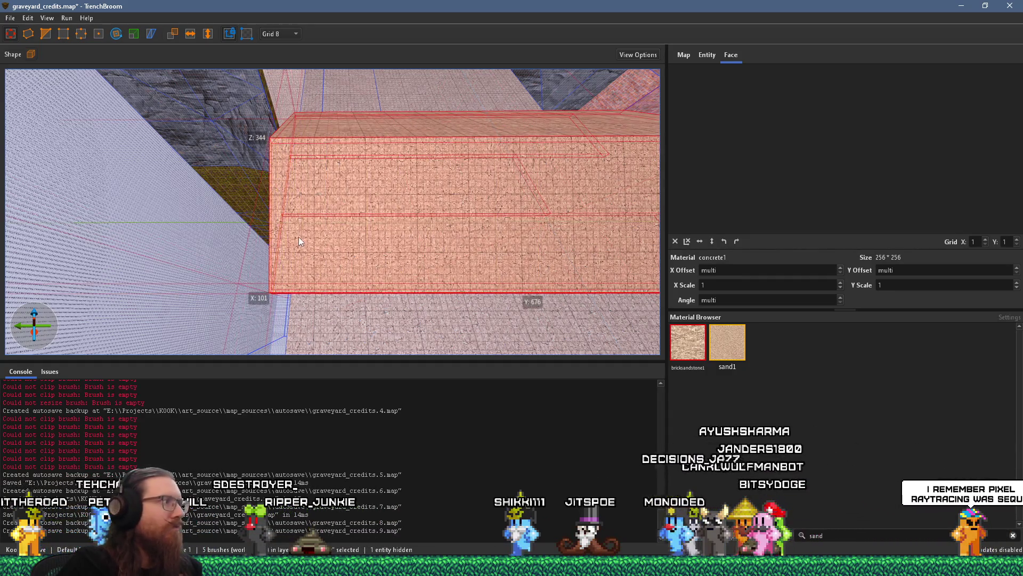
pyautogui.scroll(3, 298, 237)
pyautogui.moveTo(298, 238)
pyautogui.mouseDown()
pyautogui.moveTo(365, 228)
pyautogui.moveTo(441, 257)
pyautogui.moveTo(547, 342)
pyautogui.moveTo(469, 349)
pyautogui.moveTo(338, 314)
pyautogui.moveTo(423, 201)
pyautogui.moveTo(331, 233)
pyautogui.moveTo(391, 228)
pyautogui.moveTo(360, 283)
pyautogui.moveTo(235, 388)
pyautogui.moveTo(354, 376)
pyautogui.moveTo(244, 391)
pyautogui.moveTo(360, 338)
pyautogui.moveTo(377, 287)
pyautogui.moveTo(424, 285)
pyautogui.moveTo(385, 343)
pyautogui.moveTo(418, 257)
pyautogui.moveTo(446, 238)
pyautogui.moveTo(417, 304)
pyautogui.moveTo(361, 318)
pyautogui.mouseUp()
pyautogui.press('Escape')
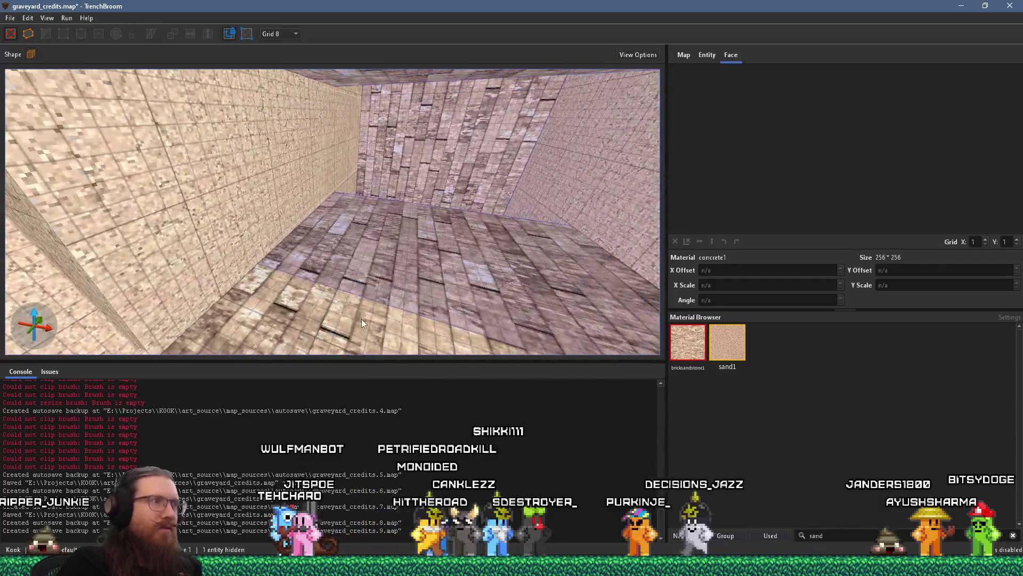
pyautogui.click(362, 318)
pyautogui.press('Escape')
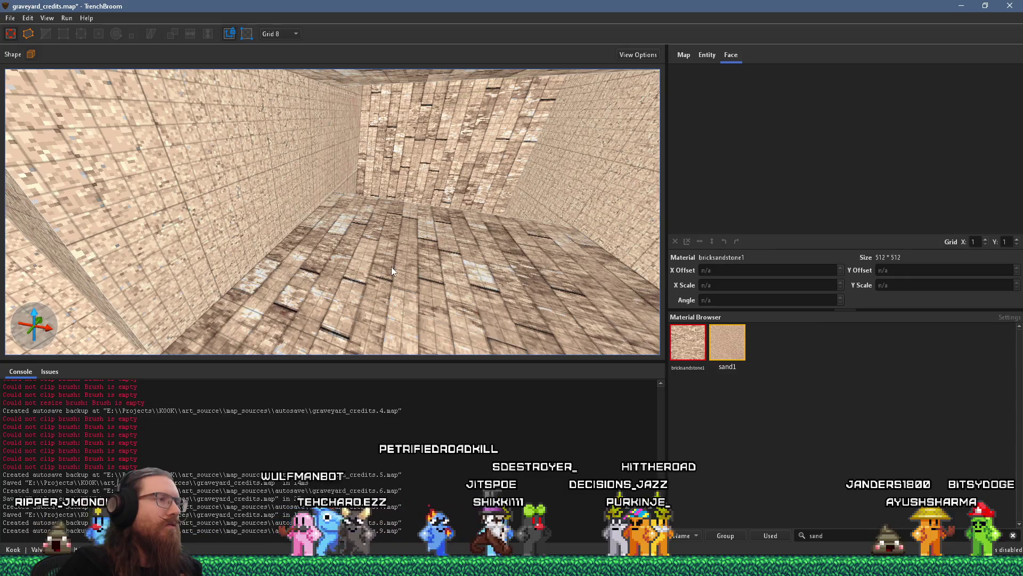
pyautogui.keyDown('shift'); pyautogui.click(383, 312); pyautogui.keyUp('shift')
pyautogui.press('Escape')
pyautogui.moveTo(411, 263)
pyautogui.mouseDown()
pyautogui.moveTo(422, 204)
pyautogui.moveTo(288, 198)
pyautogui.mouseUp()
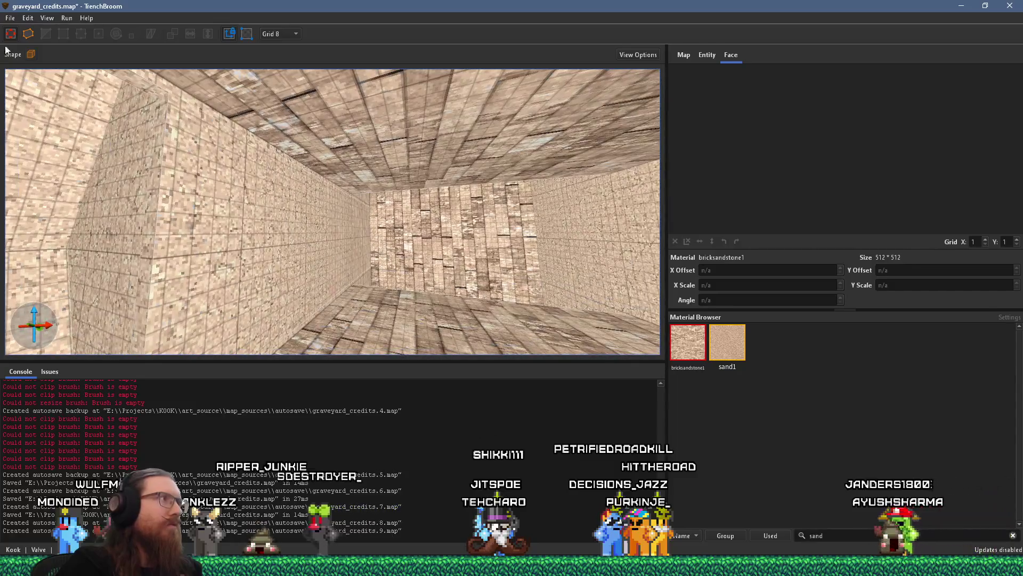
pyautogui.click(10, 17)
# Save graveyard_credits.map, compile it with the qbsp profile, and switch to Godot.
pyautogui.click(25, 69)
pyautogui.click(67, 18)
pyautogui.click(78, 33)
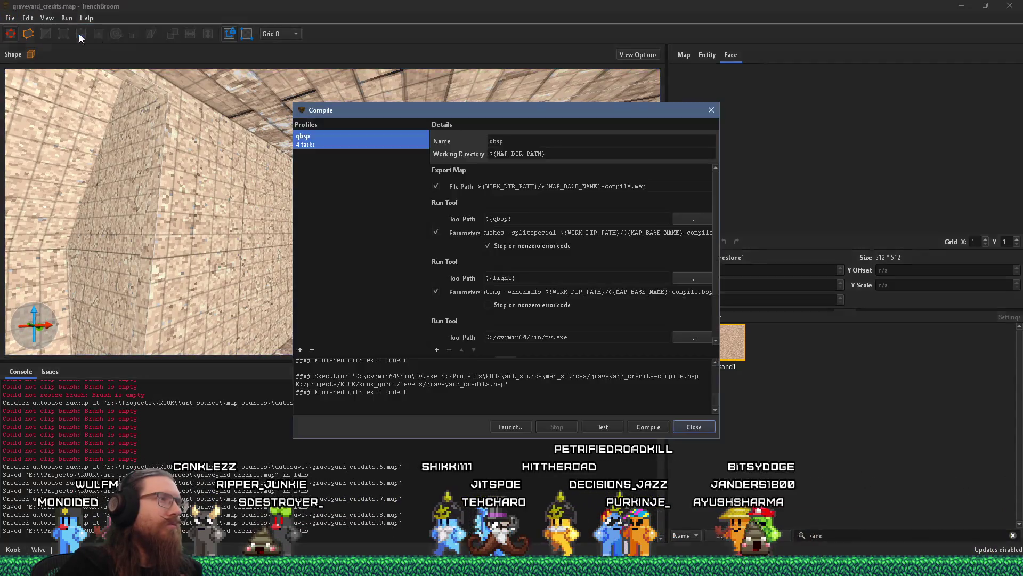
pyautogui.click(637, 423)
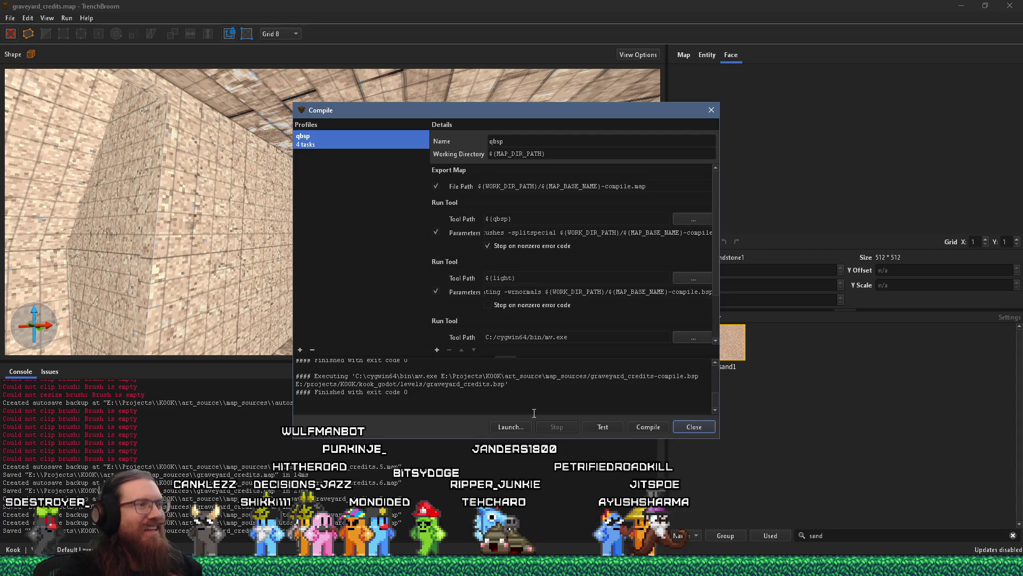
pyautogui.click(684, 429)
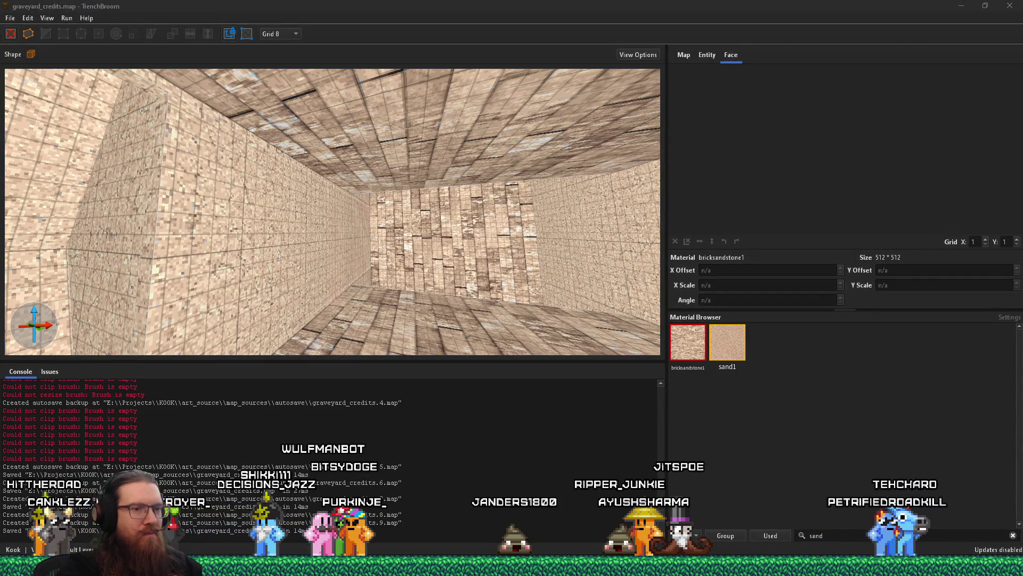
pyautogui.moveTo(849, 566)
pyautogui.click(906, 514)
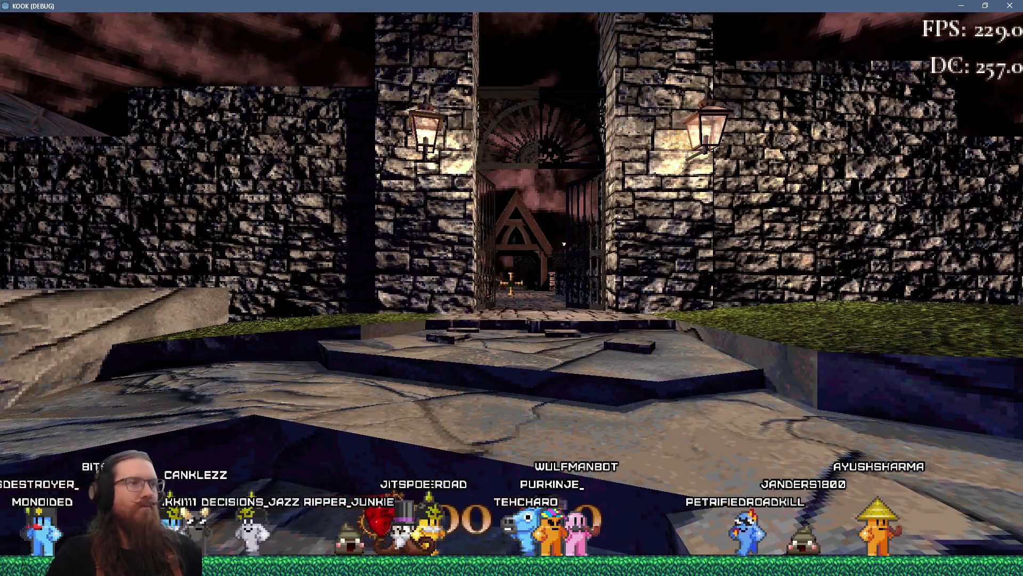
pyautogui.press('w')
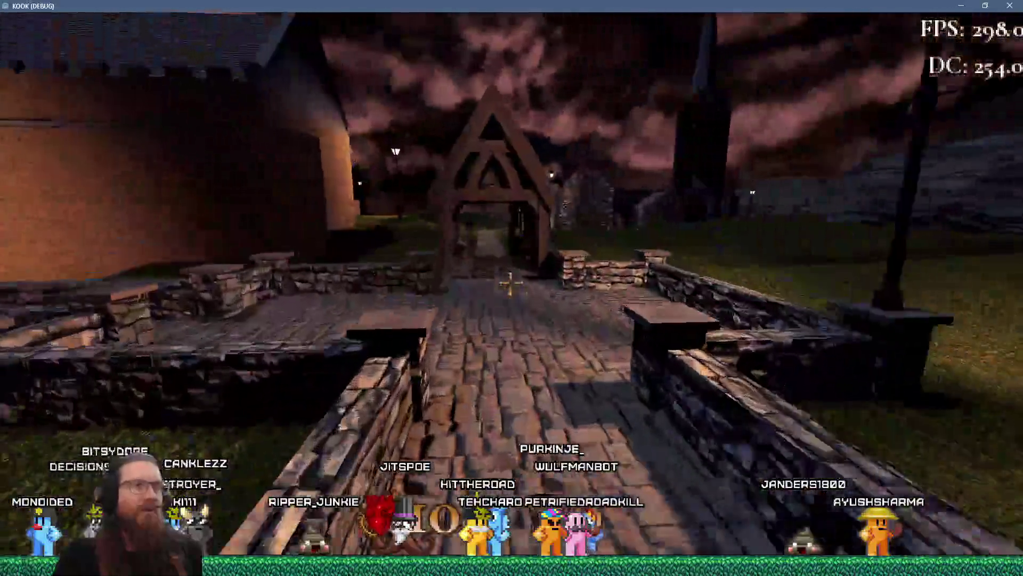
pyautogui.press('w')
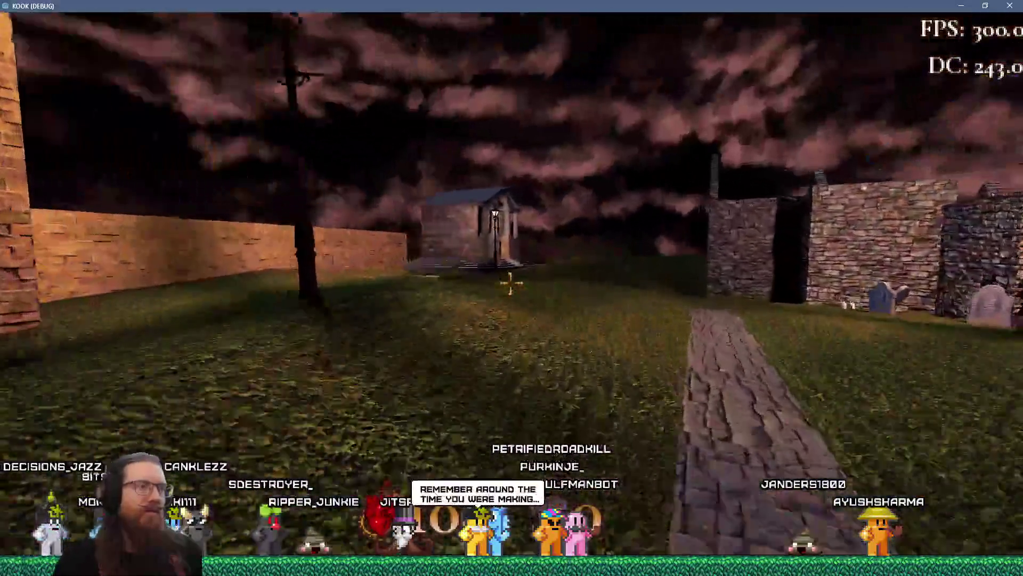
pyautogui.press('w')
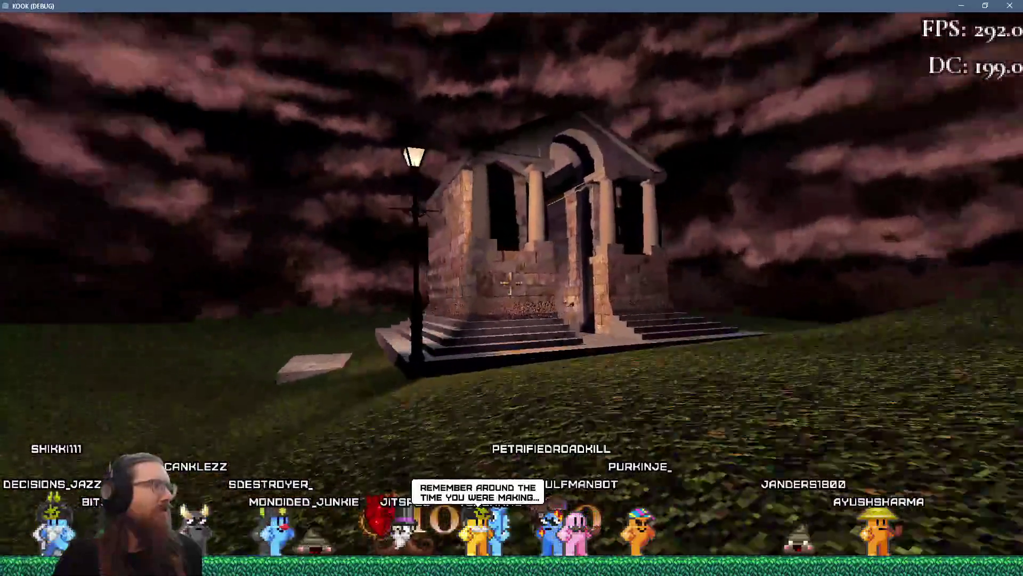
pyautogui.press('w')
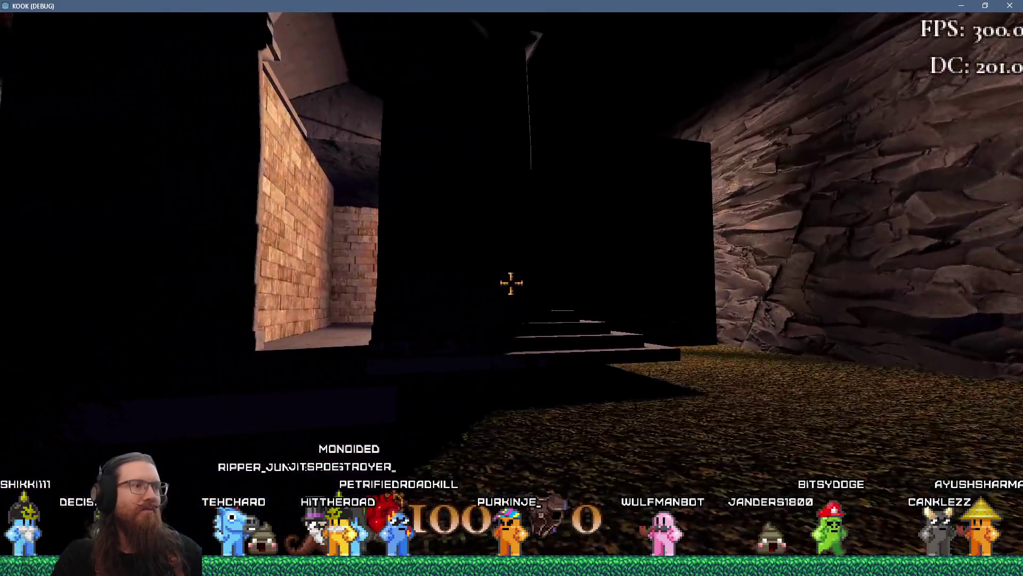
pyautogui.press('w')
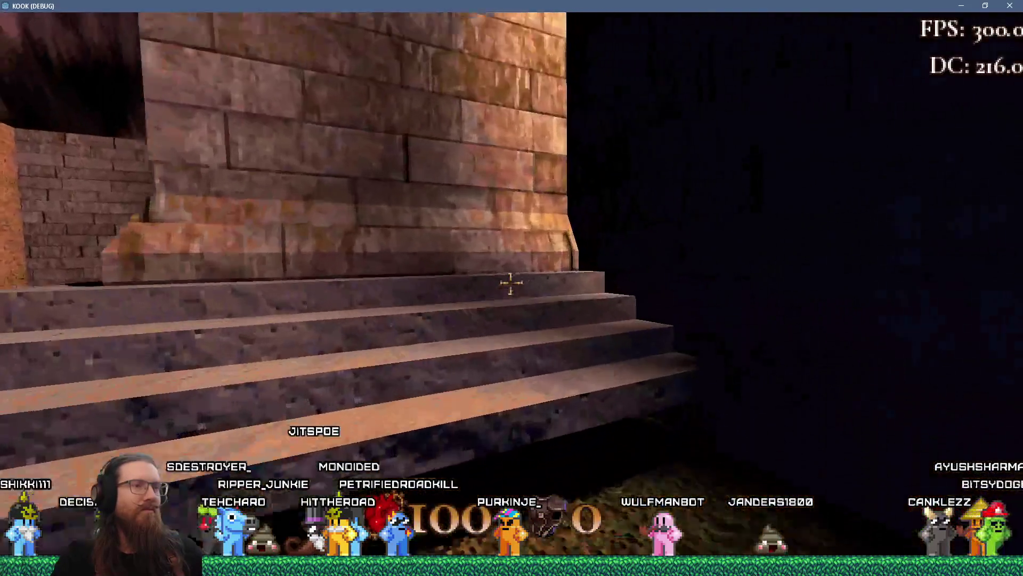
pyautogui.press('w')
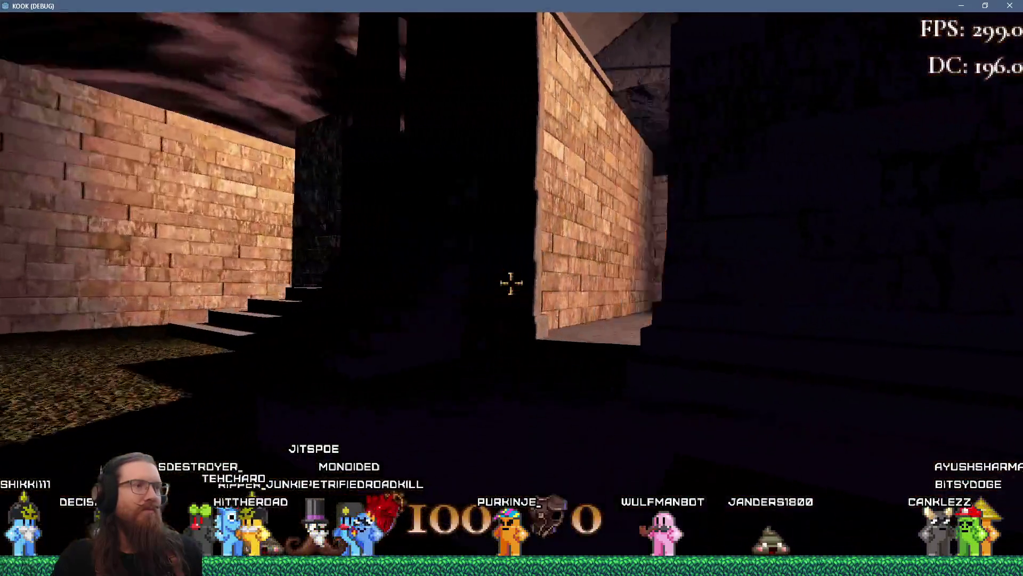
pyautogui.press('w')
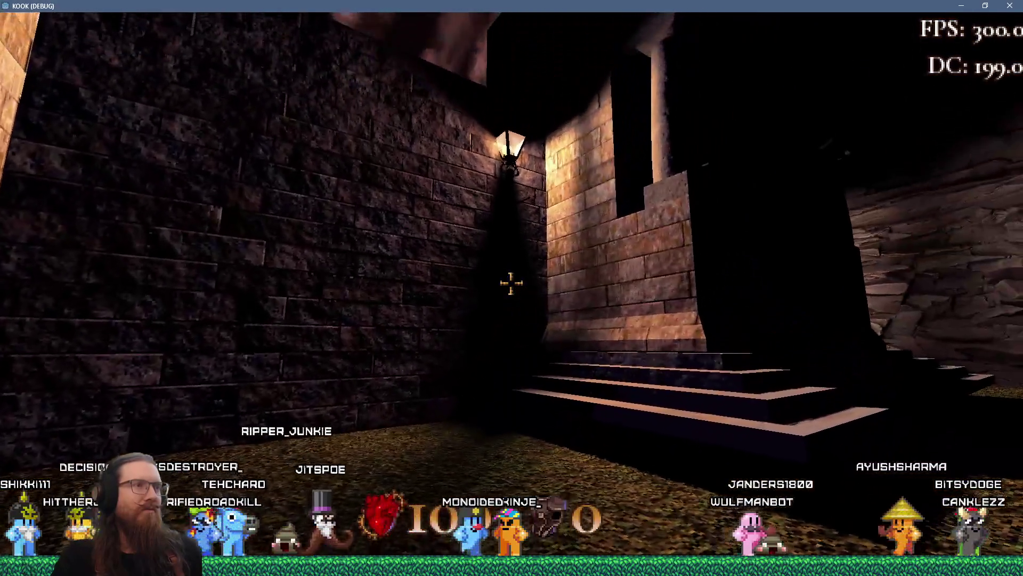
pyautogui.press('w')
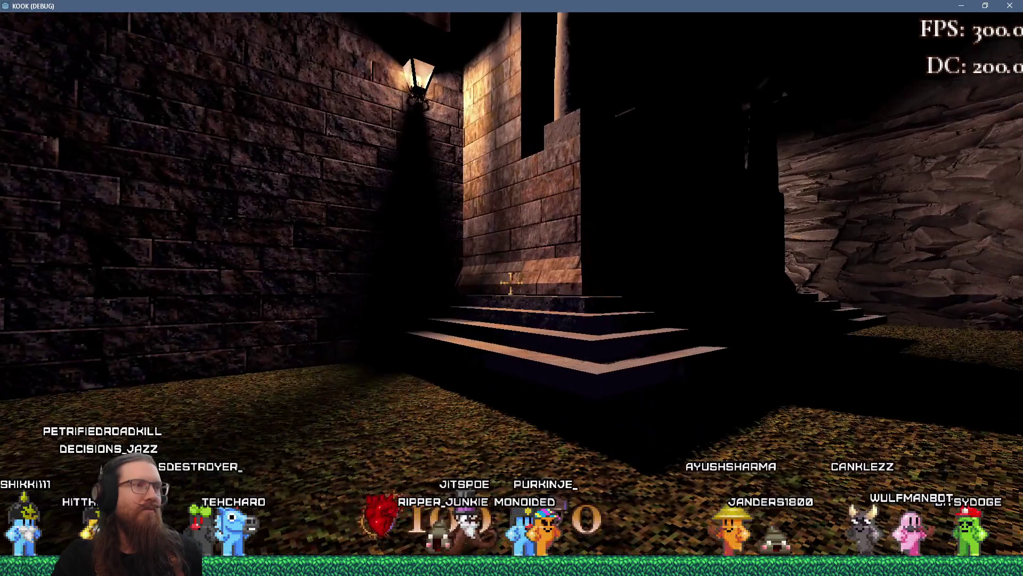
pyautogui.press('w')
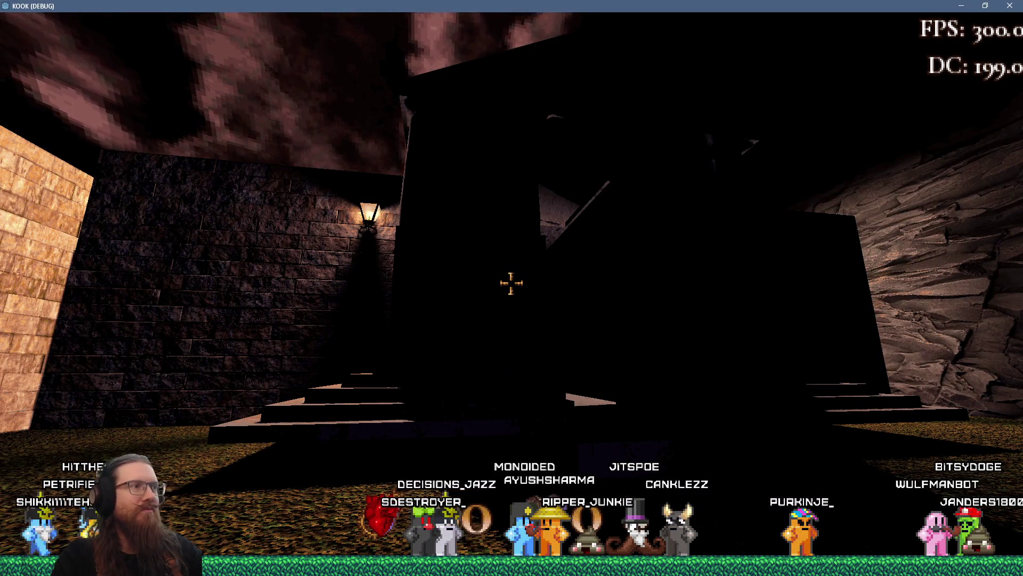
pyautogui.press('s')
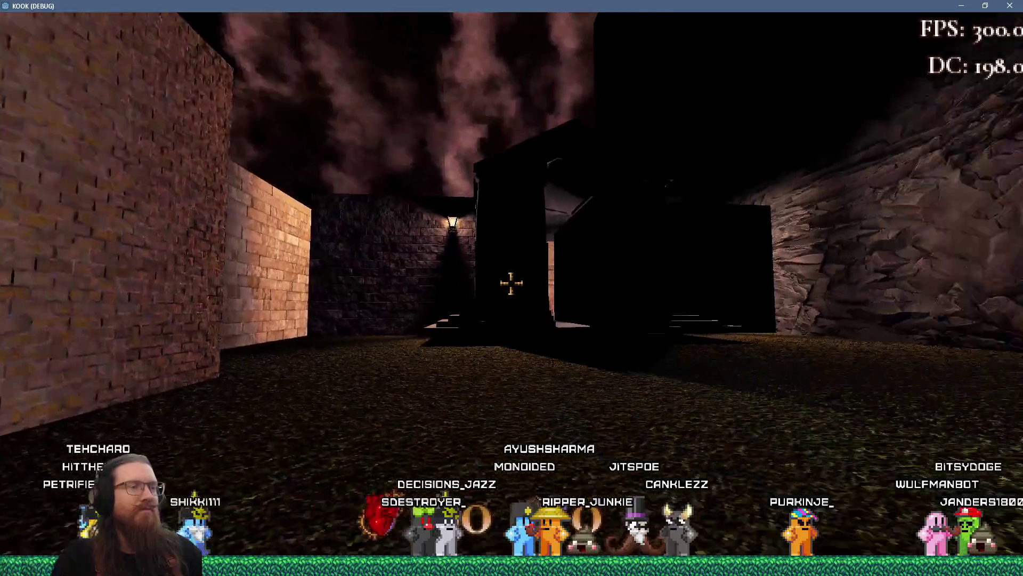
pyautogui.press('w')
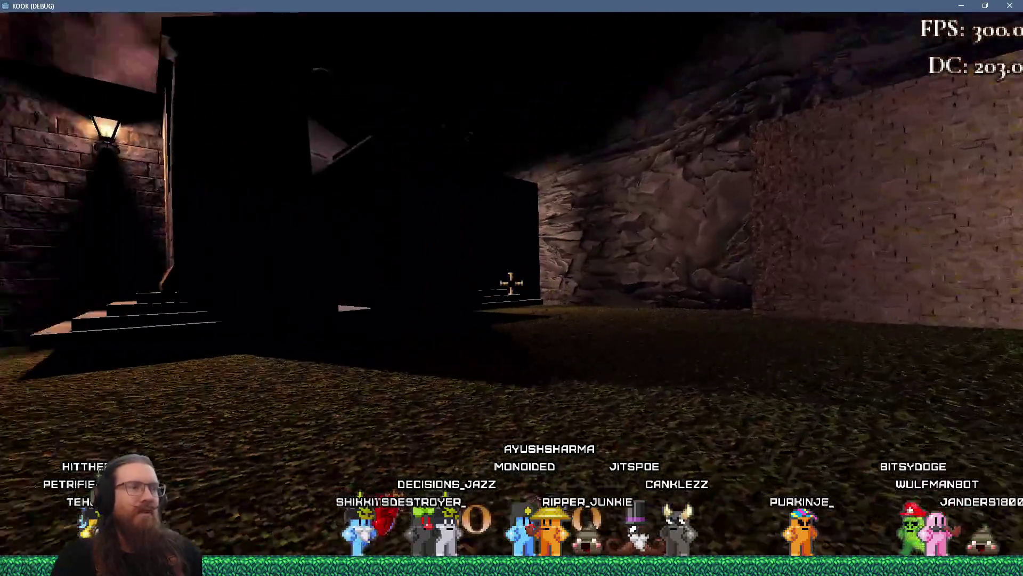
pyautogui.press('`')
# Quit the running game and move streetlight14 to a new spot beside the crypt.
pyautogui.write('t')
pyautogui.press('Return')
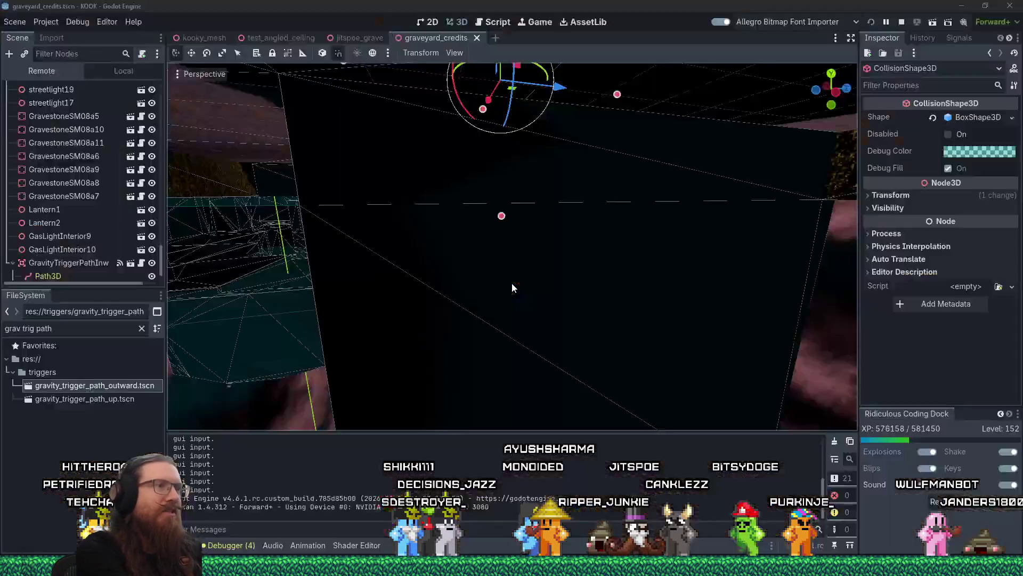
pyautogui.scroll(4, 486, 245)
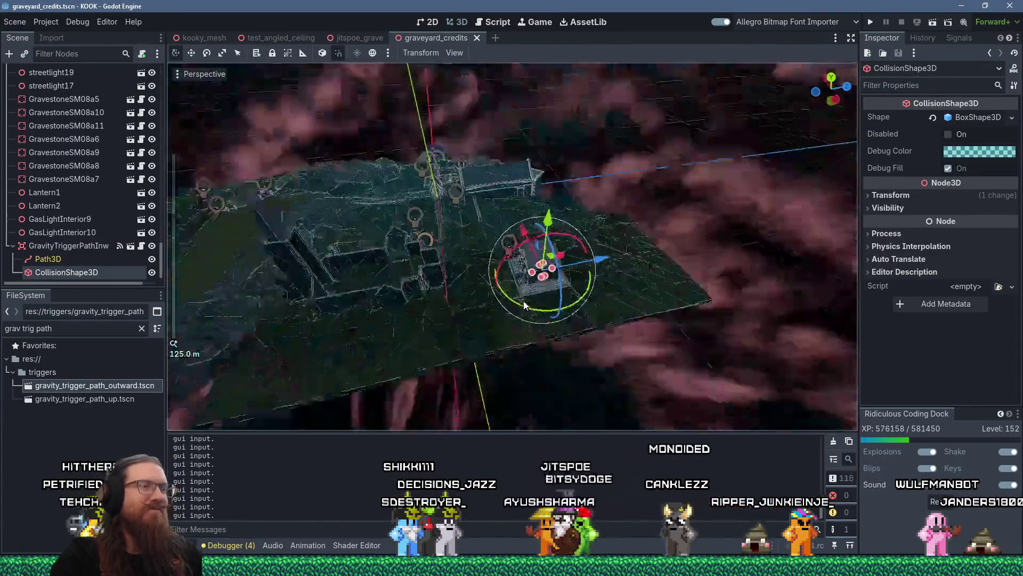
pyautogui.scroll(6, 503, 168)
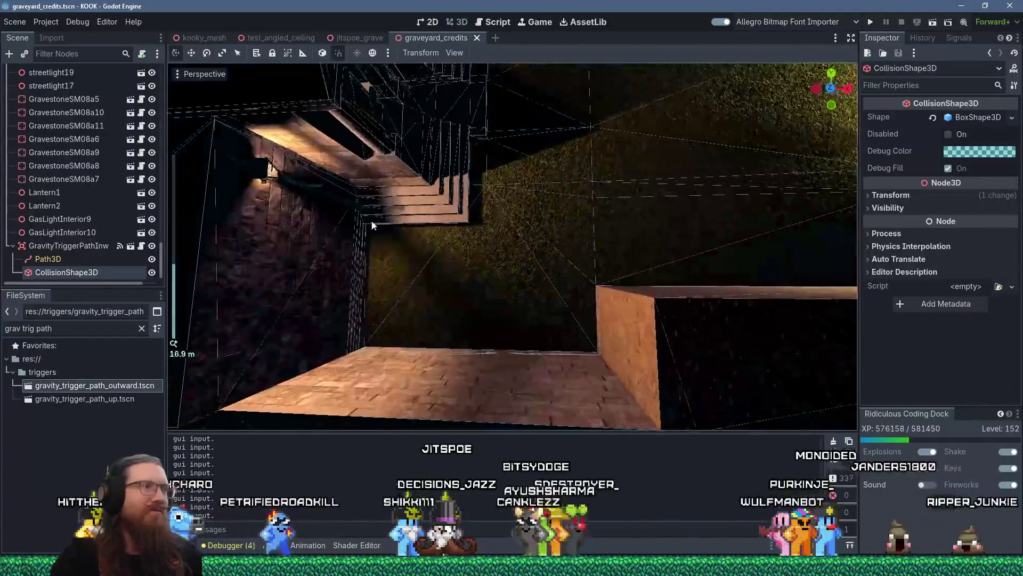
pyautogui.click(356, 203)
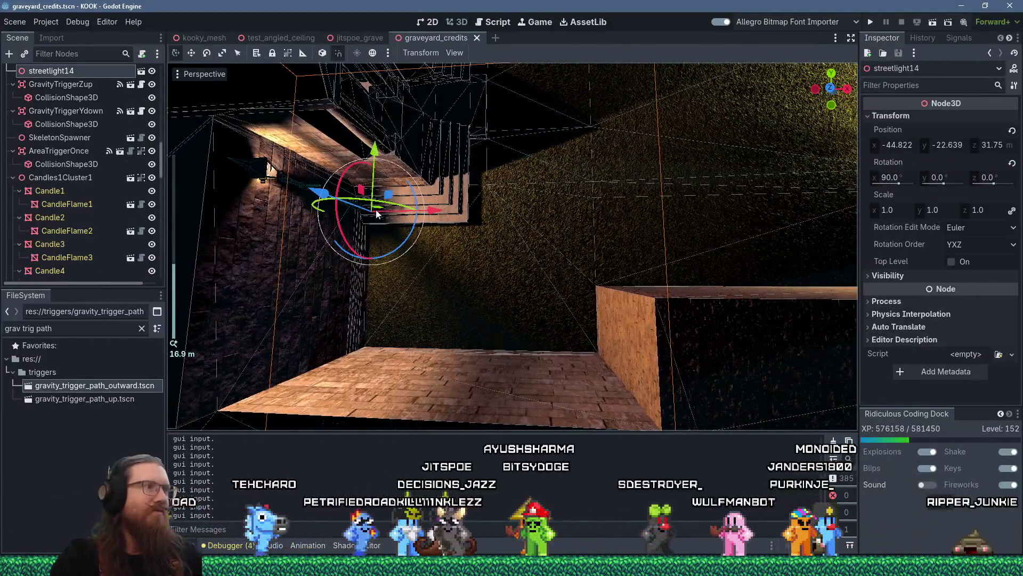
pyautogui.moveTo(389, 198); pyautogui.dragTo(520, 235)
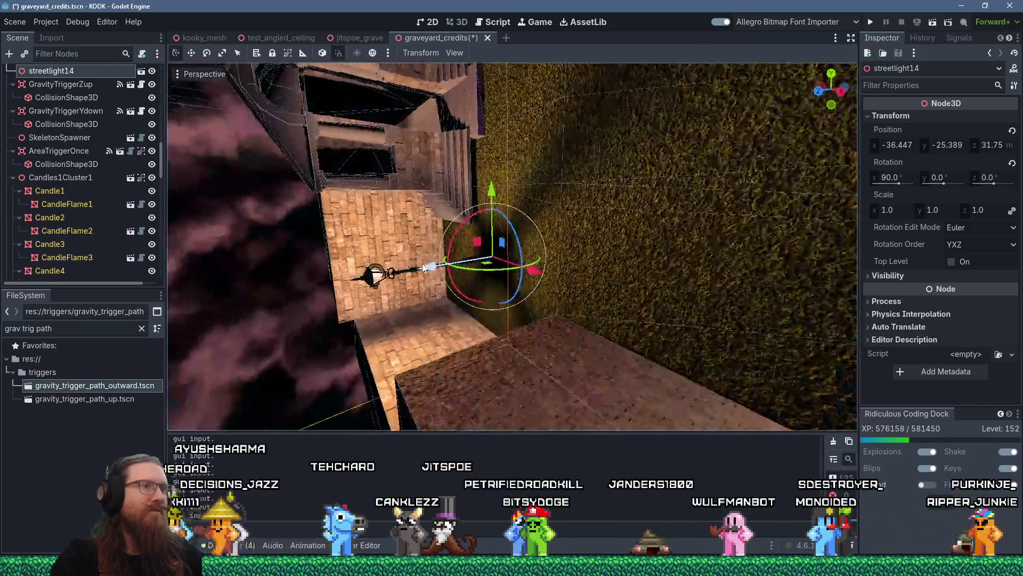
# Move streetlight13 to a new spot by the stairs.
pyautogui.scroll(-3, 708, 290)
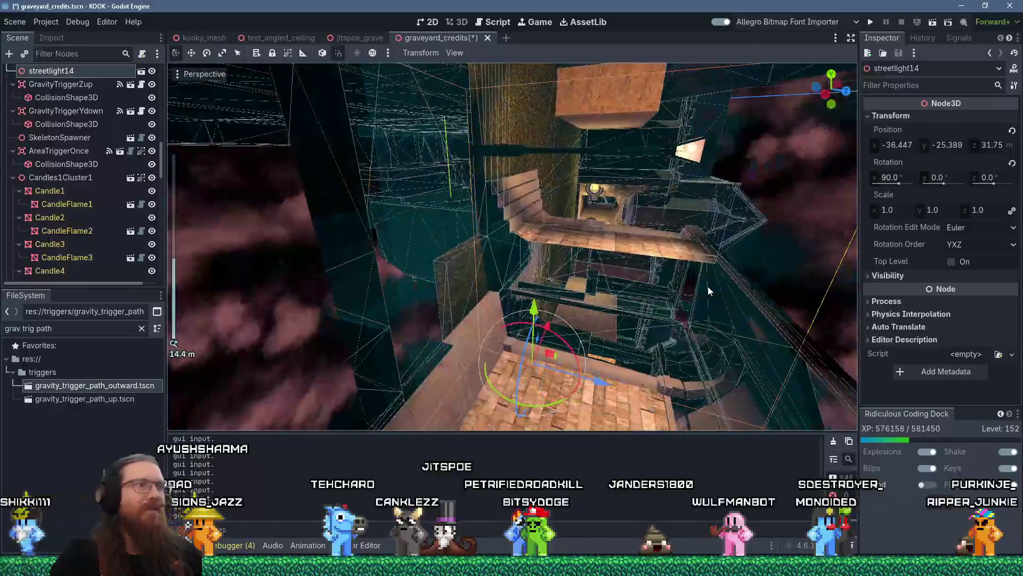
pyautogui.click(500, 158)
pyautogui.scroll(3, 531, 165)
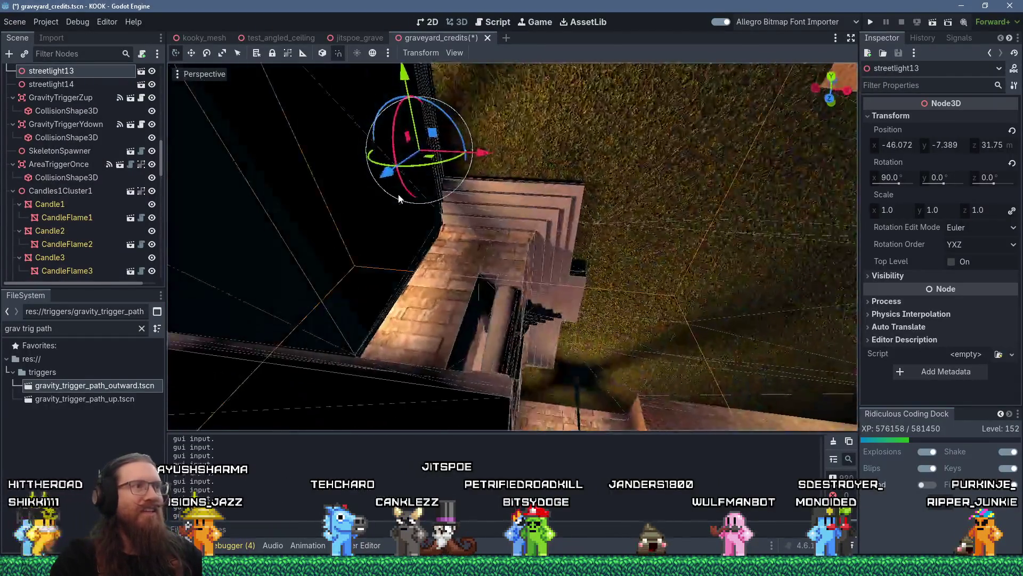
pyautogui.moveTo(421, 101); pyautogui.dragTo(581, 96)
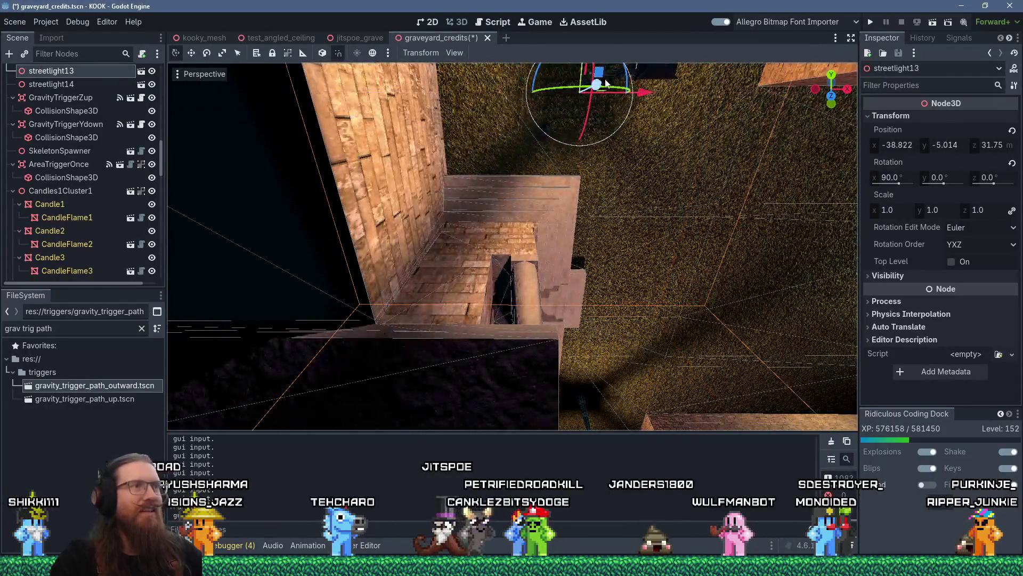
pyautogui.scroll(-3, 622, 143)
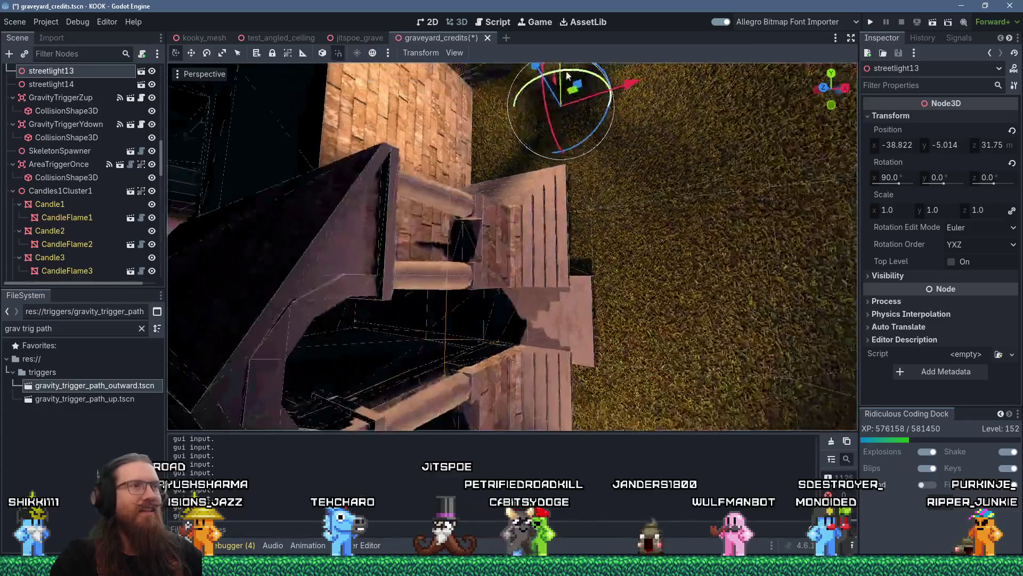
pyautogui.scroll(2, 582, 267)
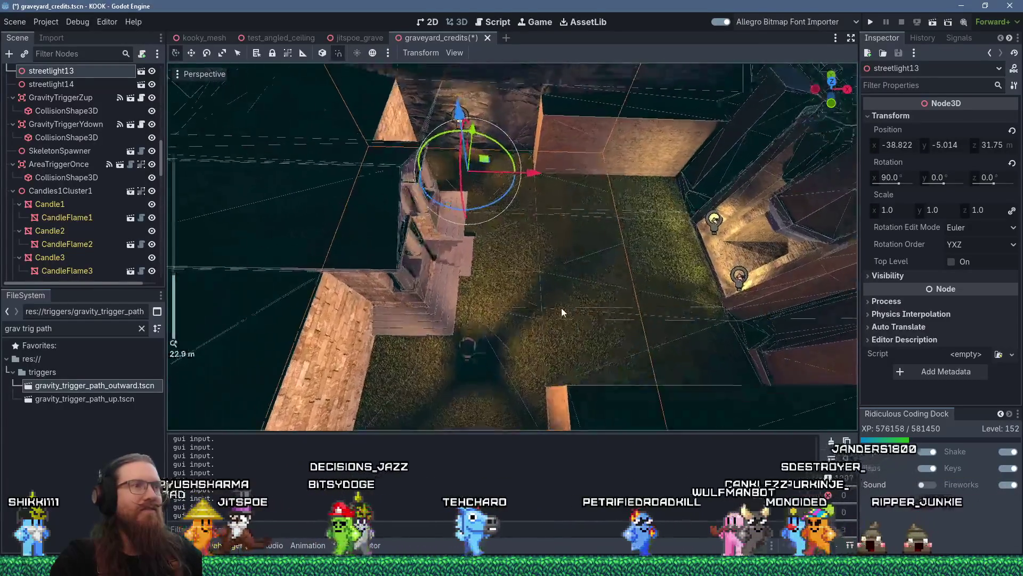
# Orbit around the graveyard tower to review the repositioned streetlights.
pyautogui.moveTo(561, 308)
pyautogui.mouseDown()
pyautogui.moveTo(519, 371)
pyautogui.moveTo(534, 358)
pyautogui.moveTo(523, 290)
pyautogui.moveTo(473, 369)
pyautogui.moveTo(477, 331)
pyautogui.moveTo(582, 261)
pyautogui.moveTo(532, 328)
pyautogui.moveTo(538, 365)
pyautogui.moveTo(564, 363)
pyautogui.moveTo(530, 350)
pyautogui.mouseUp()
pyautogui.scroll(1, 565, 363)
pyautogui.scroll(8, 589, 343)
pyautogui.moveTo(592, 343)
pyautogui.mouseDown()
pyautogui.moveTo(715, 302)
pyautogui.moveTo(660, 350)
pyautogui.moveTo(544, 320)
pyautogui.moveTo(658, 356)
pyautogui.moveTo(641, 368)
pyautogui.moveTo(472, 384)
pyautogui.mouseUp()
pyautogui.scroll(-6, 715, 302)
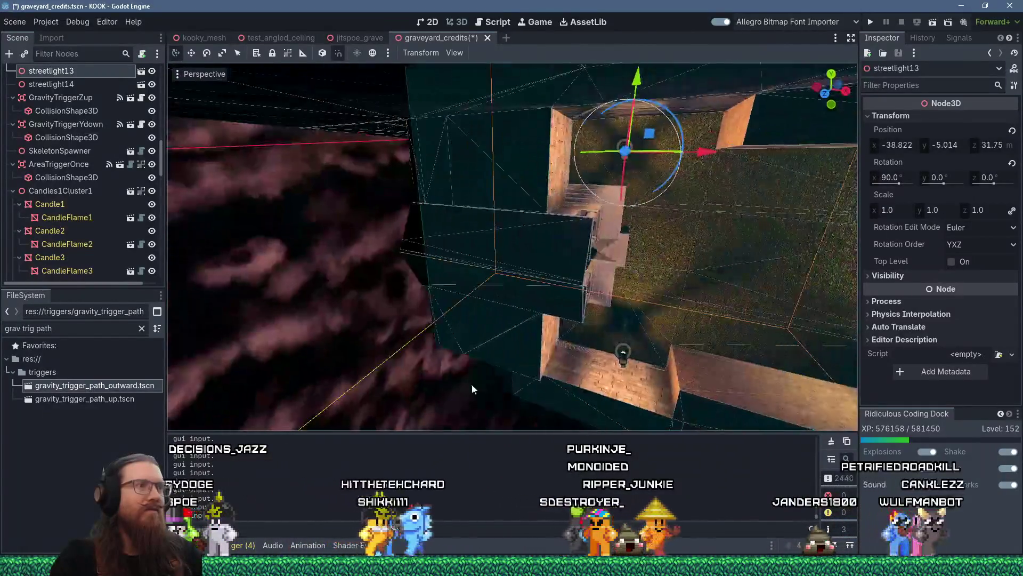
pyautogui.moveTo(653, 359)
pyautogui.mouseDown()
pyautogui.moveTo(607, 328)
pyautogui.moveTo(642, 355)
pyautogui.moveTo(619, 347)
pyautogui.moveTo(590, 363)
pyautogui.moveTo(582, 347)
pyautogui.moveTo(624, 321)
pyautogui.moveTo(612, 264)
pyautogui.moveTo(590, 281)
pyautogui.moveTo(591, 245)
pyautogui.mouseUp()
pyautogui.scroll(2, 590, 362)
# Stretch the protruding concrete1 brush at the crypt entrance further downward.
pyautogui.hotkey('alt', 'Tab')
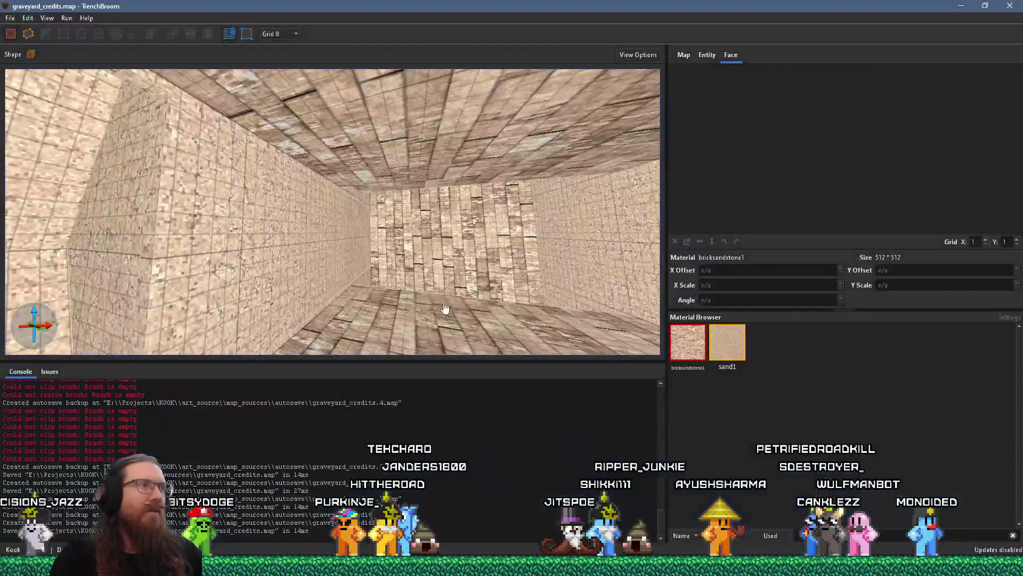
pyautogui.scroll(-6, 518, 260)
pyautogui.click(495, 209)
pyautogui.click(497, 208)
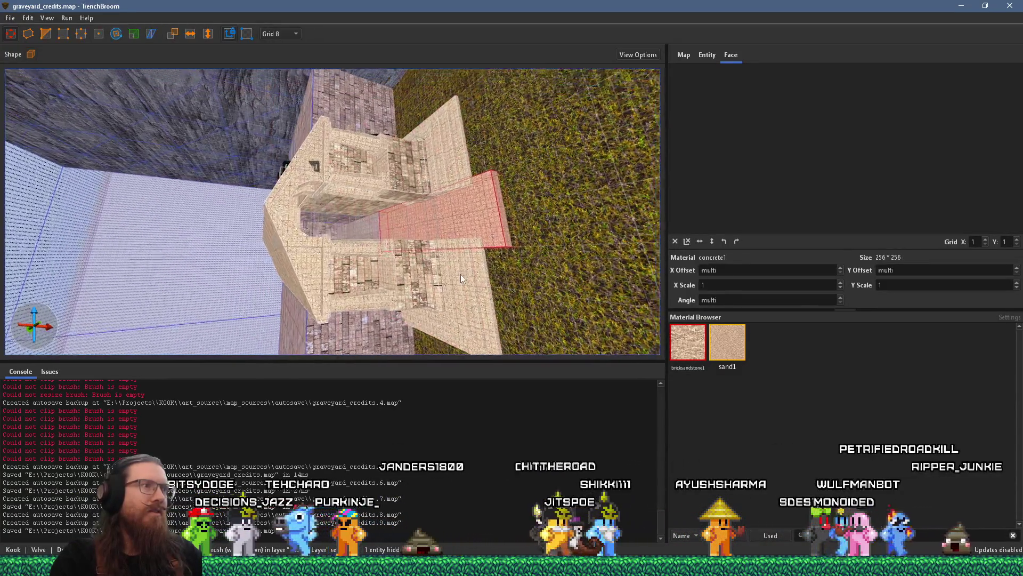
pyautogui.scroll(3, 371, 166)
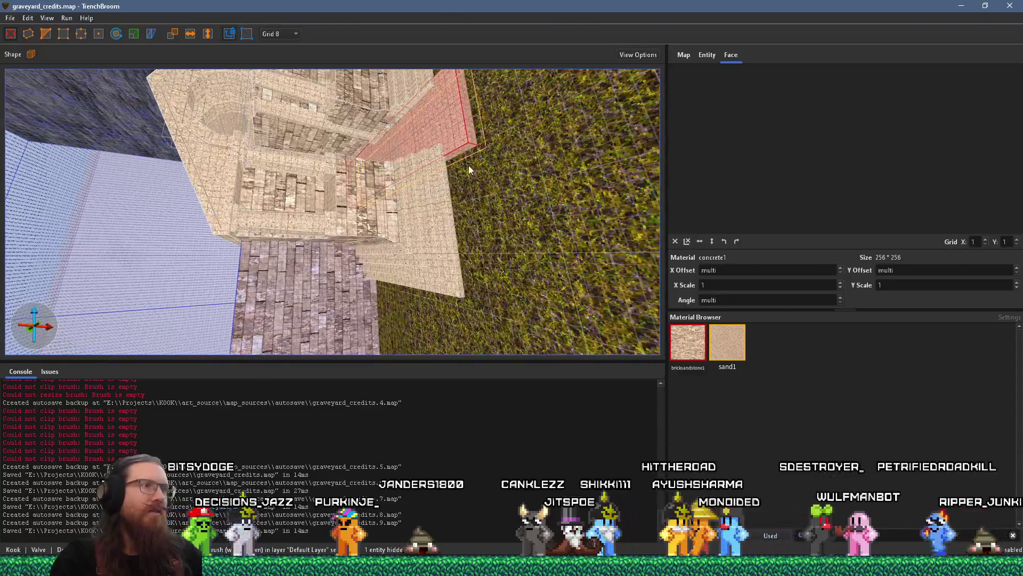
pyautogui.moveTo(465, 152)
pyautogui.mouseDown()
pyautogui.moveTo(486, 332)
pyautogui.moveTo(493, 302)
pyautogui.moveTo(464, 73)
pyautogui.moveTo(576, 231)
pyautogui.moveTo(453, 213)
pyautogui.moveTo(491, 209)
pyautogui.moveTo(560, 227)
pyautogui.moveTo(511, 279)
pyautogui.moveTo(467, 279)
pyautogui.moveTo(484, 219)
pyautogui.moveTo(391, 255)
pyautogui.moveTo(344, 223)
pyautogui.moveTo(361, 235)
pyautogui.moveTo(351, 104)
pyautogui.moveTo(331, 203)
pyautogui.moveTo(370, 83)
pyautogui.moveTo(317, 129)
pyautogui.moveTo(327, 187)
pyautogui.moveTo(359, 181)
pyautogui.moveTo(383, 232)
pyautogui.mouseUp()
pyautogui.press('Escape')
# Inspect the grass floor func_group and a func_detail brush in the Entity properties.
pyautogui.click(383, 221)
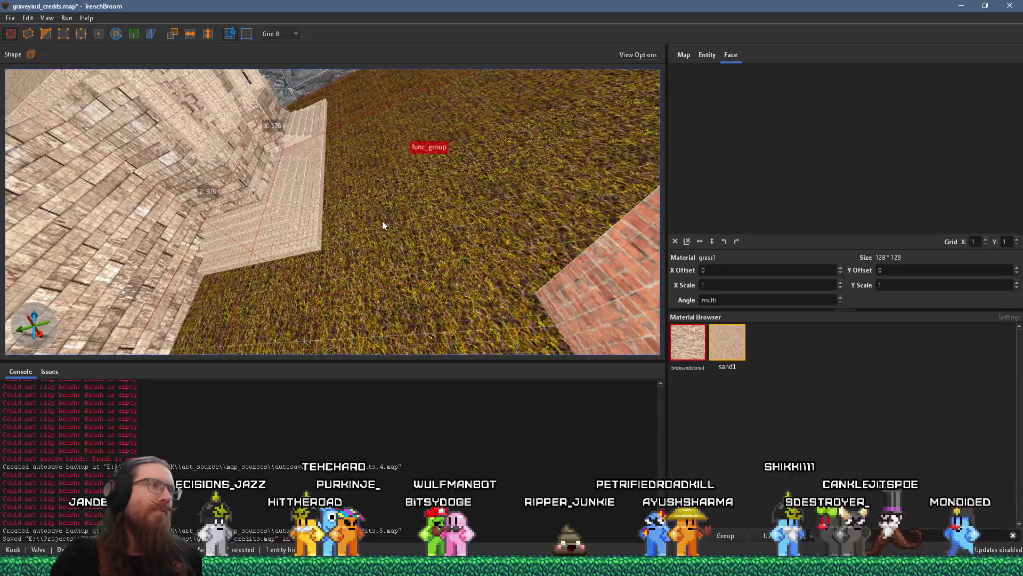
pyautogui.moveTo(405, 189)
pyautogui.mouseDown()
pyautogui.moveTo(437, 186)
pyautogui.moveTo(385, 275)
pyautogui.moveTo(332, 228)
pyautogui.moveTo(434, 334)
pyautogui.moveTo(318, 200)
pyautogui.moveTo(403, 223)
pyautogui.moveTo(497, 276)
pyautogui.moveTo(487, 322)
pyautogui.mouseUp()
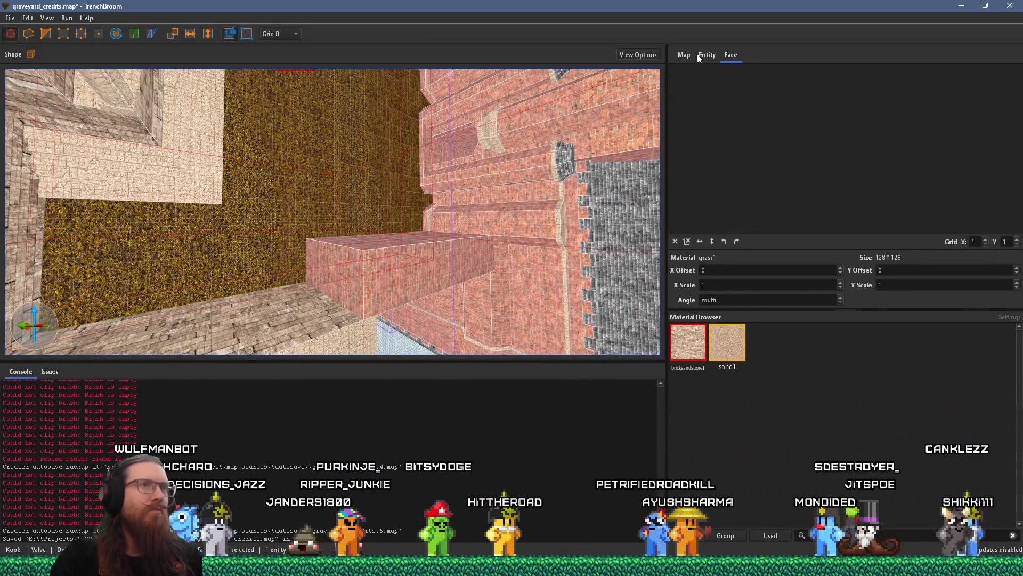
pyautogui.click(701, 54)
pyautogui.click(731, 54)
pyautogui.moveTo(424, 142)
pyautogui.mouseDown()
pyautogui.moveTo(360, 251)
pyautogui.moveTo(333, 201)
pyautogui.moveTo(273, 272)
pyautogui.moveTo(262, 256)
pyautogui.moveTo(96, 282)
pyautogui.mouseUp()
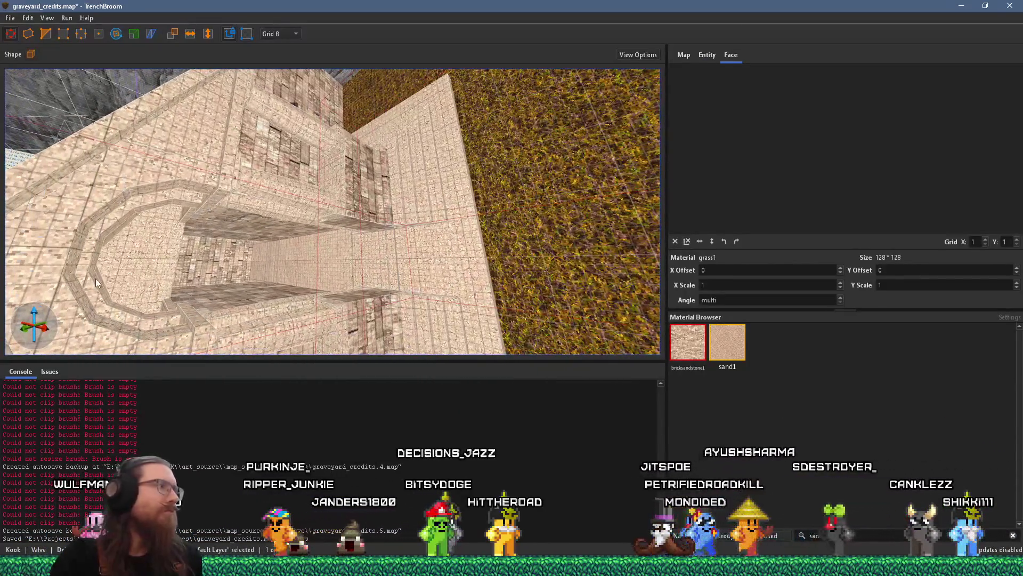
pyautogui.click(90, 255)
pyautogui.click(106, 196)
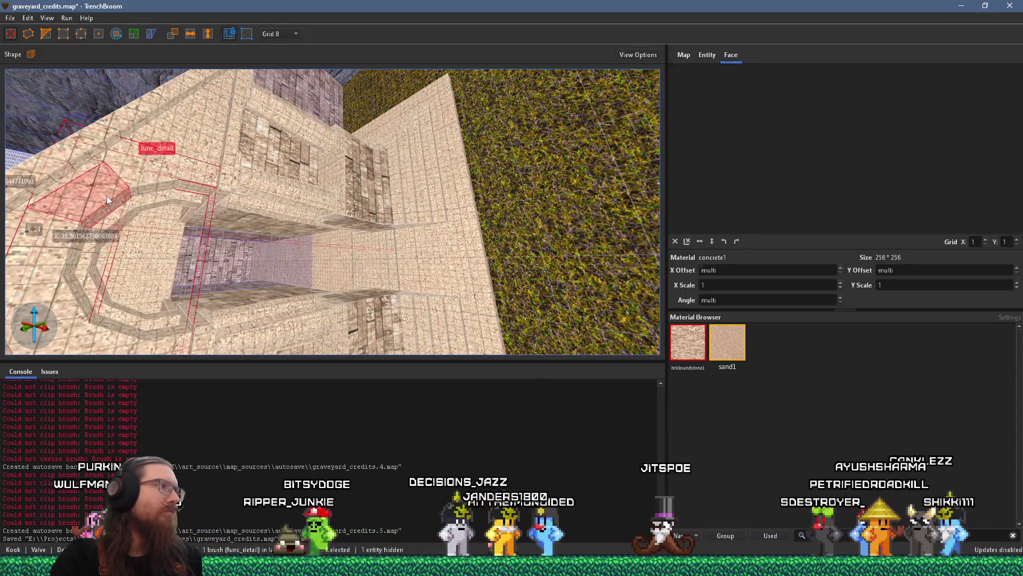
pyautogui.click(707, 54)
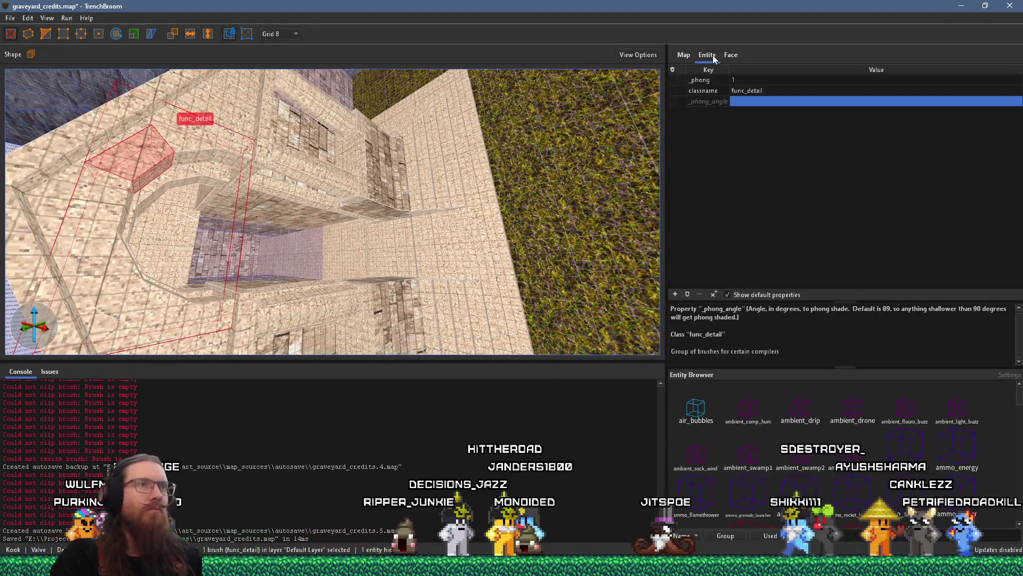
pyautogui.press('Escape')
pyautogui.moveTo(152, 113)
pyautogui.mouseDown()
pyautogui.moveTo(320, 189)
pyautogui.moveTo(295, 194)
pyautogui.moveTo(286, 119)
pyautogui.moveTo(309, 165)
pyautogui.moveTo(336, 64)
pyautogui.mouseUp()
pyautogui.scroll(-2, 322, 174)
pyautogui.scroll(2, 323, 176)
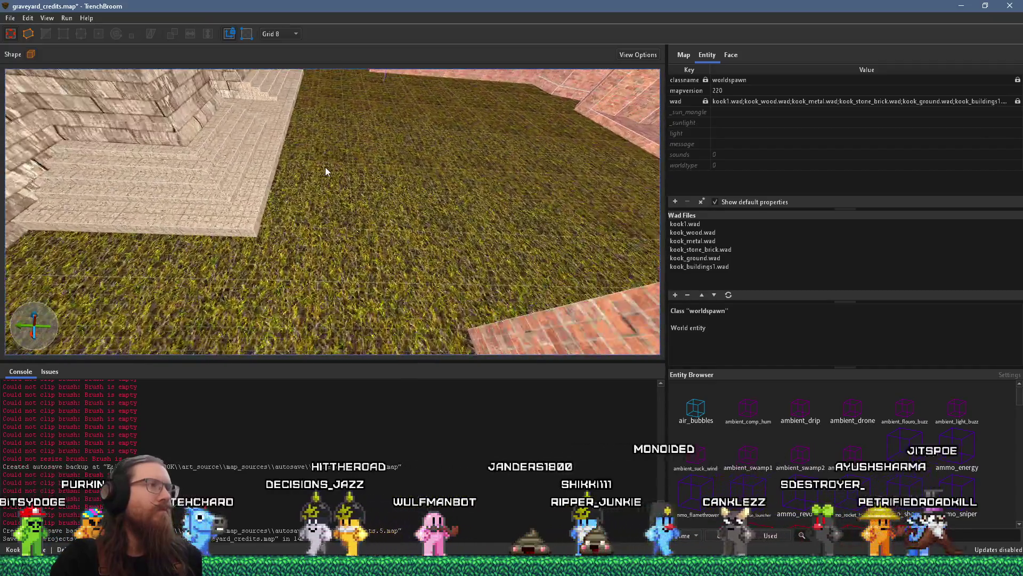
pyautogui.scroll(2, 325, 168)
pyautogui.scroll(-2, 312, 201)
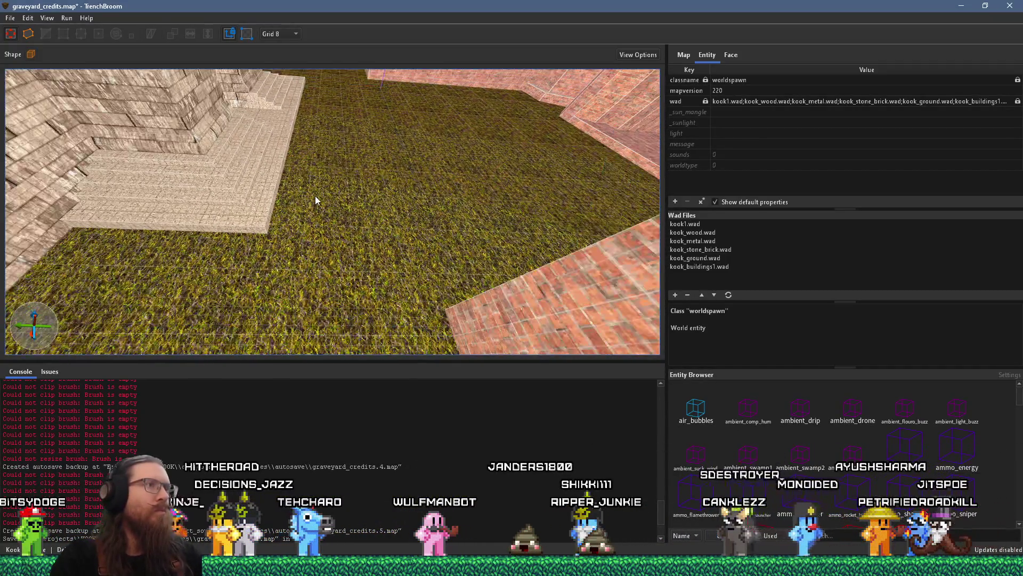
pyautogui.click(338, 194)
pyautogui.scroll(1, 348, 195)
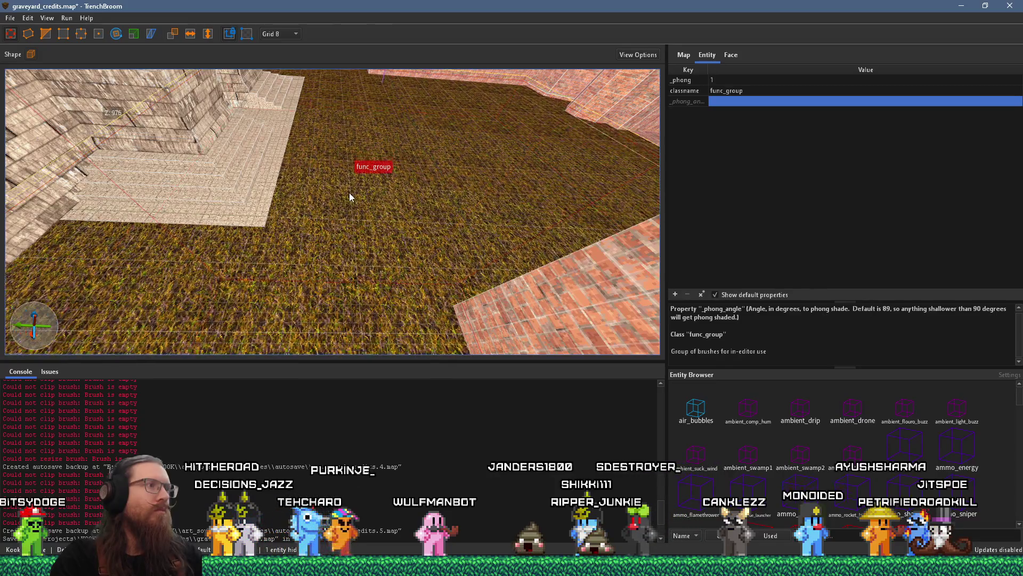
pyautogui.moveTo(442, 186)
pyautogui.mouseDown()
pyautogui.moveTo(562, 198)
pyautogui.moveTo(399, 199)
pyautogui.moveTo(305, 222)
pyautogui.moveTo(318, 203)
pyautogui.moveTo(190, 224)
pyautogui.mouseUp()
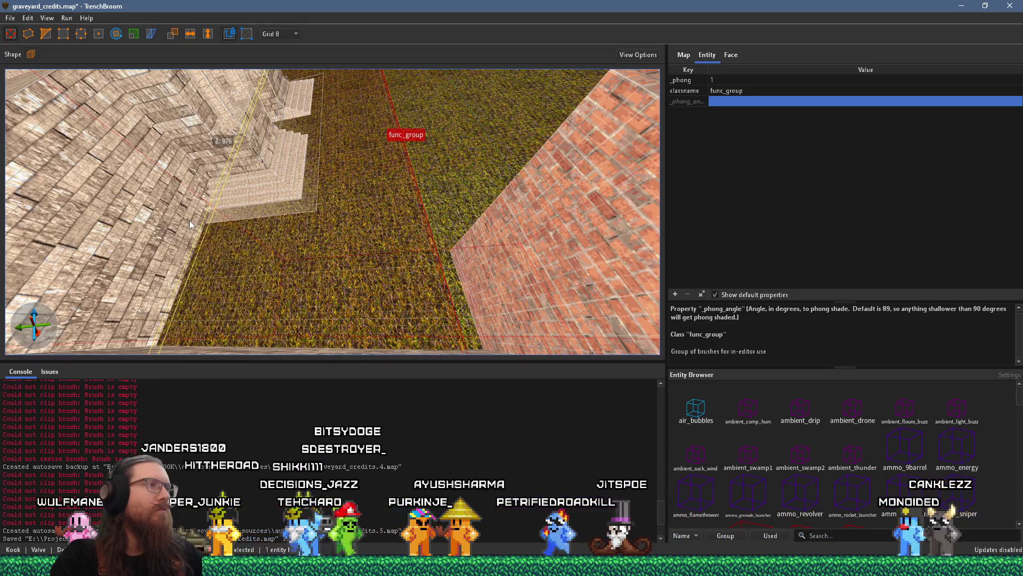
pyautogui.scroll(5, 190, 219)
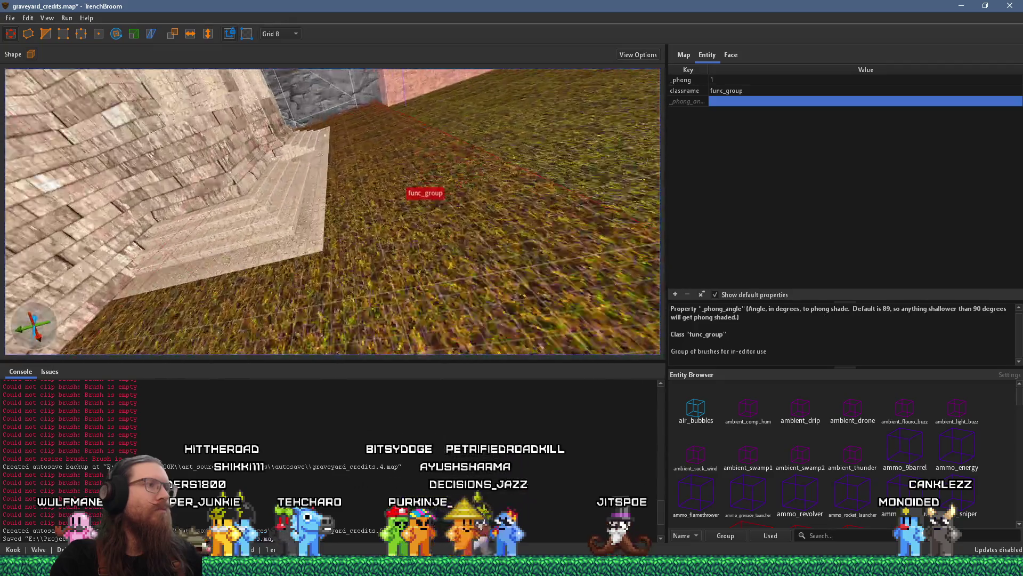
pyautogui.scroll(5, 301, 145)
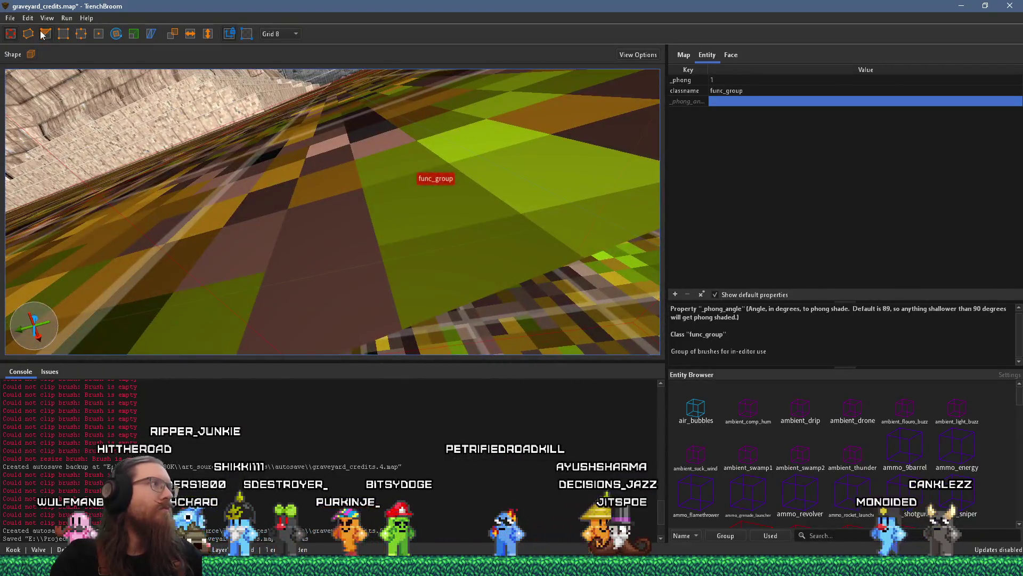
# Select the grass-covered func_group wall brush and set the grid size to 4.
pyautogui.scroll(-5, 234, 120)
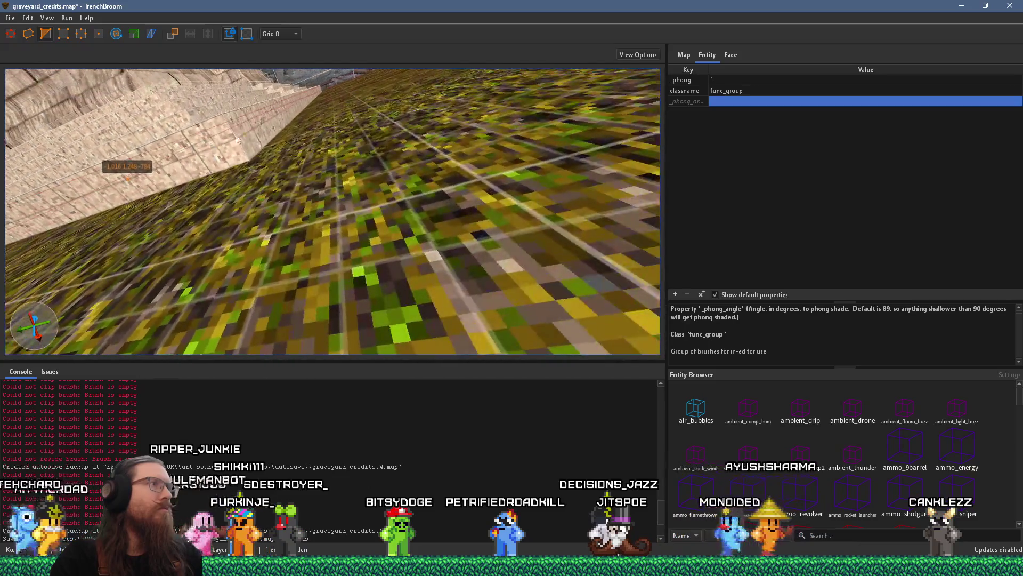
pyautogui.scroll(5, 268, 117)
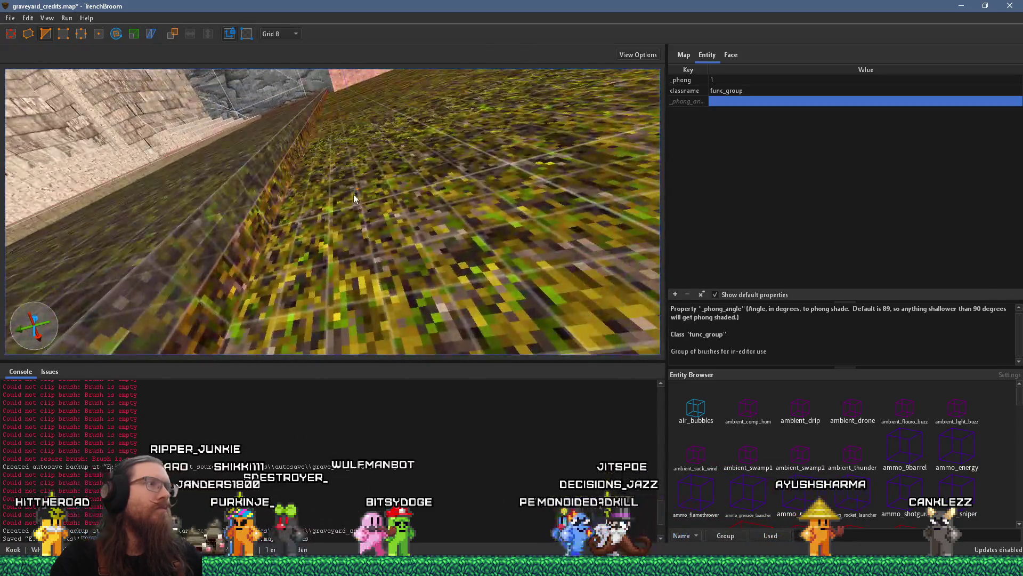
pyautogui.scroll(2, 280, 200)
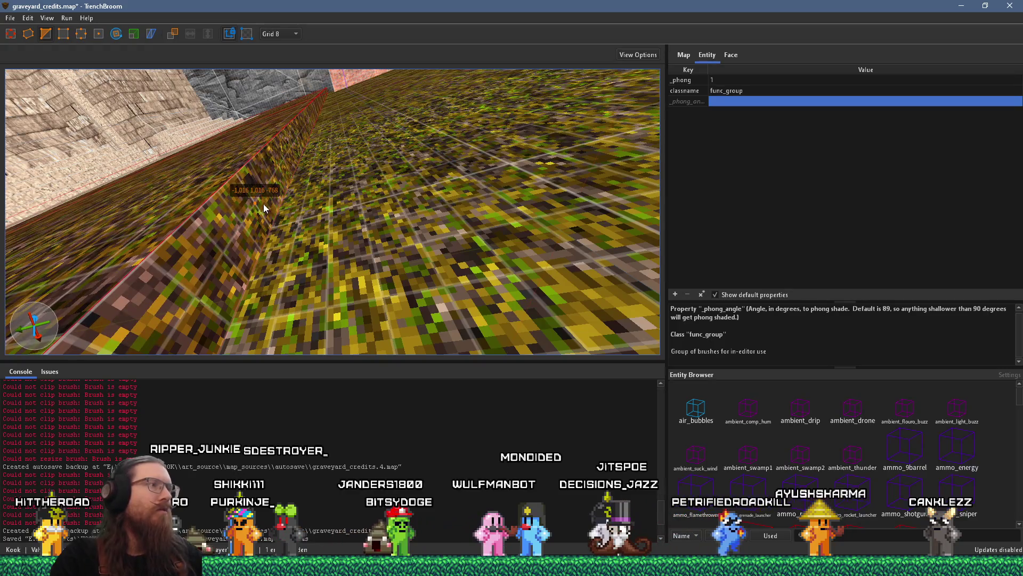
pyautogui.click(263, 204)
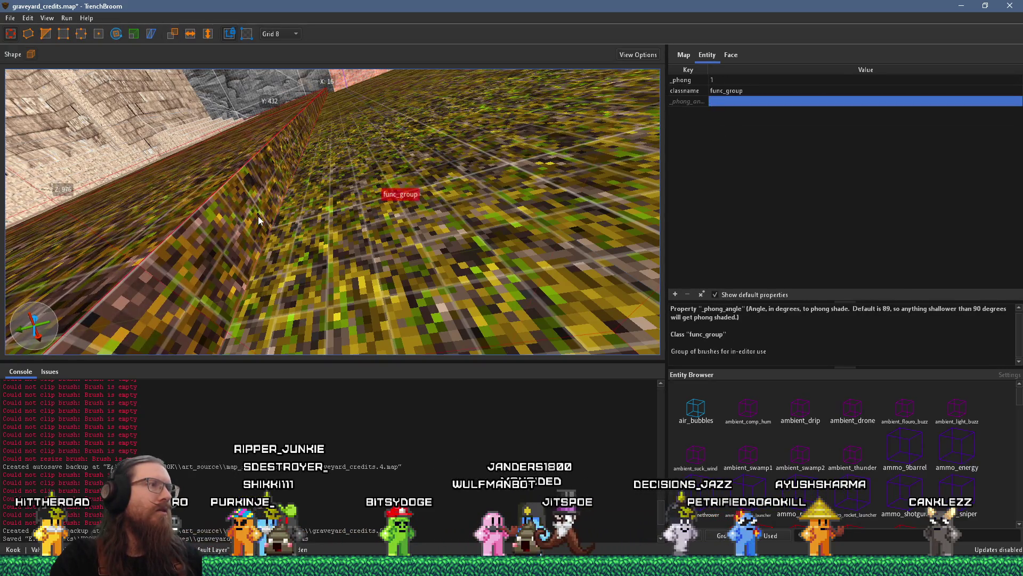
pyautogui.scroll(2, 258, 216)
pyautogui.scroll(4, 279, 190)
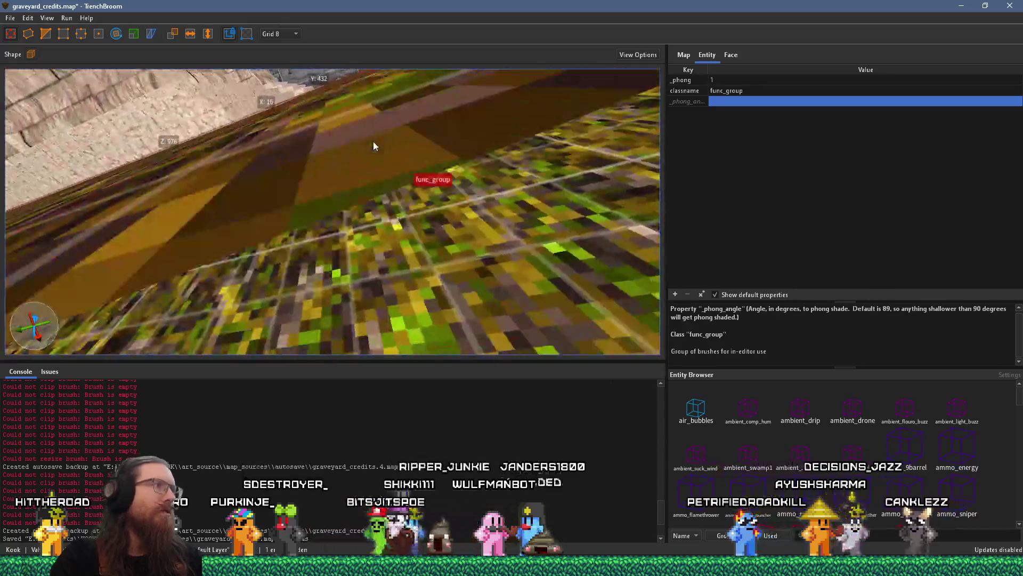
pyautogui.click(283, 34)
pyautogui.click(283, 70)
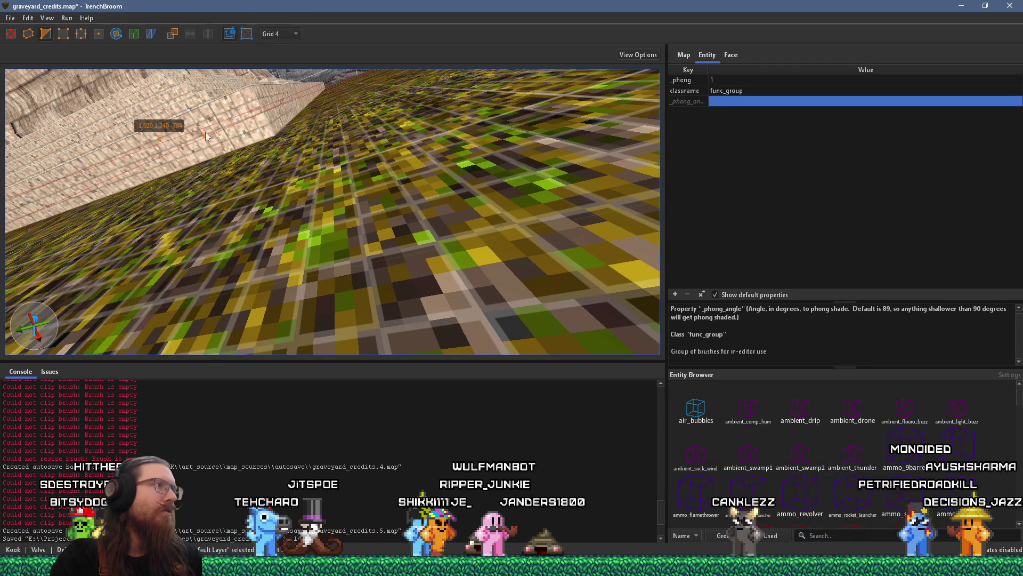
# Place a clip point on the grass wall's top edge.
pyautogui.scroll(3, 197, 136)
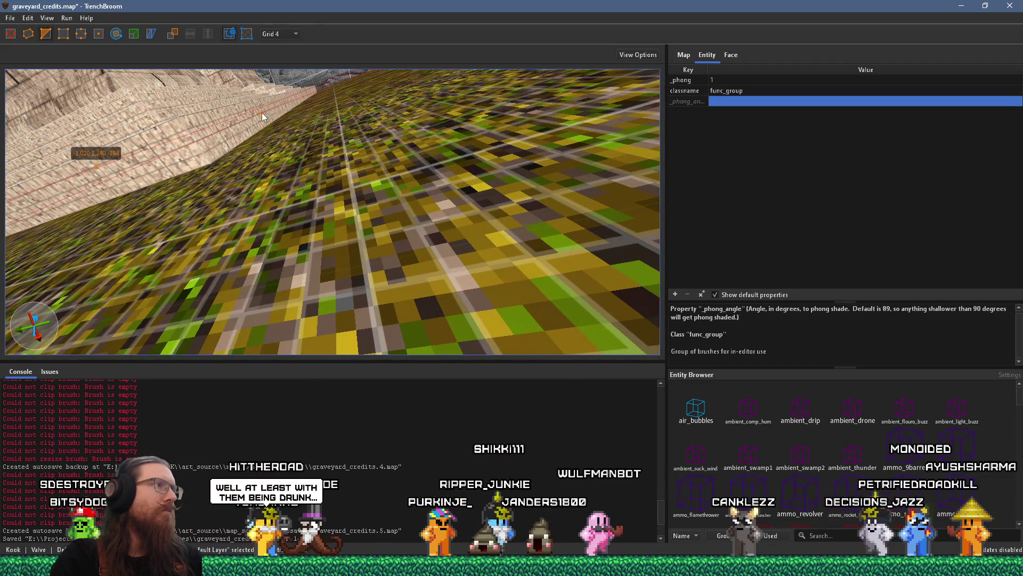
pyautogui.click(261, 113)
pyautogui.scroll(5, 277, 121)
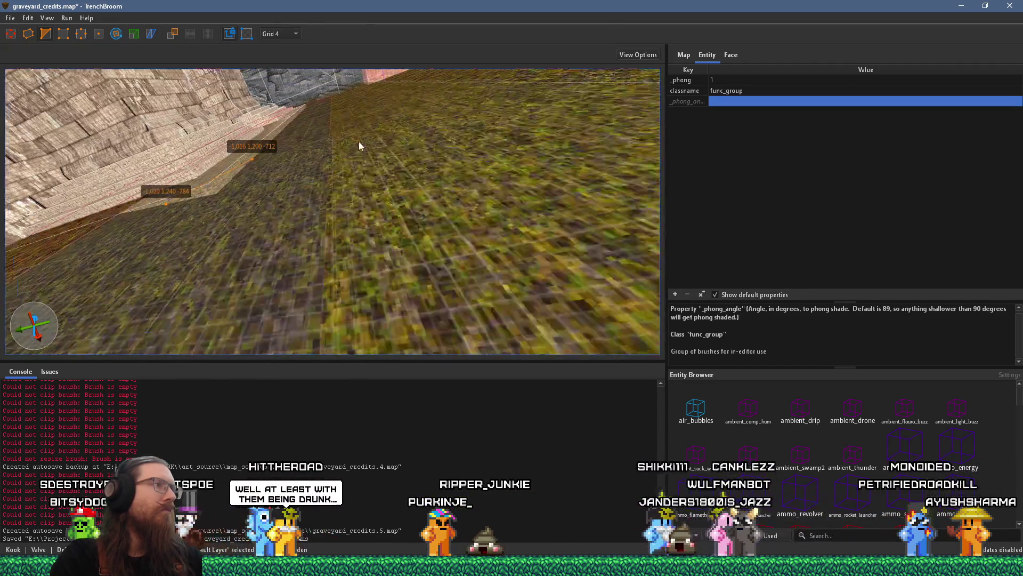
pyautogui.scroll(-4, 381, 141)
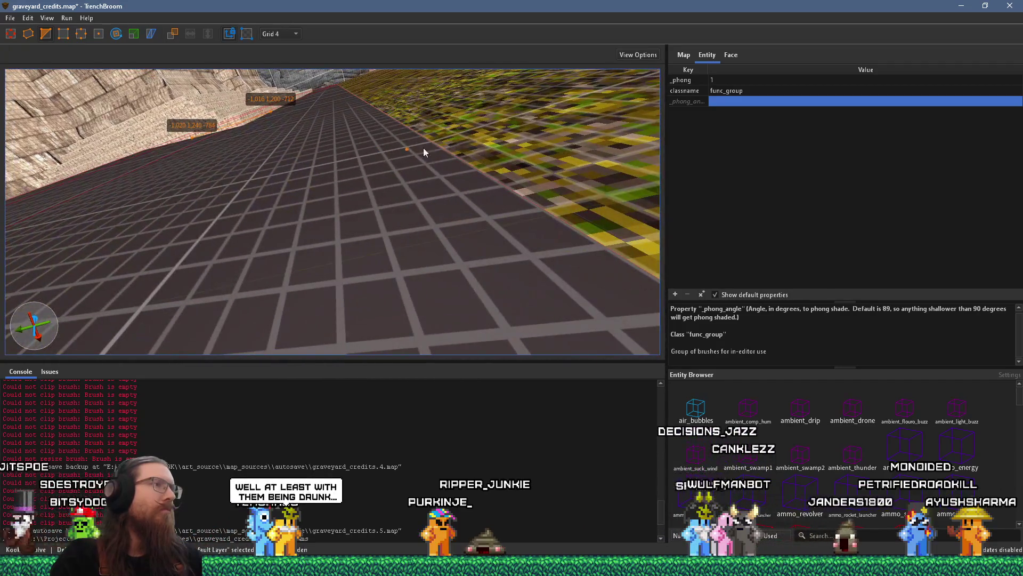
pyautogui.scroll(3, 495, 137)
pyautogui.scroll(5, 424, 162)
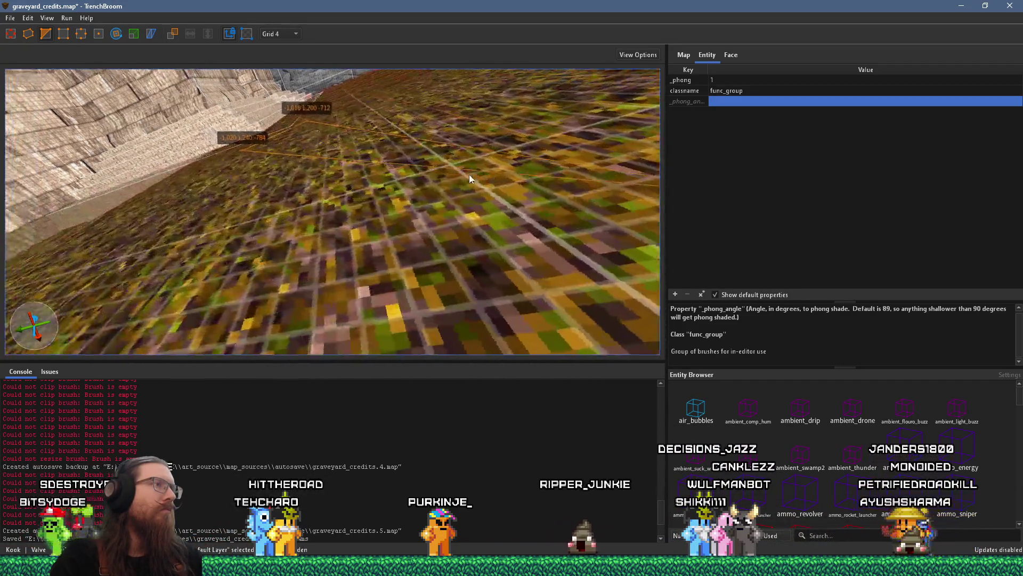
pyautogui.scroll(-3, 520, 174)
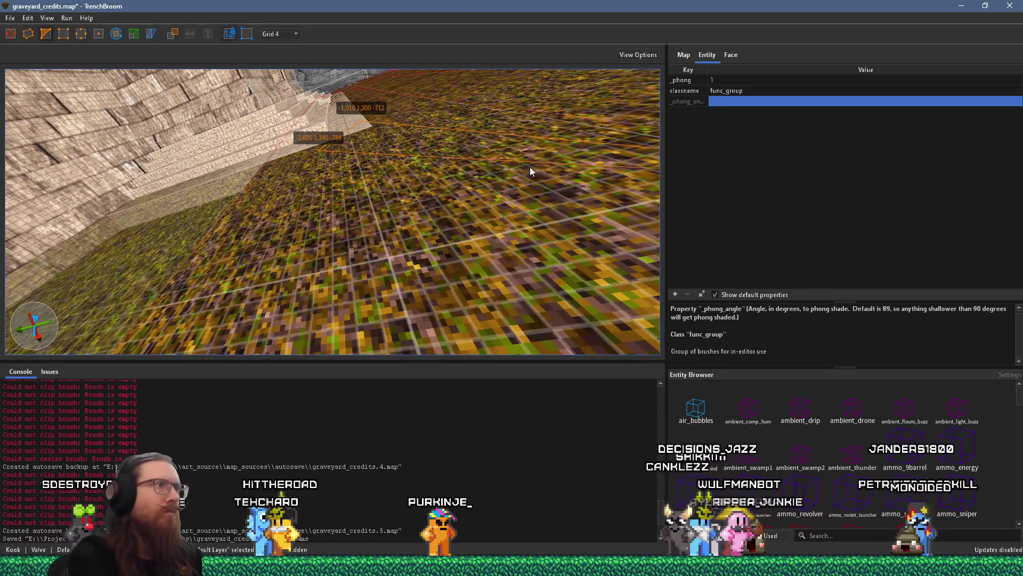
pyautogui.scroll(3, 529, 168)
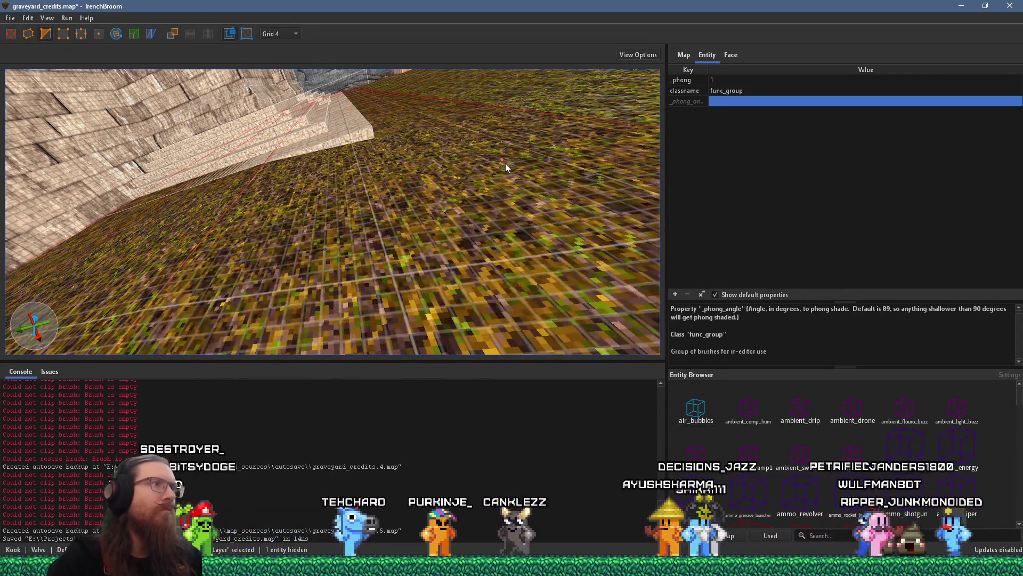
pyautogui.scroll(3, 401, 194)
pyautogui.moveTo(401, 194)
pyautogui.mouseDown()
pyautogui.moveTo(397, 183)
pyautogui.moveTo(440, 239)
pyautogui.moveTo(435, 232)
pyautogui.mouseUp()
# Place three clip points: two along the wall edge and one on the floor.
pyautogui.scroll(3, 406, 178)
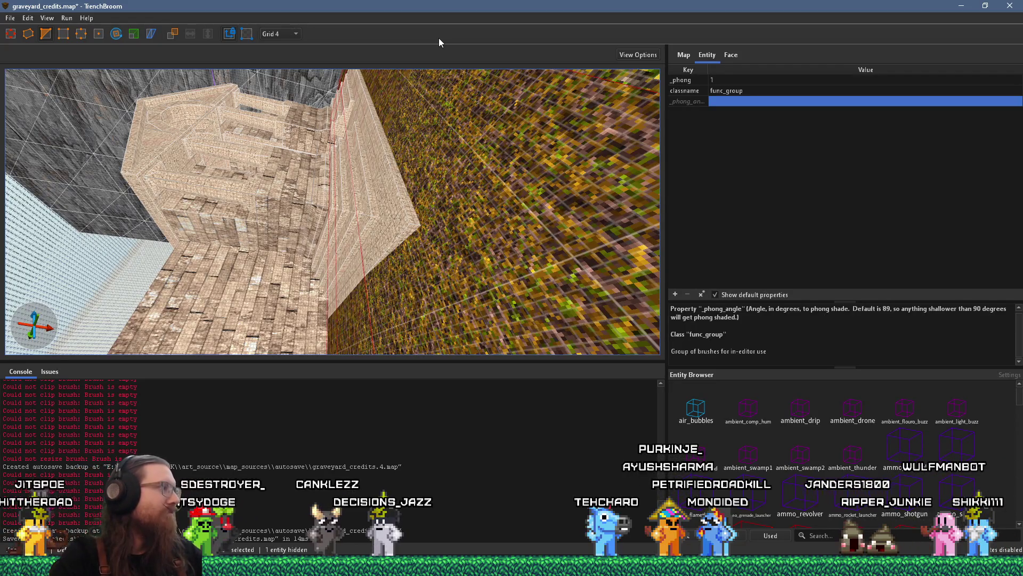
pyautogui.scroll(5, 369, 152)
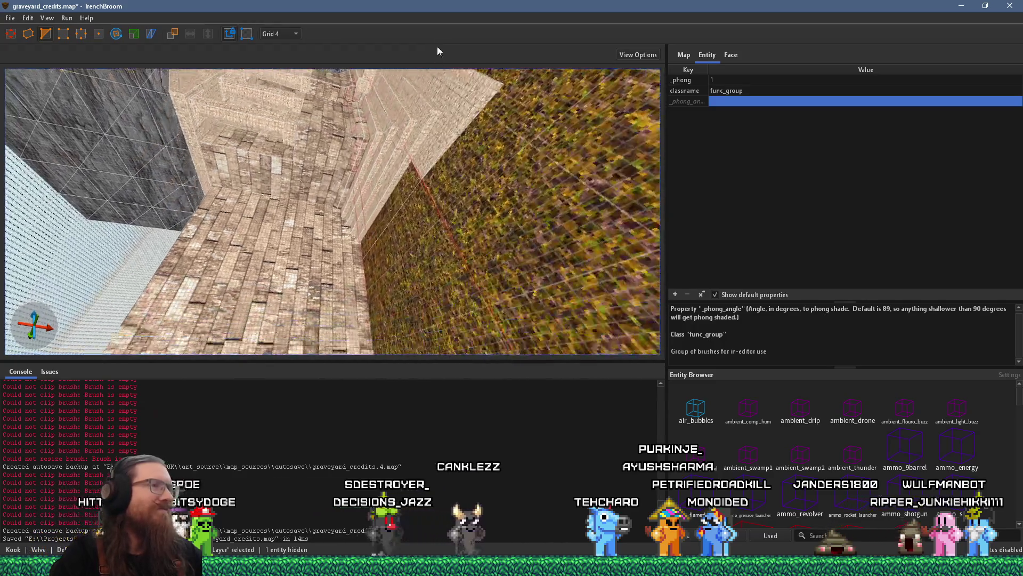
pyautogui.moveTo(409, 175)
pyautogui.mouseDown()
pyautogui.moveTo(381, 187)
pyautogui.moveTo(392, 78)
pyautogui.moveTo(391, 124)
pyautogui.moveTo(412, 110)
pyautogui.mouseUp()
pyautogui.scroll(2, 413, 109)
pyautogui.scroll(2, 158, 187)
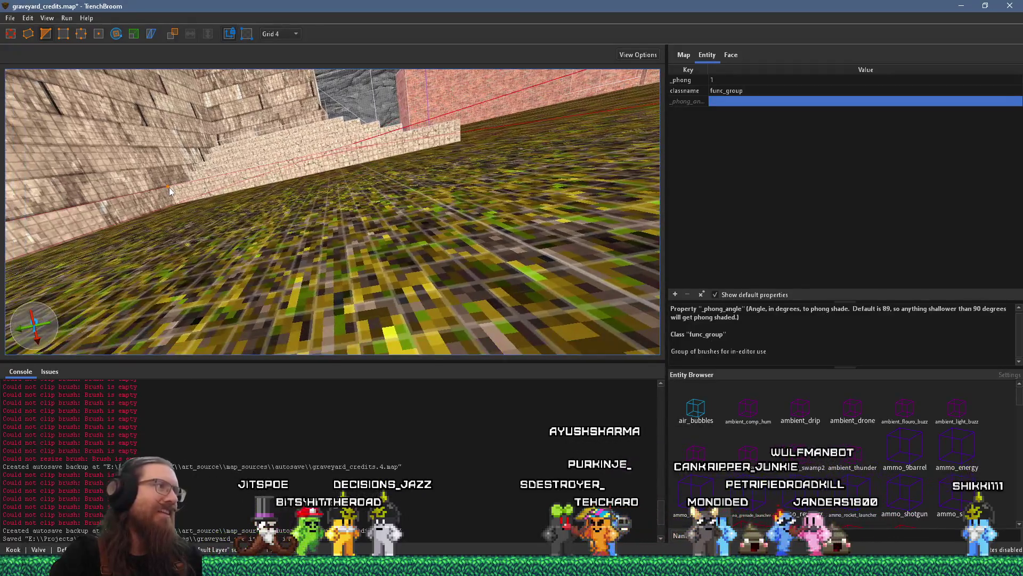
pyautogui.scroll(2, 170, 187)
pyautogui.scroll(2, 175, 187)
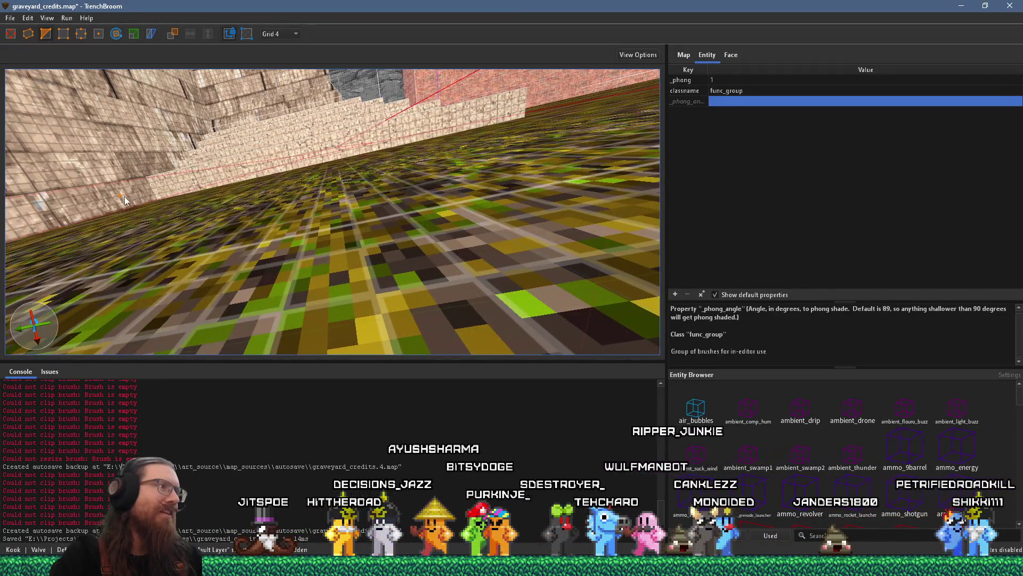
pyautogui.click(121, 195)
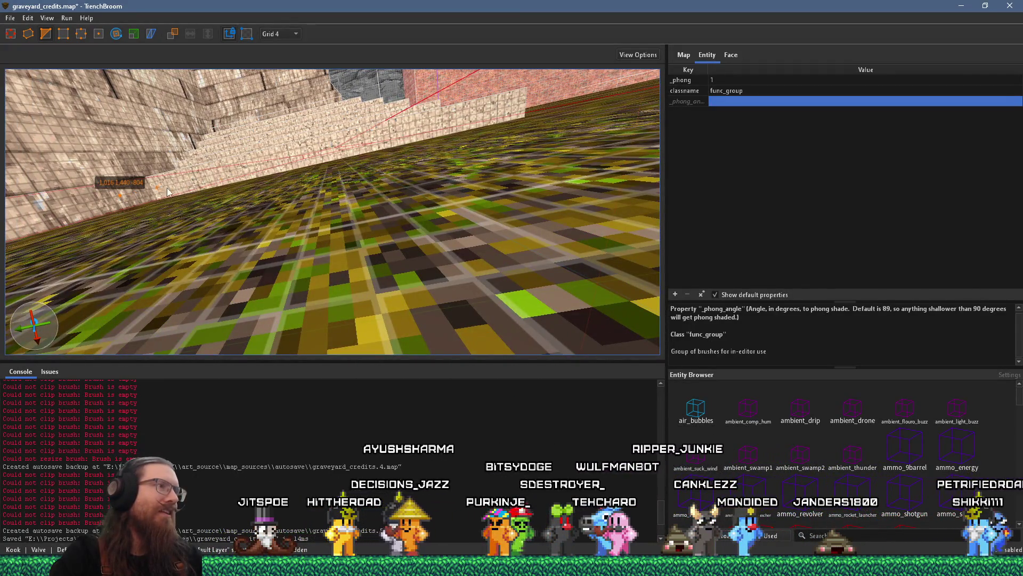
pyautogui.click(342, 139)
pyautogui.scroll(-4, 353, 142)
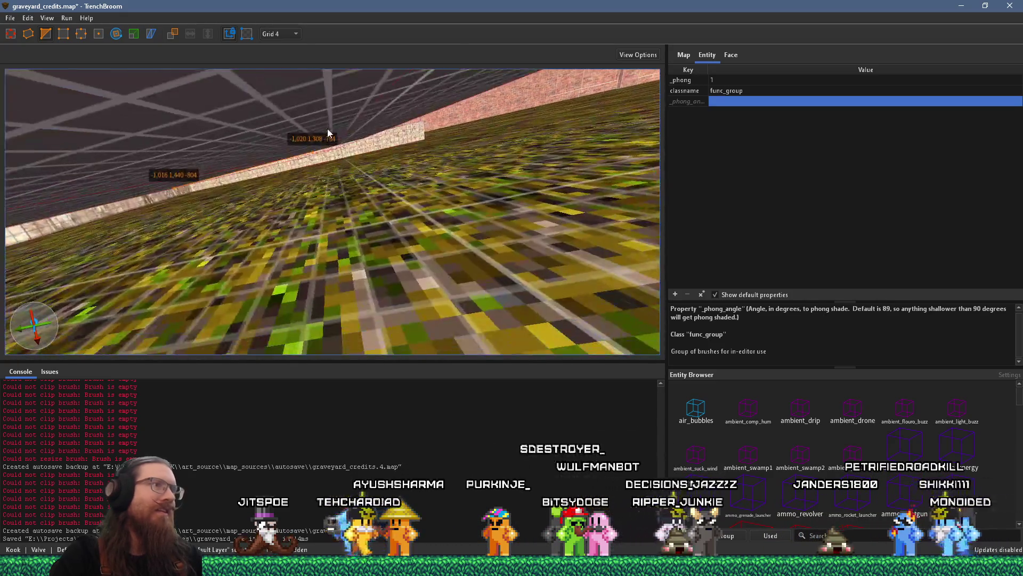
pyautogui.click(396, 213)
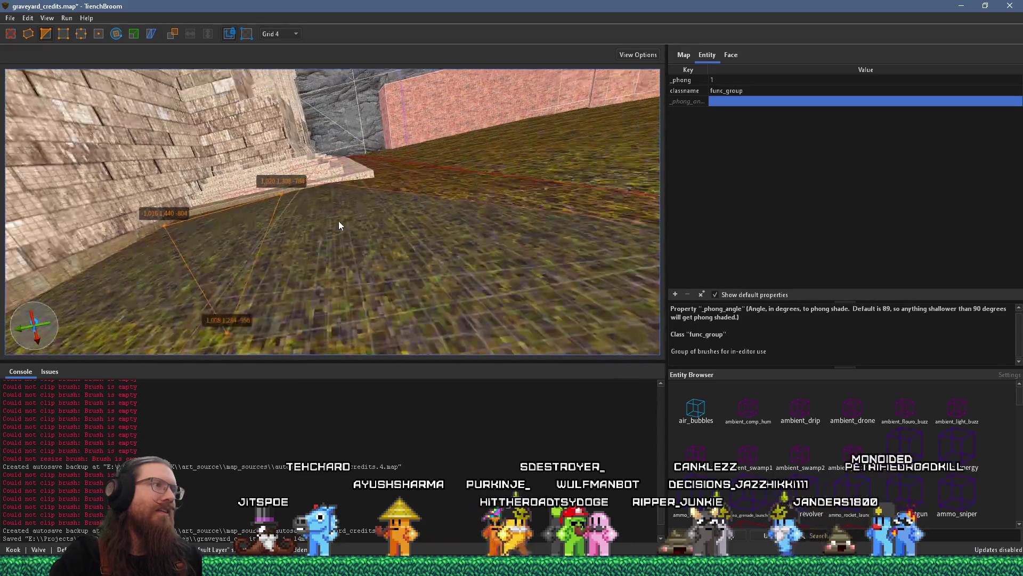
# Clear the clip points, then confirm the cut along the grass wall.
pyautogui.moveTo(343, 200); pyautogui.dragTo(283, 206)
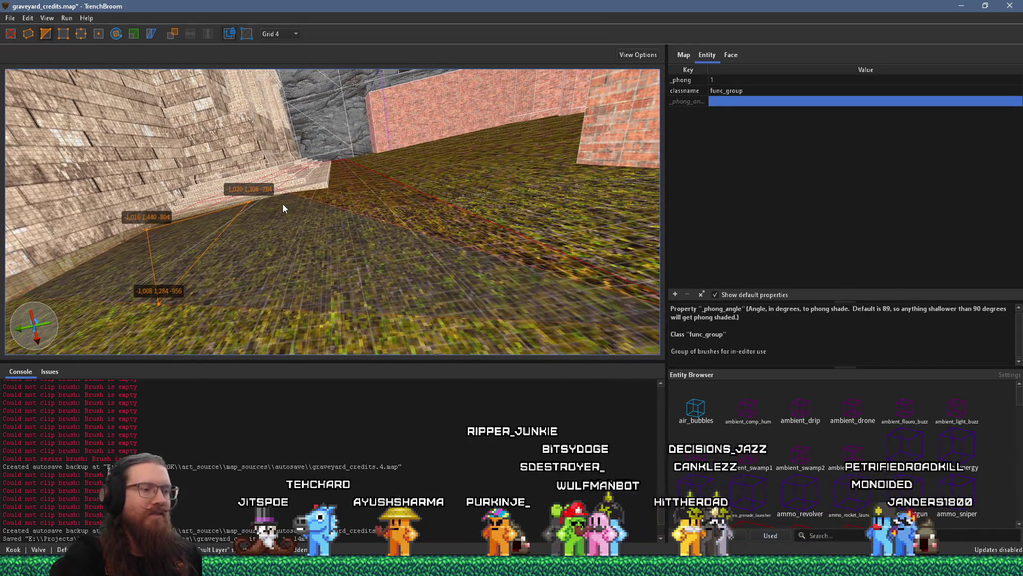
pyautogui.press('Return')
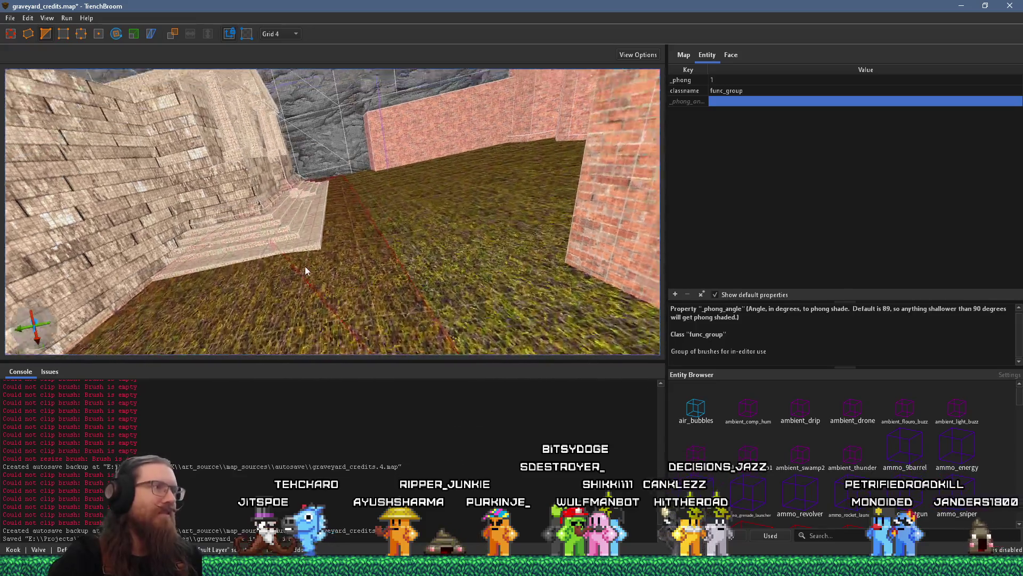
pyautogui.moveTo(354, 250)
pyautogui.mouseDown()
pyautogui.moveTo(408, 143)
pyautogui.moveTo(340, 251)
pyautogui.moveTo(339, 145)
pyautogui.moveTo(364, 175)
pyautogui.moveTo(361, 251)
pyautogui.moveTo(316, 203)
pyautogui.moveTo(336, 173)
pyautogui.moveTo(370, 190)
pyautogui.moveTo(350, 176)
pyautogui.moveTo(345, 242)
pyautogui.moveTo(350, 235)
pyautogui.moveTo(309, 232)
pyautogui.moveTo(297, 254)
pyautogui.moveTo(302, 107)
pyautogui.moveTo(331, 130)
pyautogui.moveTo(292, 124)
pyautogui.moveTo(270, 207)
pyautogui.moveTo(233, 151)
pyautogui.moveTo(258, 91)
pyautogui.moveTo(324, 176)
pyautogui.moveTo(313, 175)
pyautogui.moveTo(331, 102)
pyautogui.moveTo(344, 171)
pyautogui.mouseUp()
pyautogui.press('Return')
# Check the grass1 face properties, deselect, and save graveyard_credits.map.
pyautogui.click(731, 55)
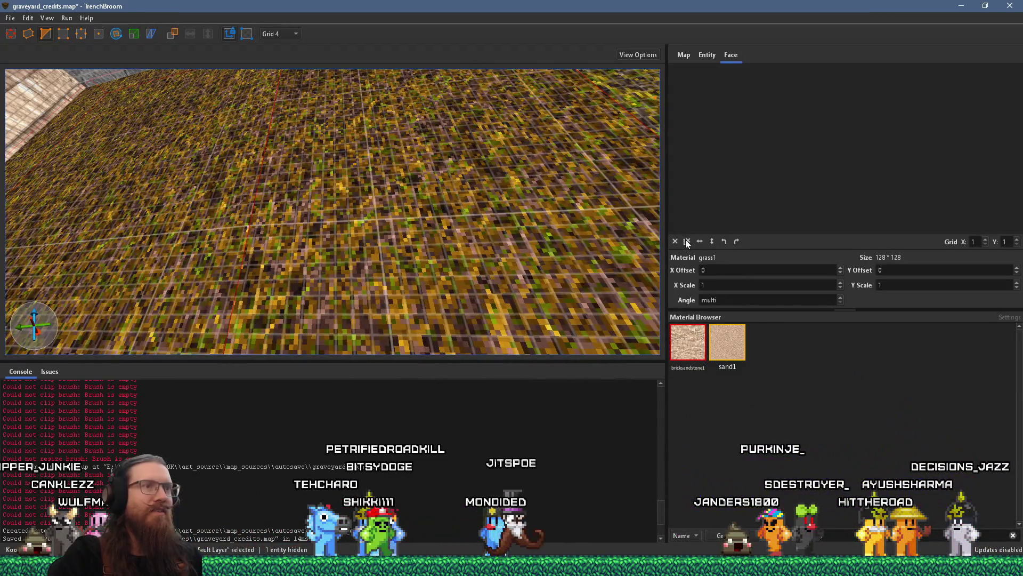
pyautogui.moveTo(238, 240)
pyautogui.mouseDown()
pyautogui.moveTo(296, 258)
pyautogui.moveTo(314, 282)
pyautogui.moveTo(273, 279)
pyautogui.moveTo(253, 239)
pyautogui.moveTo(261, 244)
pyautogui.moveTo(250, 188)
pyautogui.moveTo(368, 177)
pyautogui.moveTo(377, 266)
pyautogui.moveTo(371, 212)
pyautogui.moveTo(297, 197)
pyautogui.moveTo(479, 169)
pyautogui.moveTo(539, 277)
pyautogui.mouseUp()
pyautogui.press('Escape')
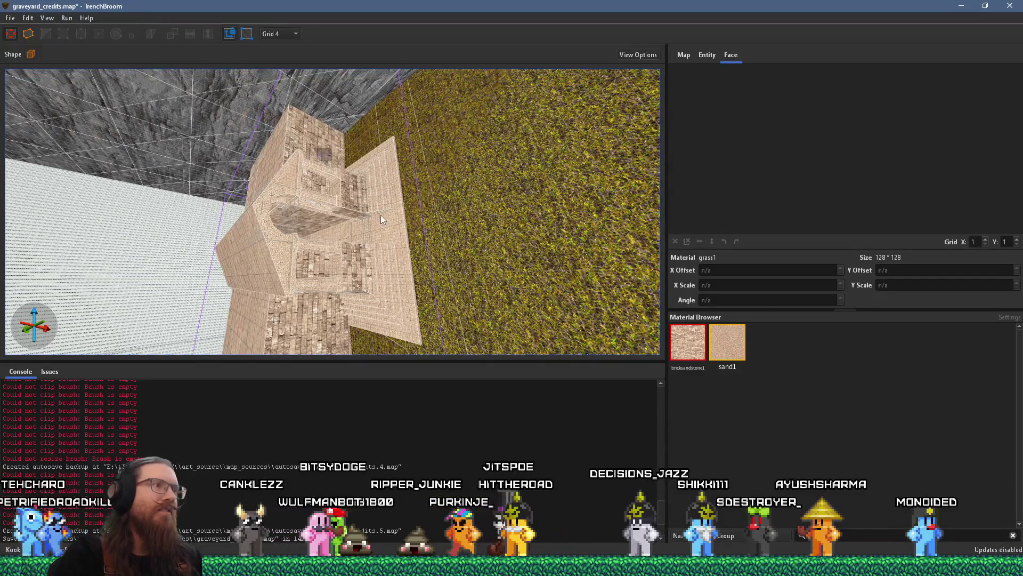
pyautogui.click(10, 17)
pyautogui.click(52, 49)
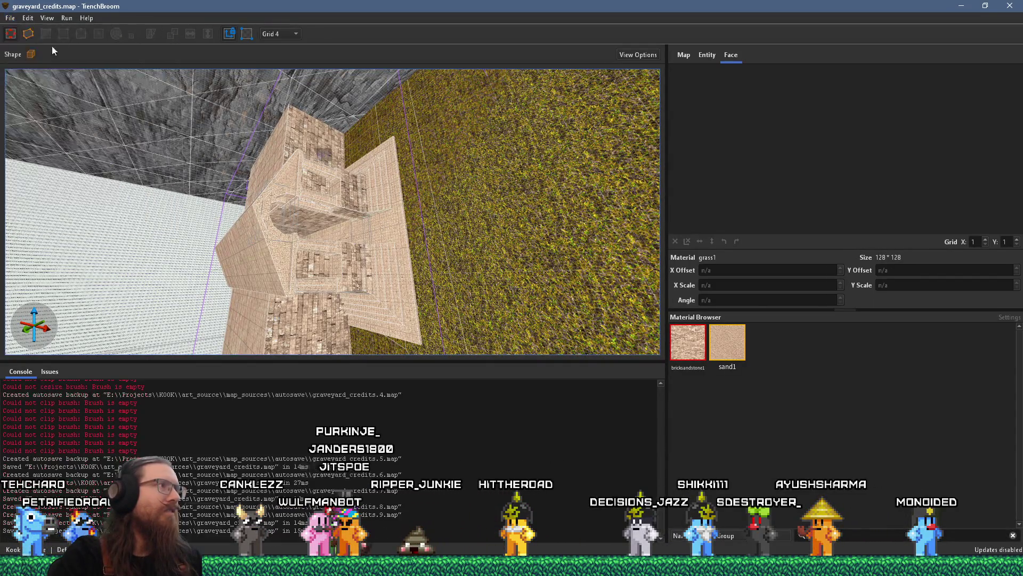
# Compile graveyard_credits.map with the qbsp profile and close the compile window.
pyautogui.click(76, 35)
pyautogui.click(657, 427)
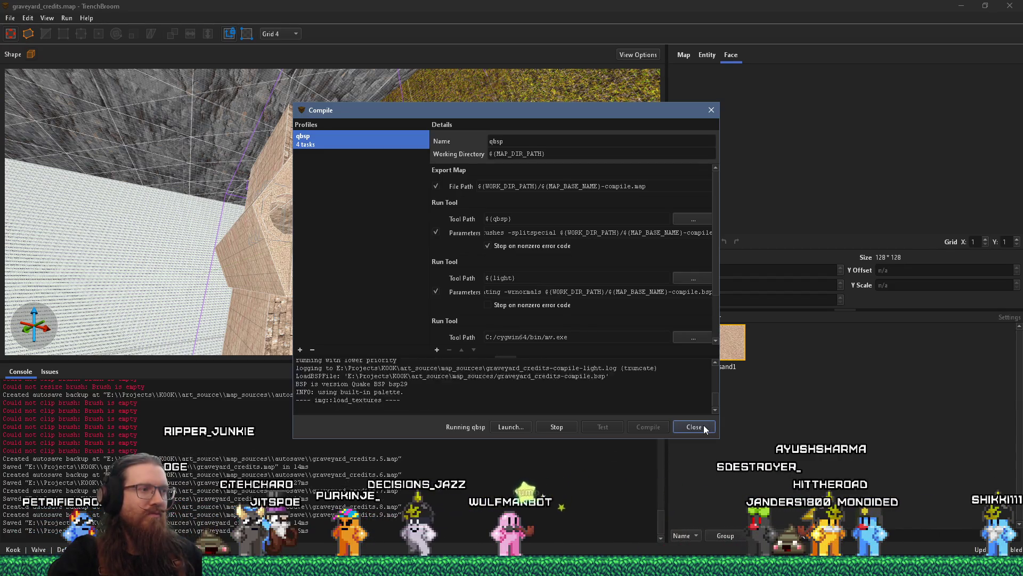
pyautogui.click(703, 424)
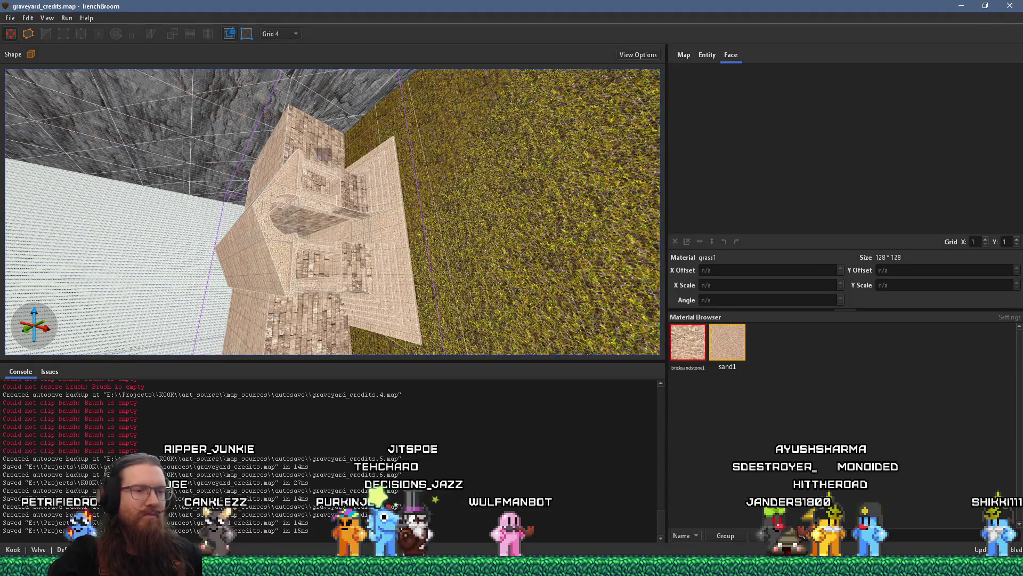
pyautogui.click(848, 566)
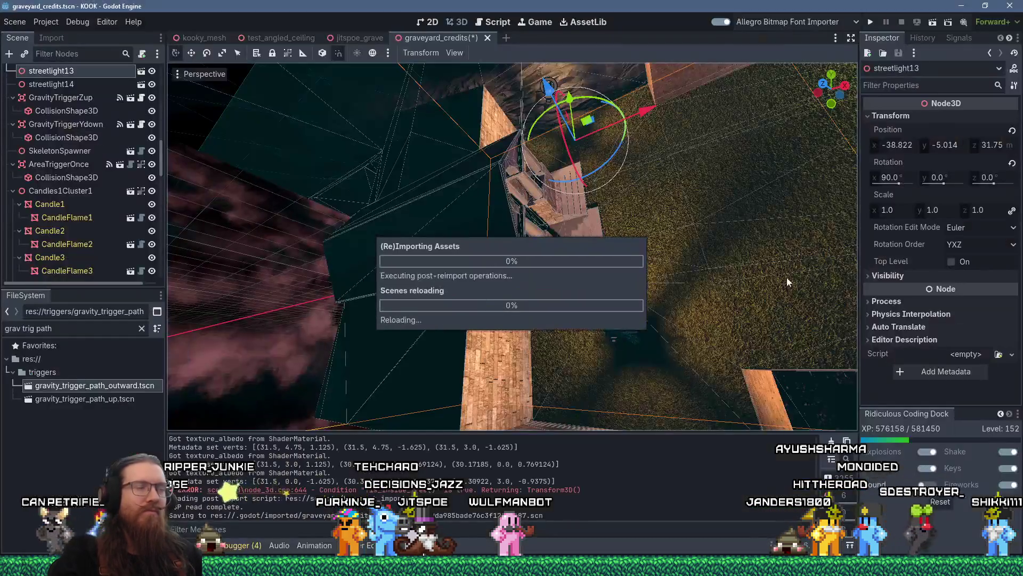
# Run the KOOK project from Godot to test the rebuilt graveyard map.
pyautogui.click(874, 21)
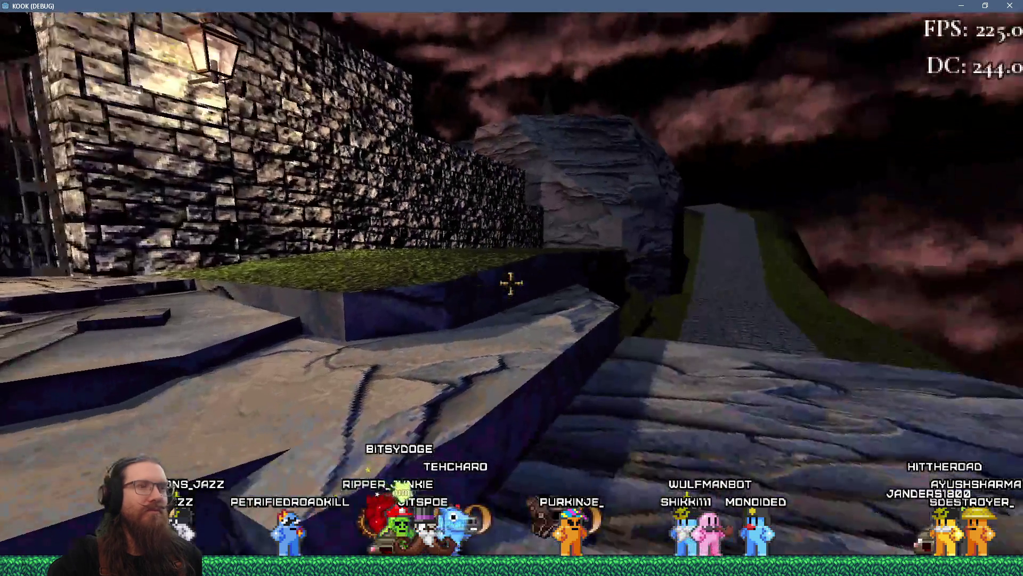
# Walk through the castle gate, courtyard and dark brick corridors out onto the grass field.
pyautogui.press('w')
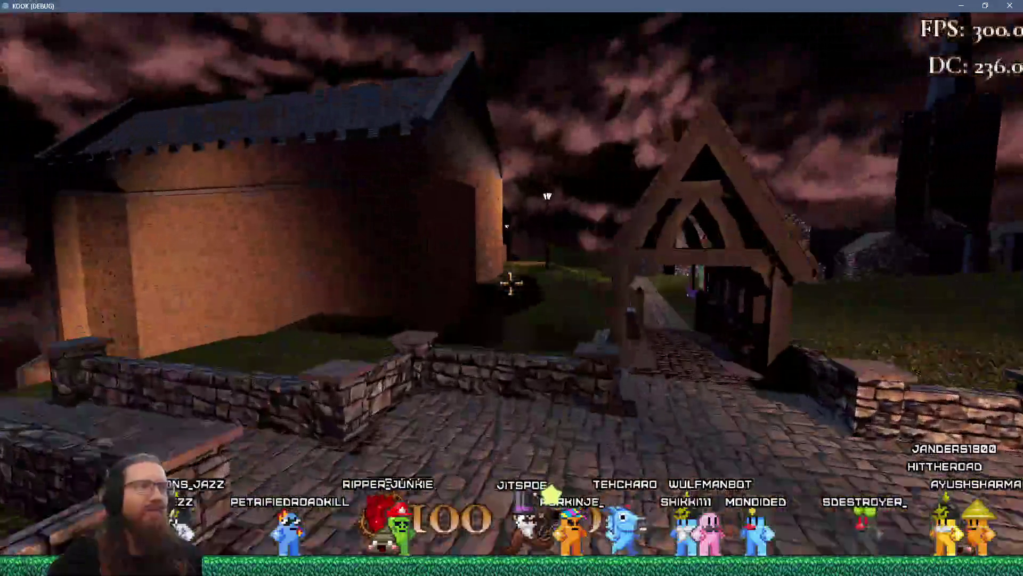
pyautogui.press('w')
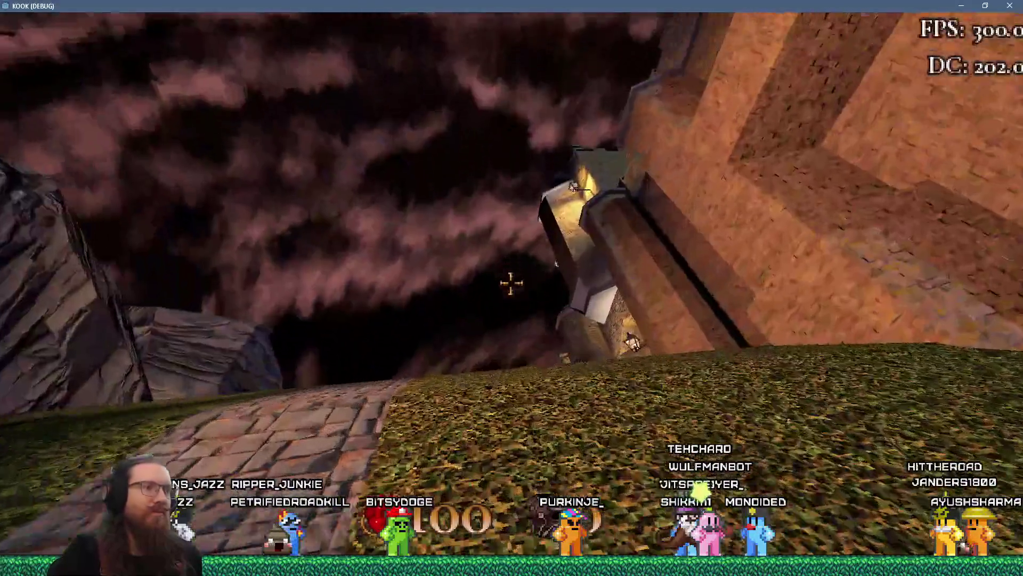
pyautogui.press('w')
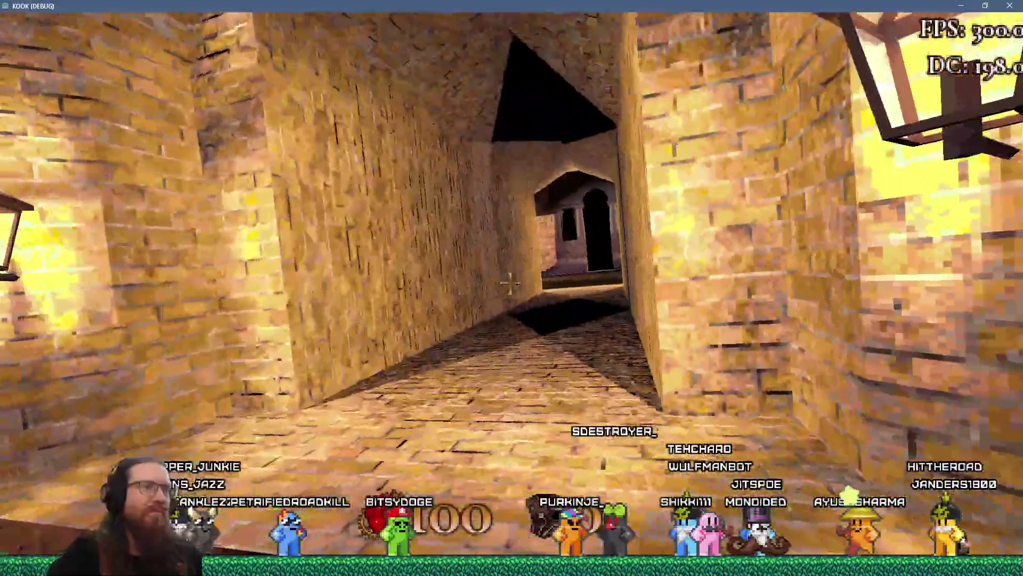
pyautogui.press('w')
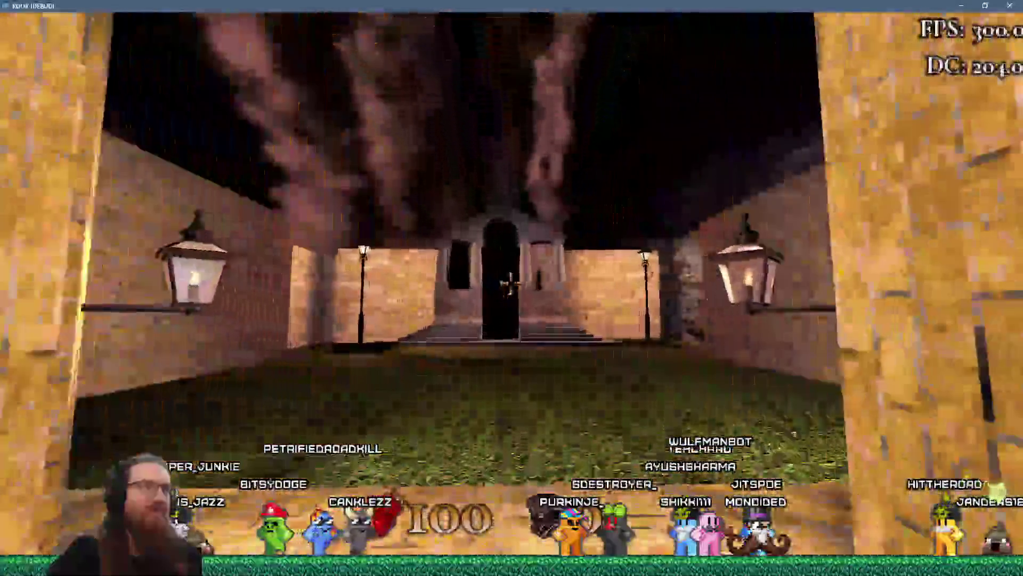
pyautogui.press('w')
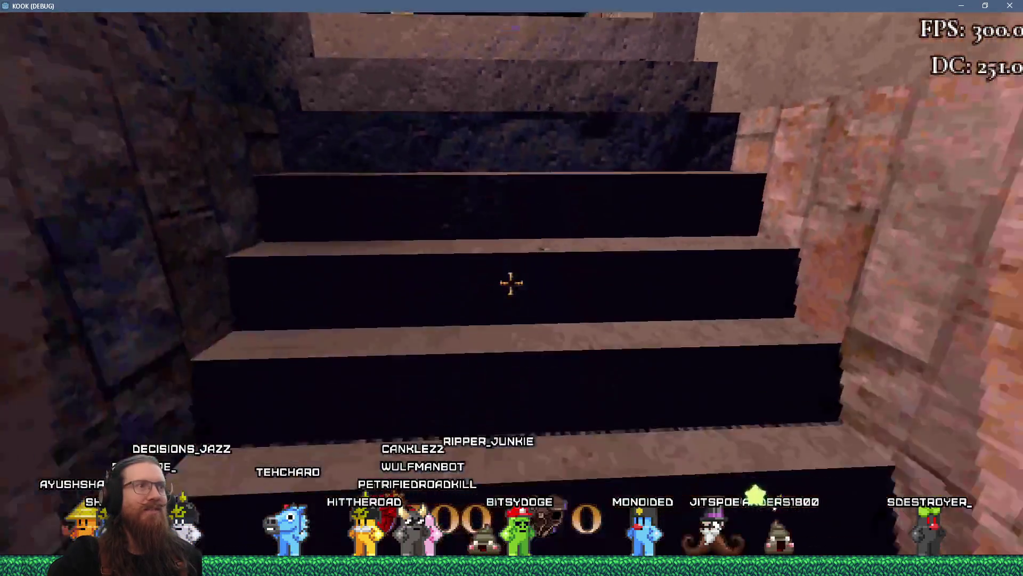
pyautogui.press('w')
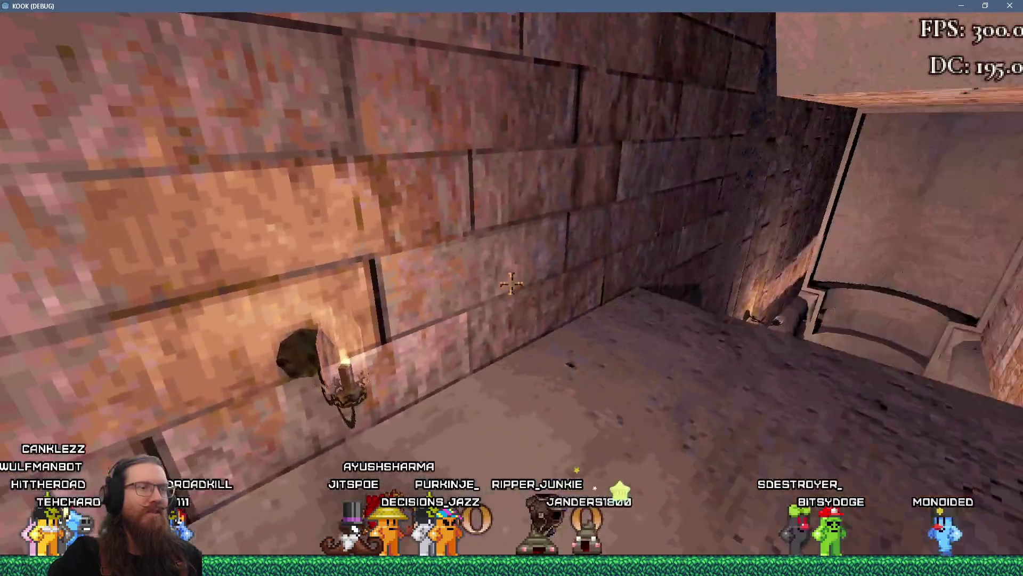
pyautogui.press('w')
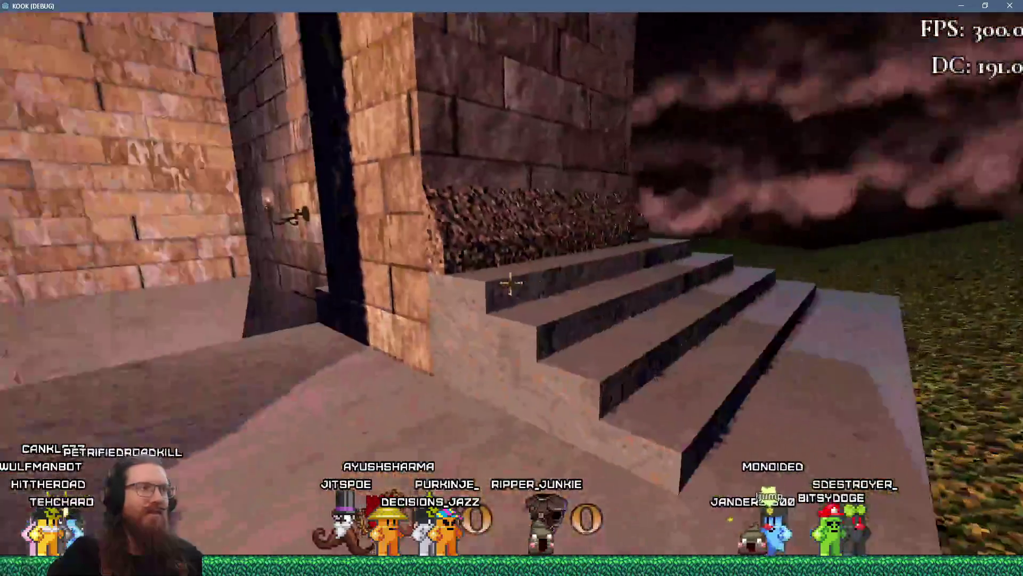
pyautogui.press('w')
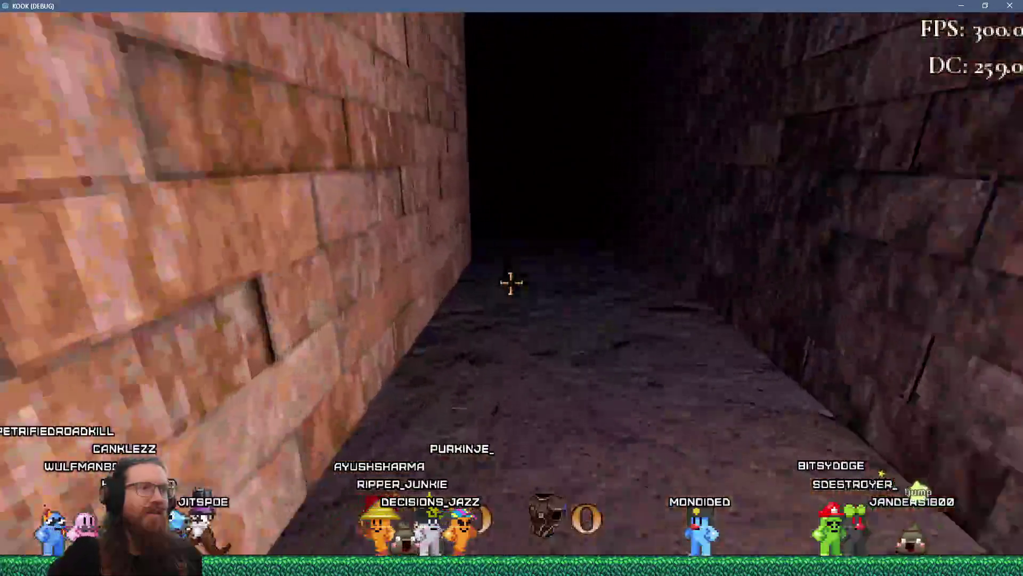
pyautogui.press('w')
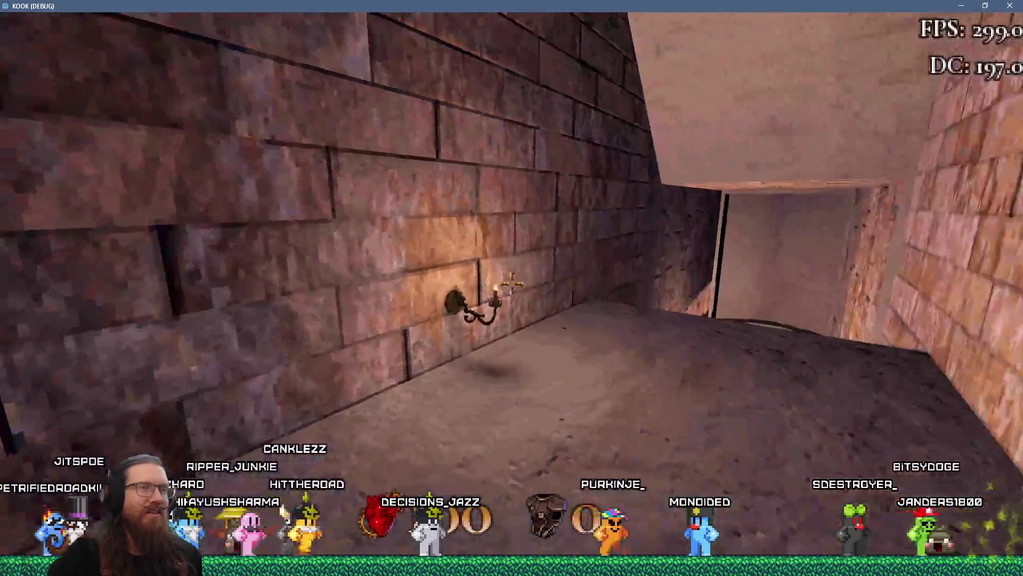
pyautogui.press('w')
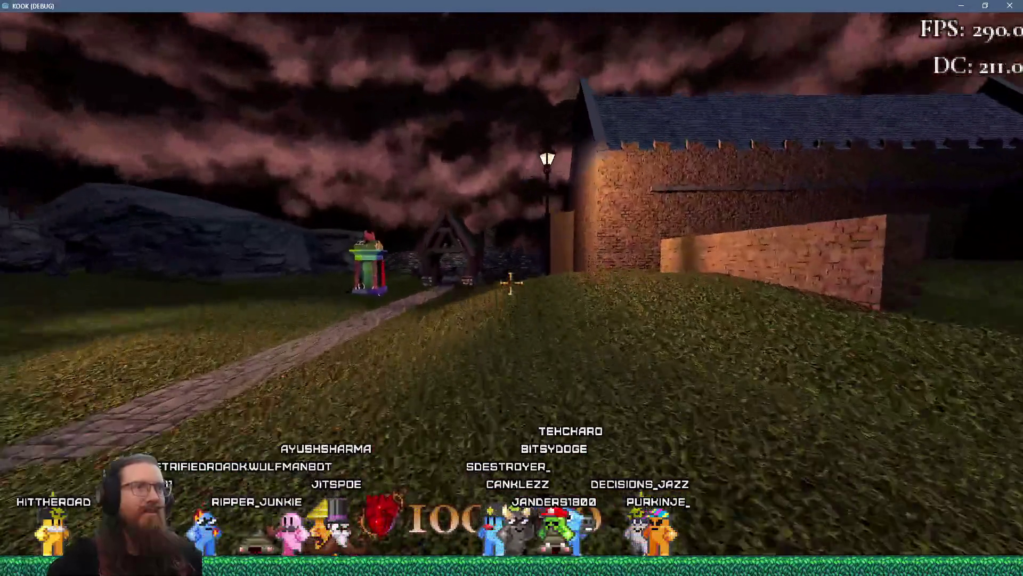
# Walk past the stone pillars and gravestones up the hill to the mausoleum steps.
pyautogui.moveTo(512, 282)
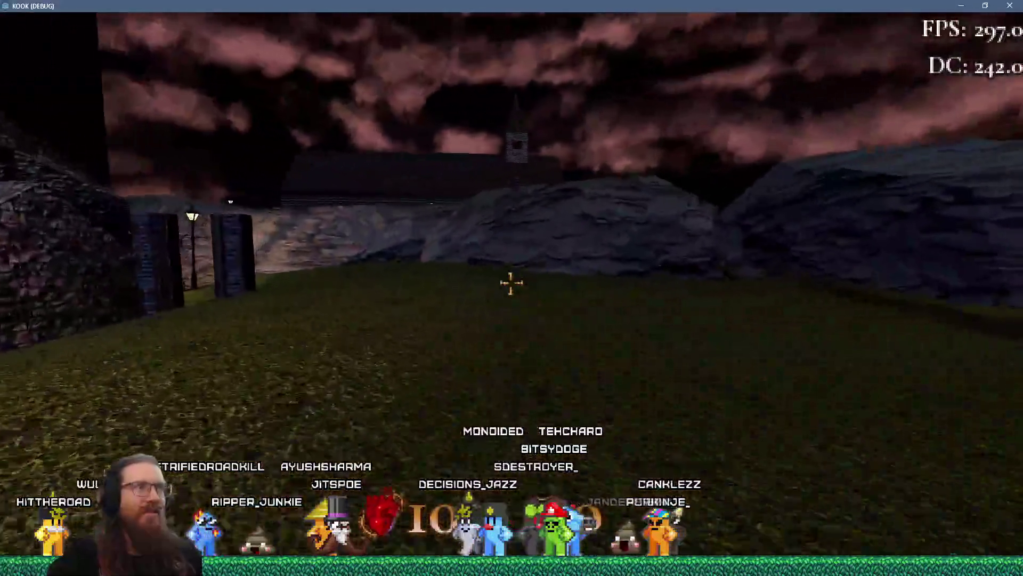
pyautogui.press('w')
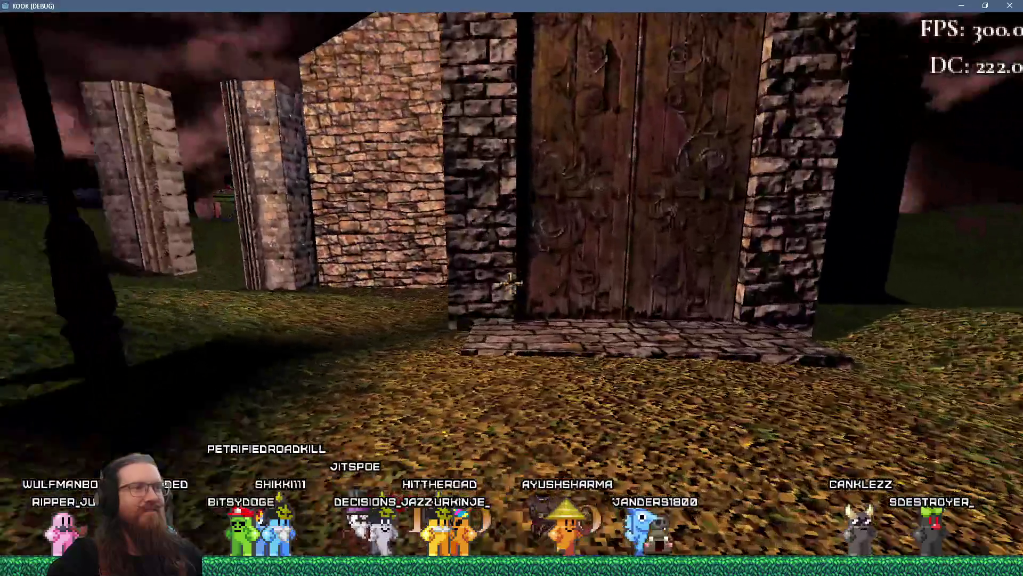
pyautogui.press('d')
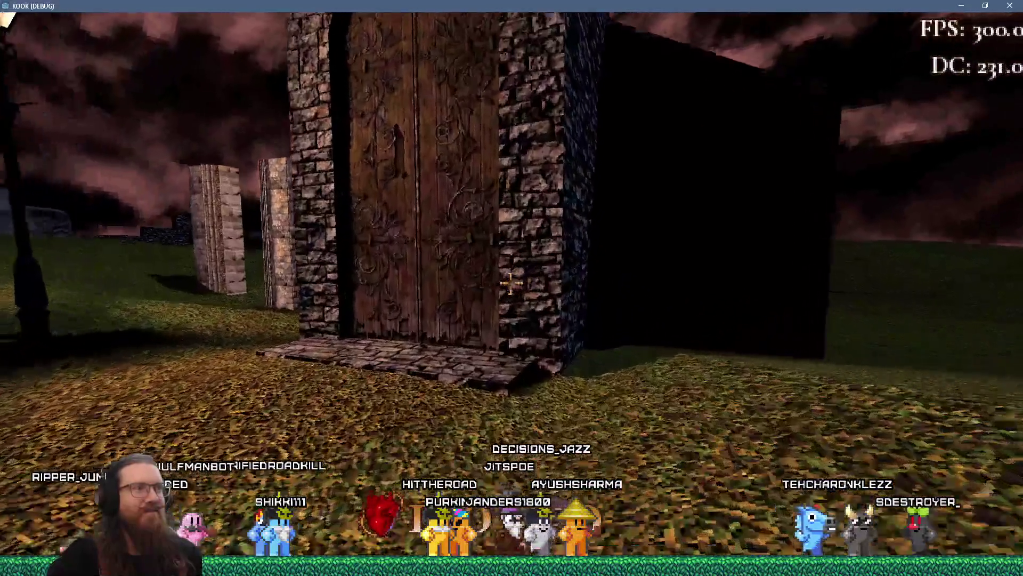
pyautogui.press('Left')
pyautogui.press('w')
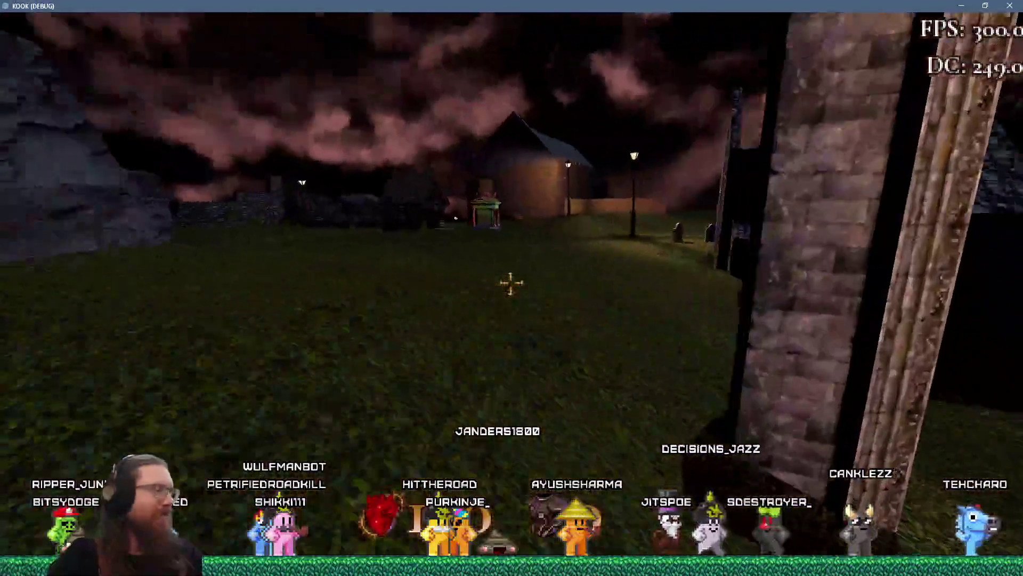
pyautogui.press('w')
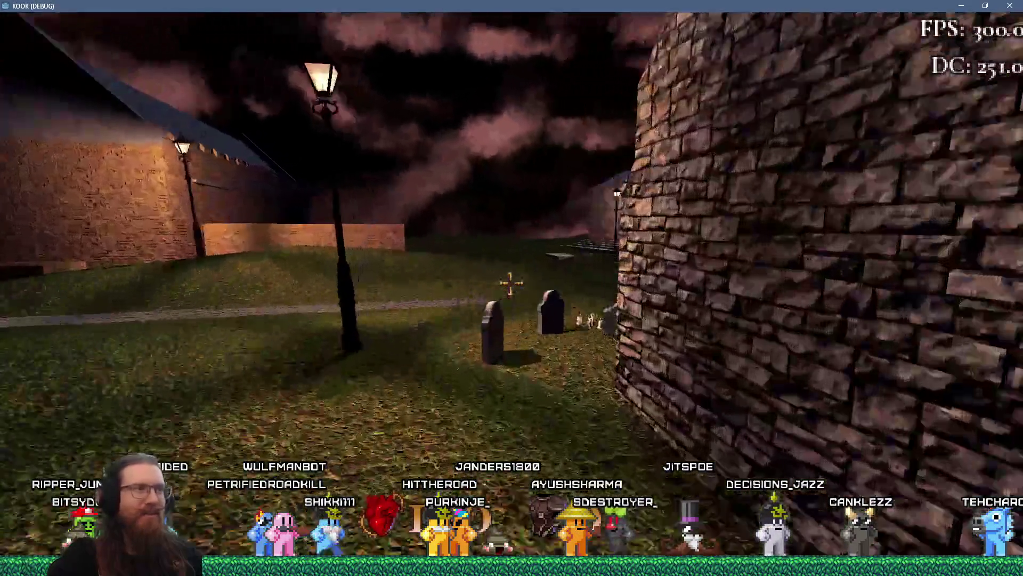
pyautogui.press('w')
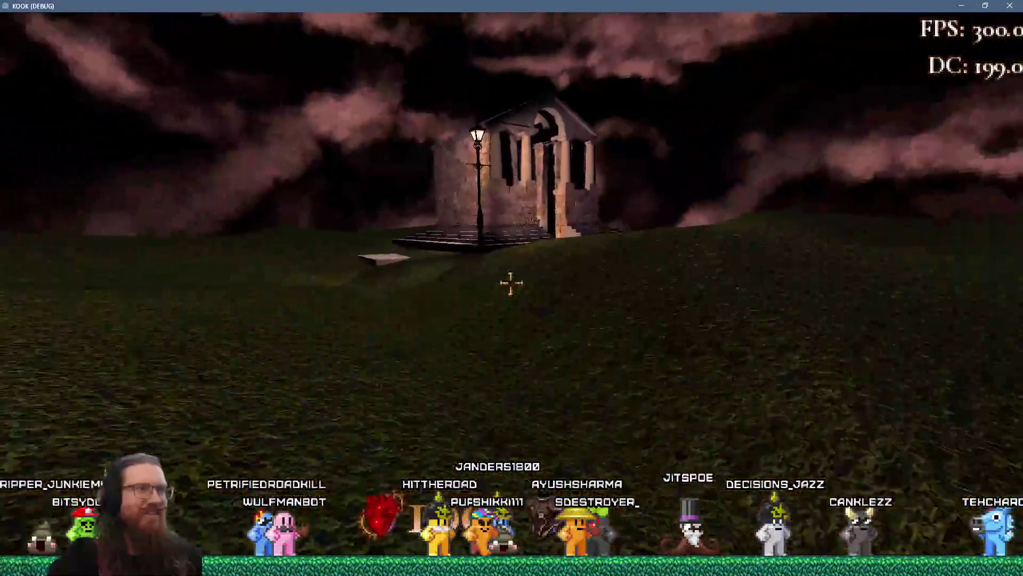
pyautogui.press('Right')
pyautogui.press('w')
pyautogui.press('Left')
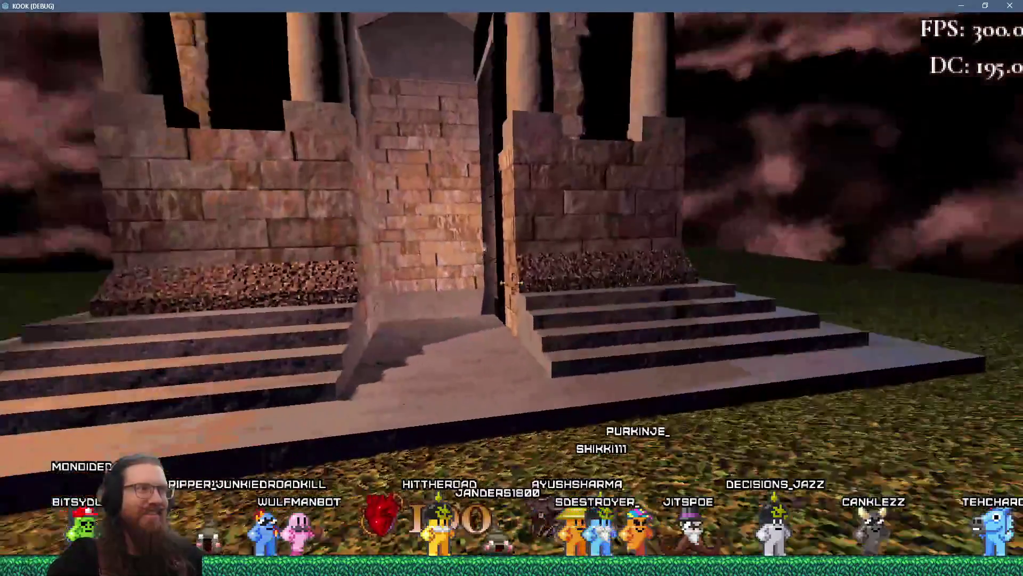
# Circle the mausoleum, inspecting its side walls, corners and front entrance.
pyautogui.press('s')
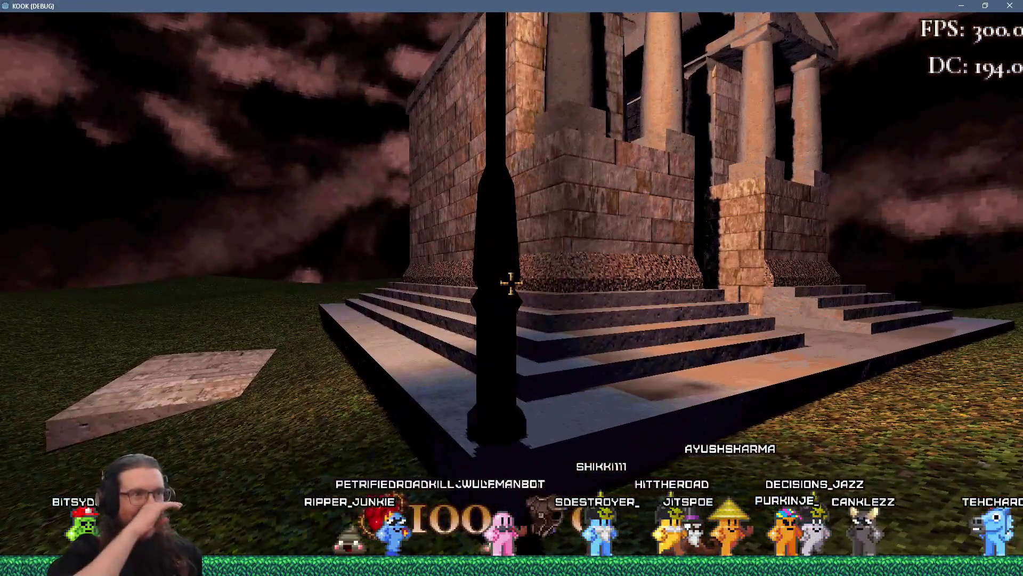
pyautogui.press('w')
pyautogui.press('d')
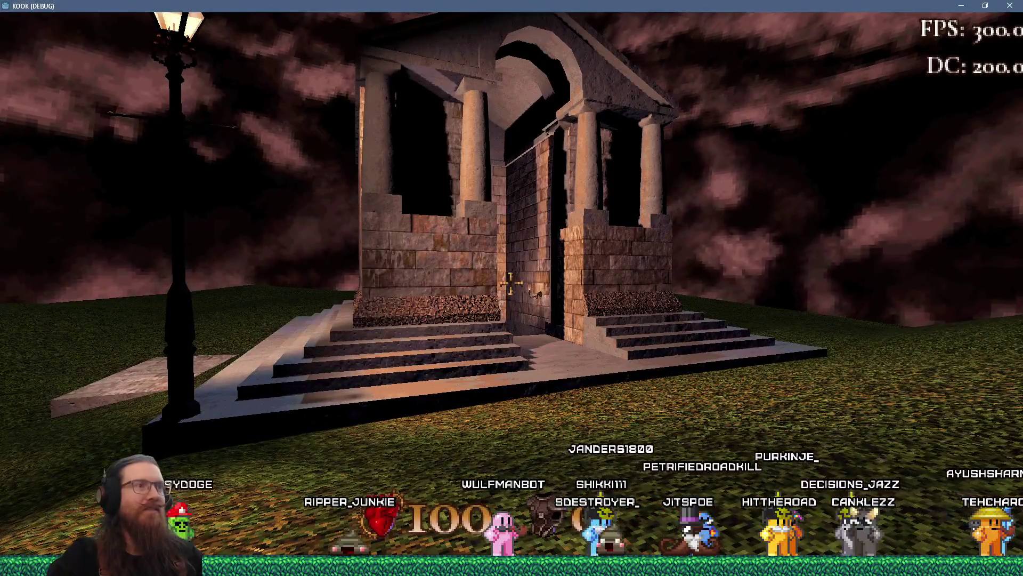
pyautogui.press('w')
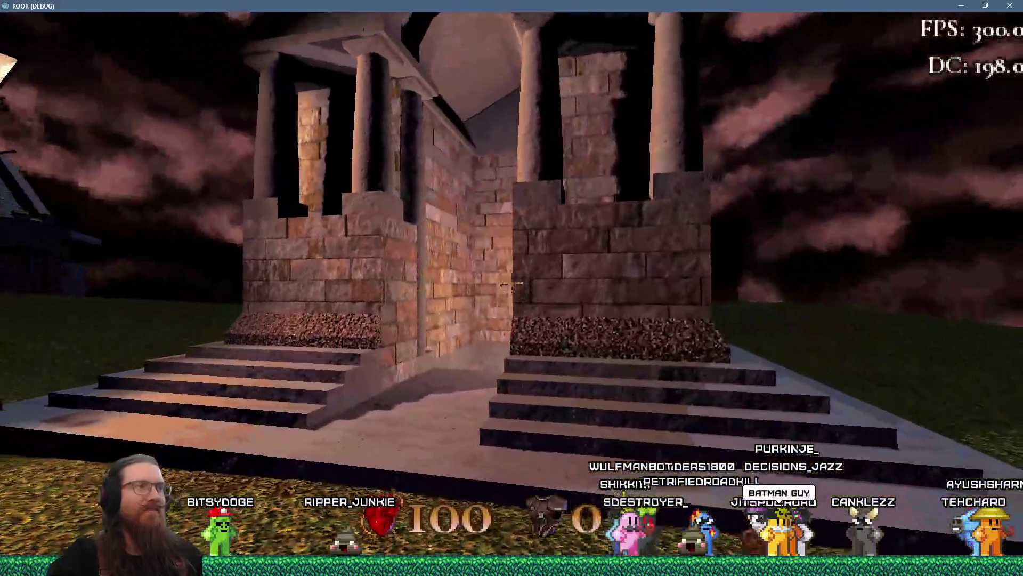
pyautogui.press('a')
pyautogui.press('d')
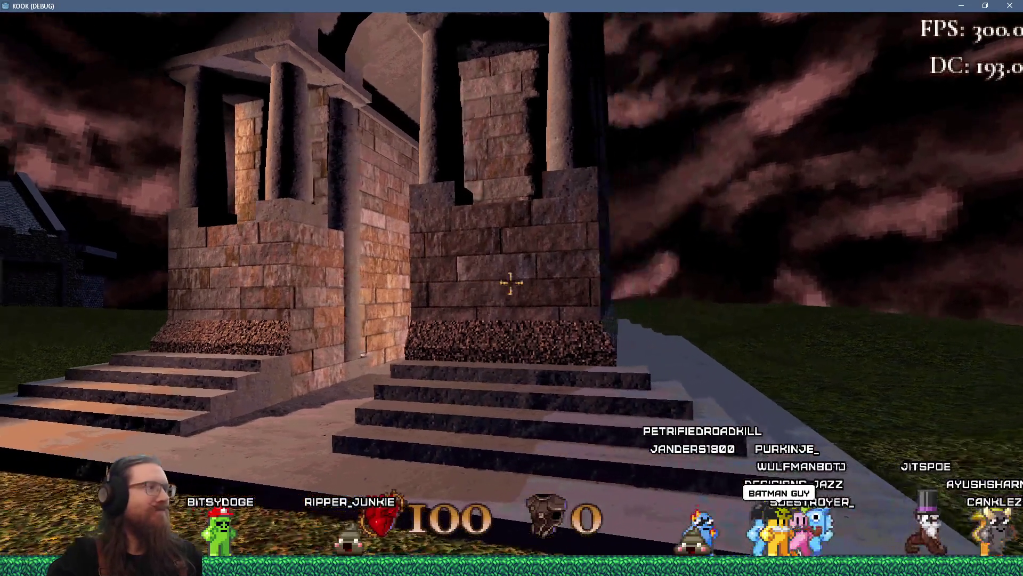
pyautogui.press('a')
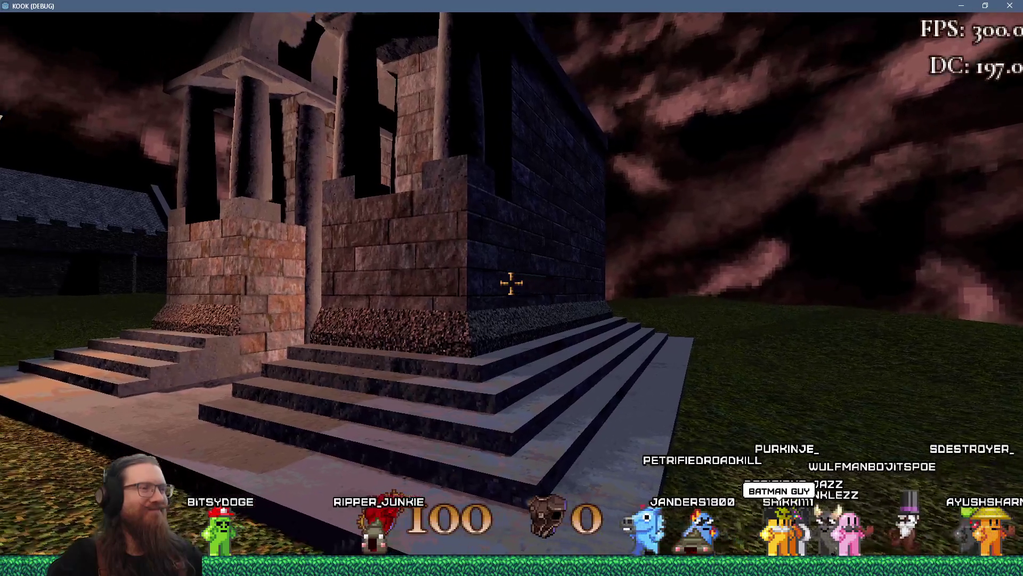
pyautogui.press('w')
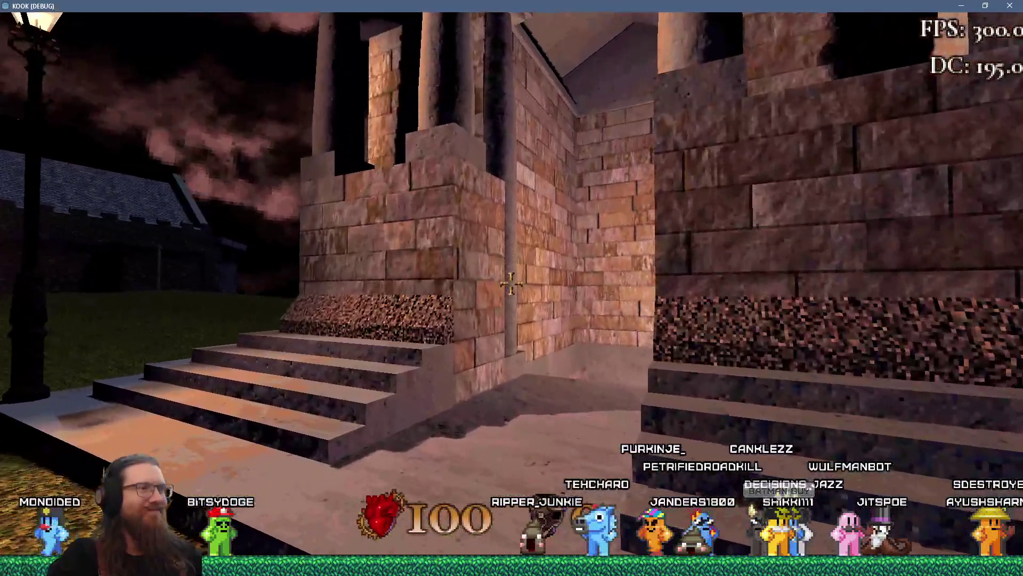
pyautogui.press('s')
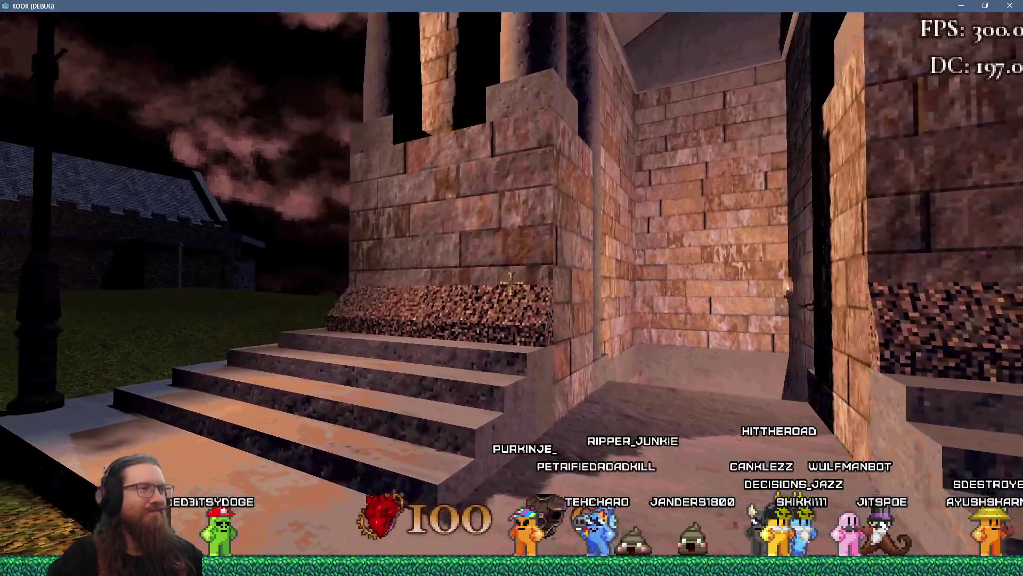
pyautogui.press('w')
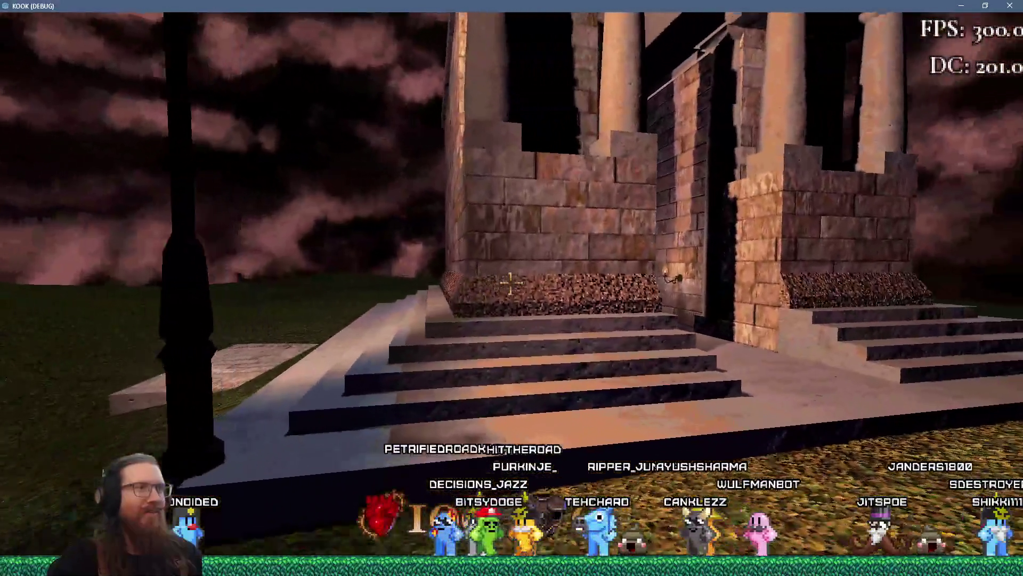
pyautogui.press('s')
pyautogui.press('a')
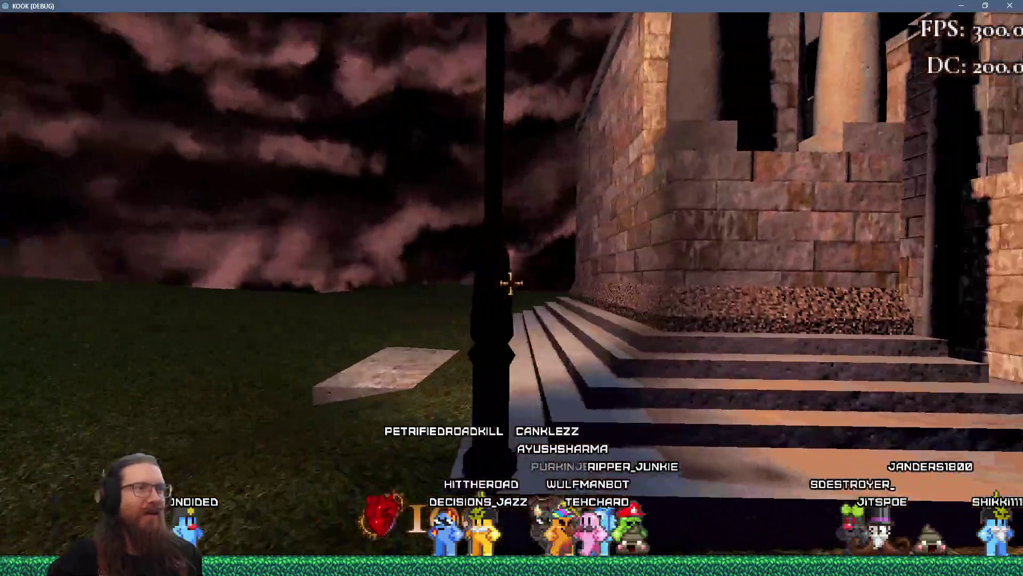
pyautogui.press('a')
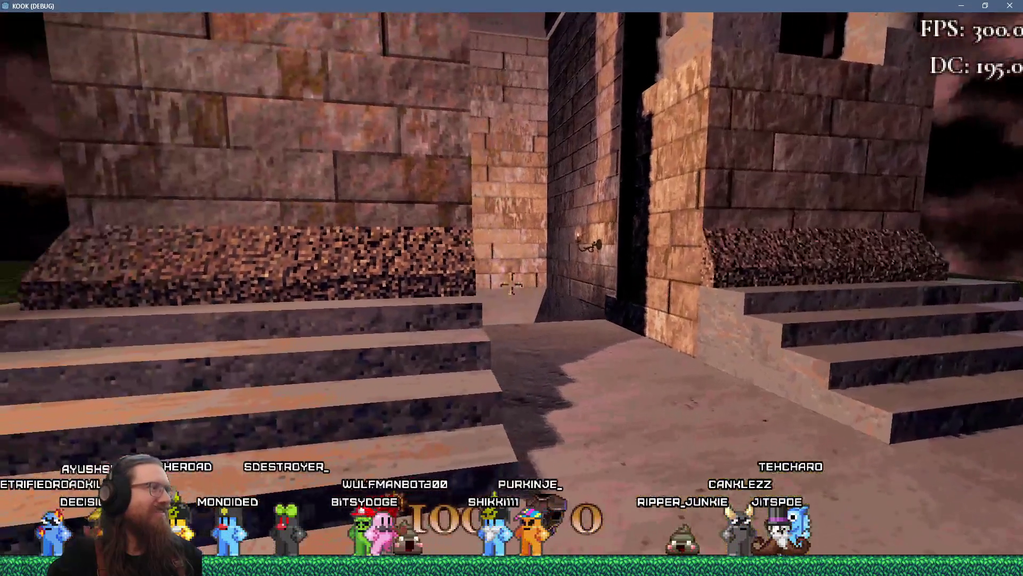
pyautogui.press('d')
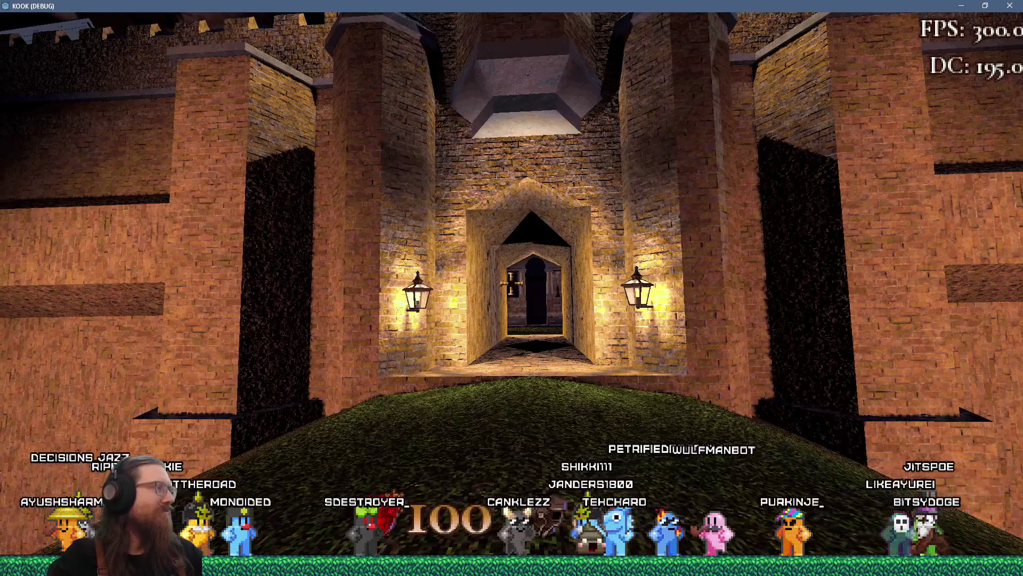
# Walk through the castle gate corridor out into the courtyard.
pyautogui.press('w')
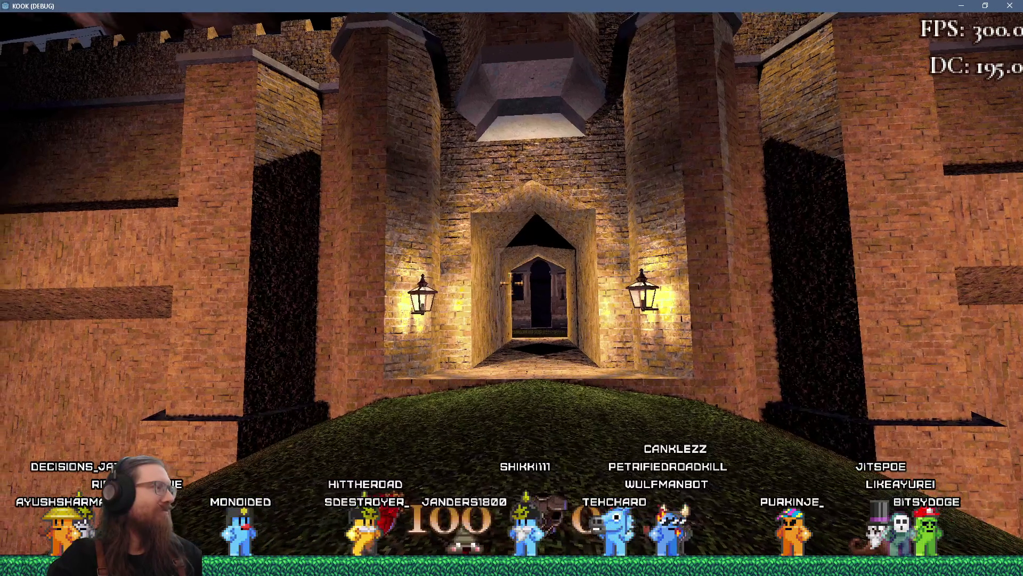
pyautogui.press('w')
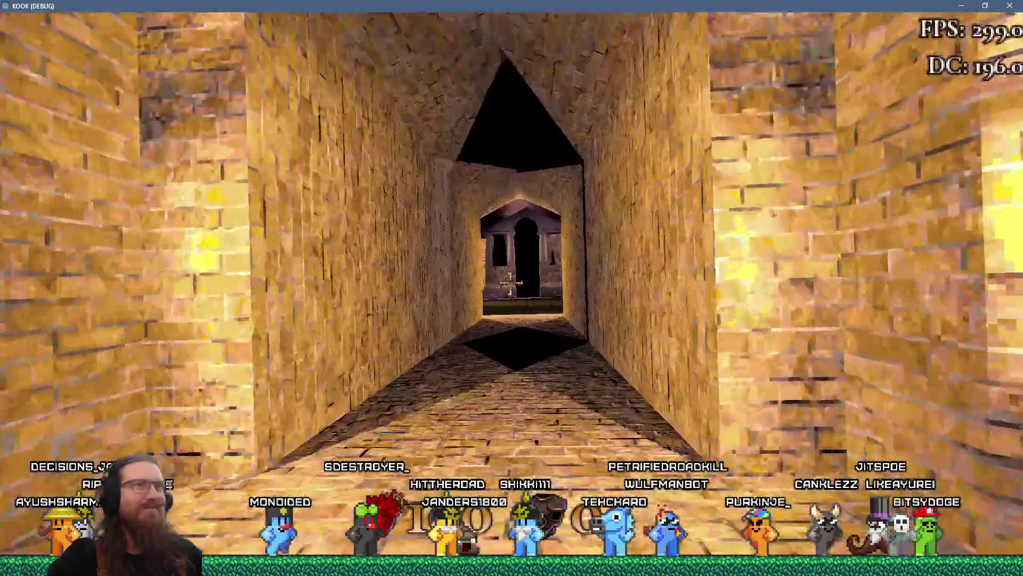
pyautogui.press('w')
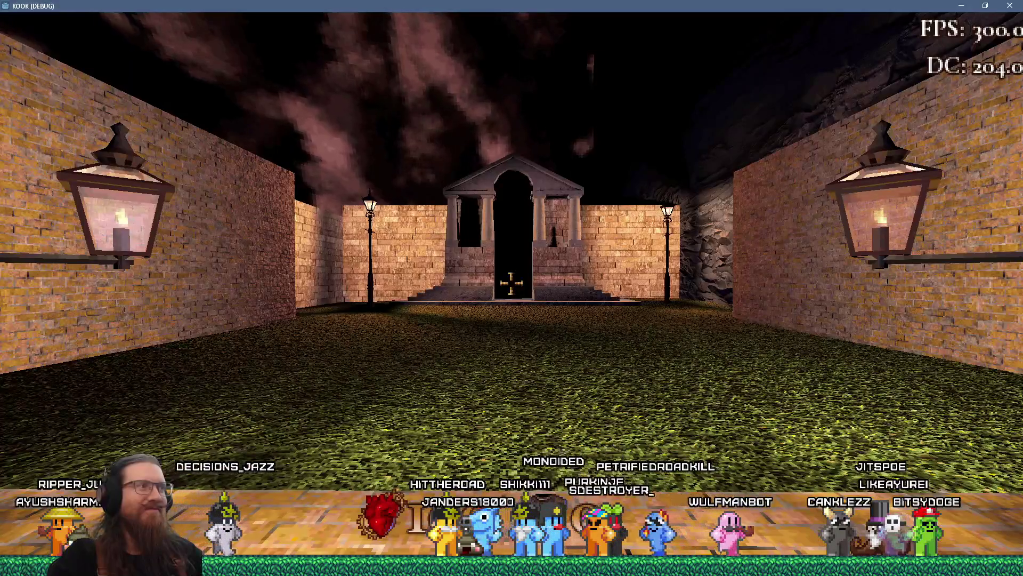
pyautogui.moveTo(511, 283)
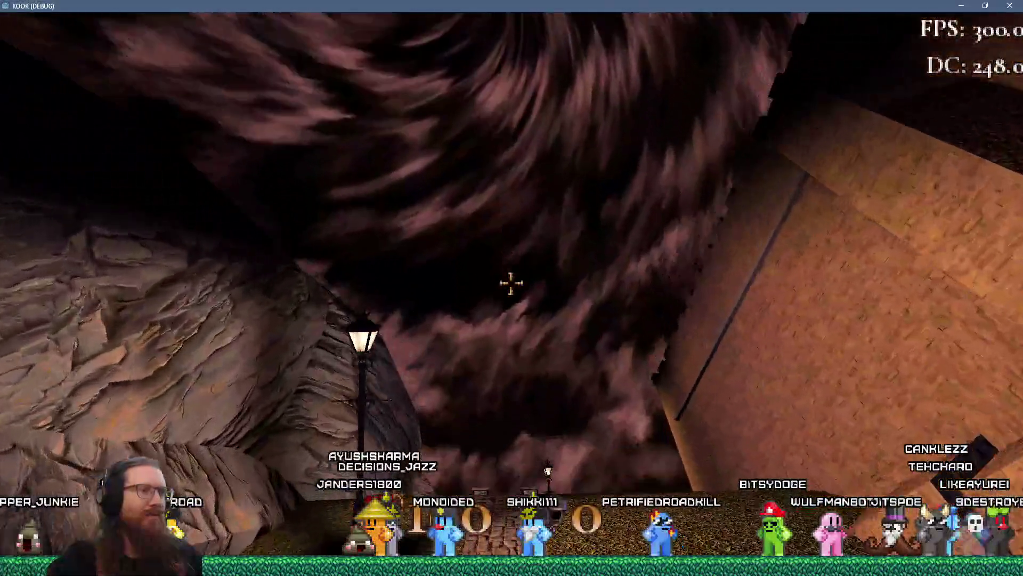
# Walk over the bridge and along the lamp-lit stone path into the village.
pyautogui.press('w')
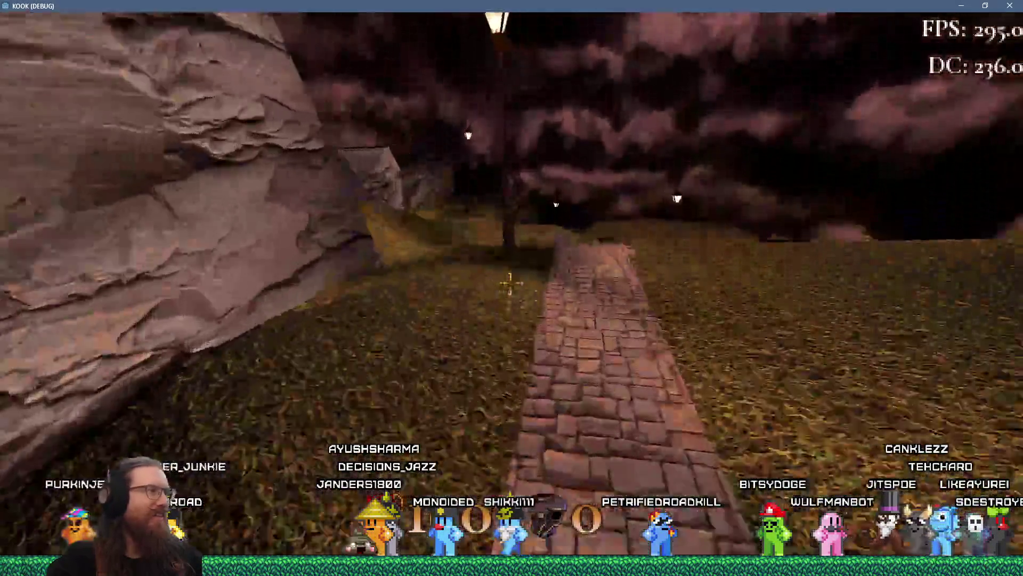
pyautogui.press('w')
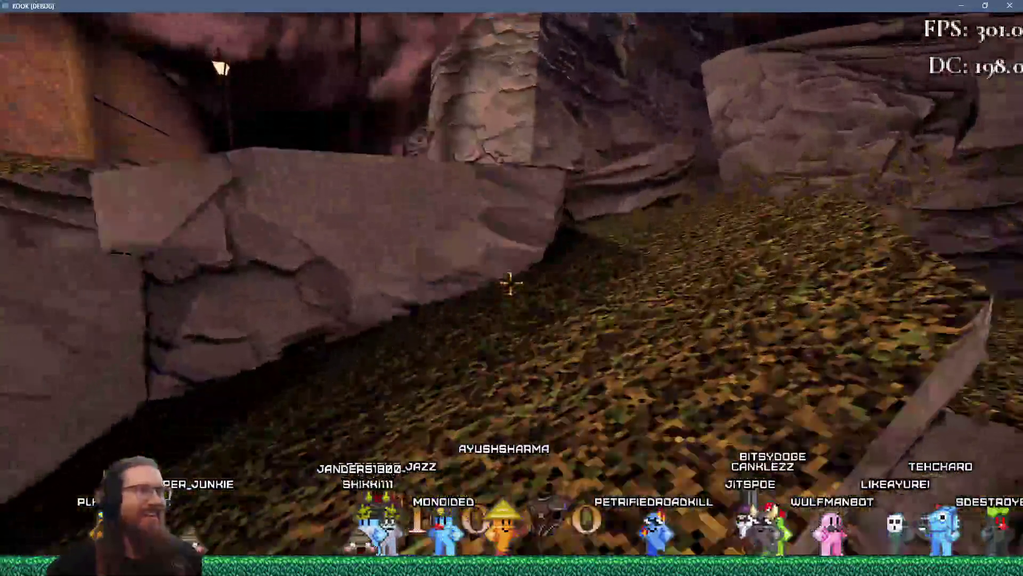
pyautogui.press('w')
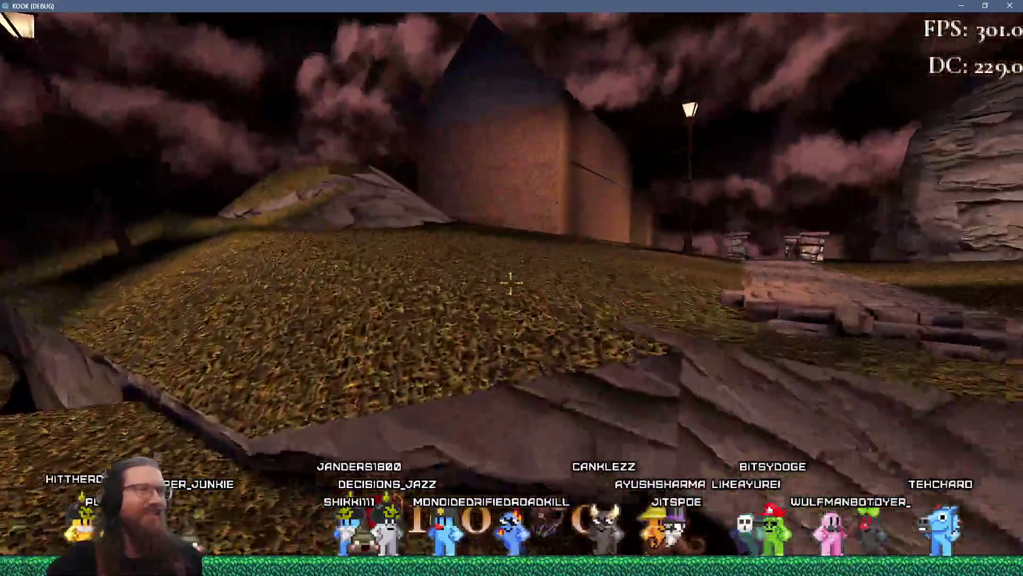
pyautogui.press('w')
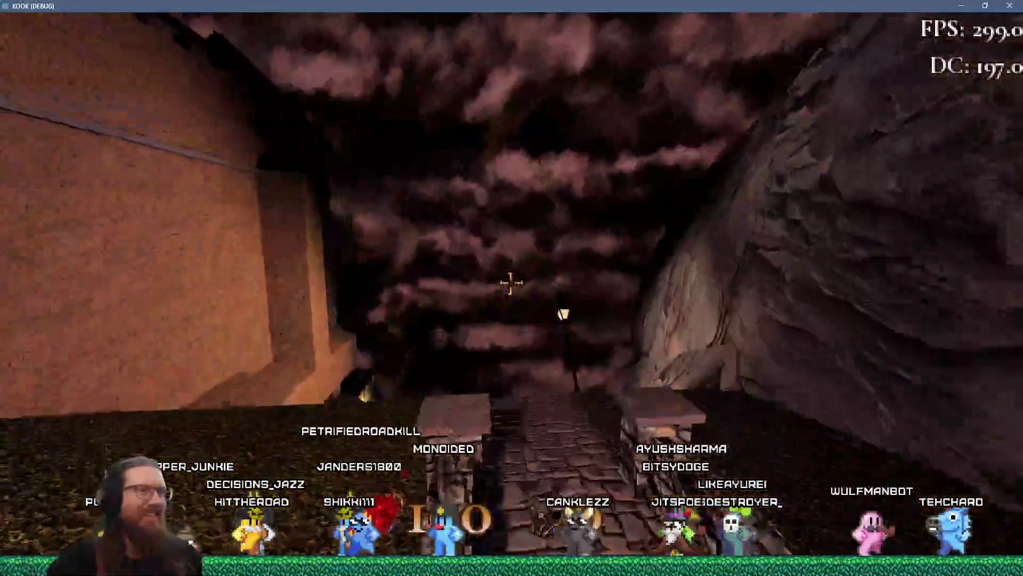
pyautogui.press('w')
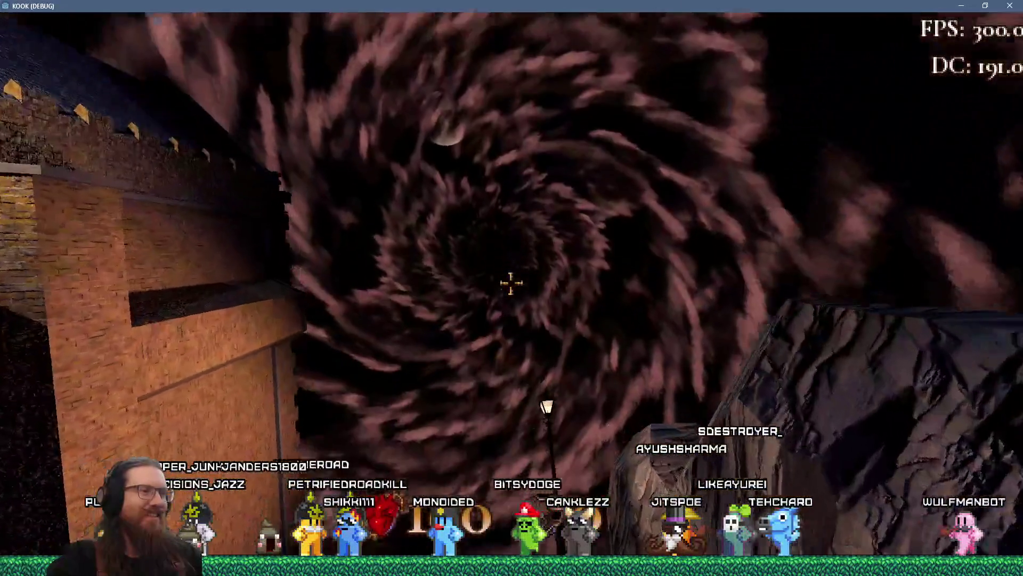
pyautogui.press('w')
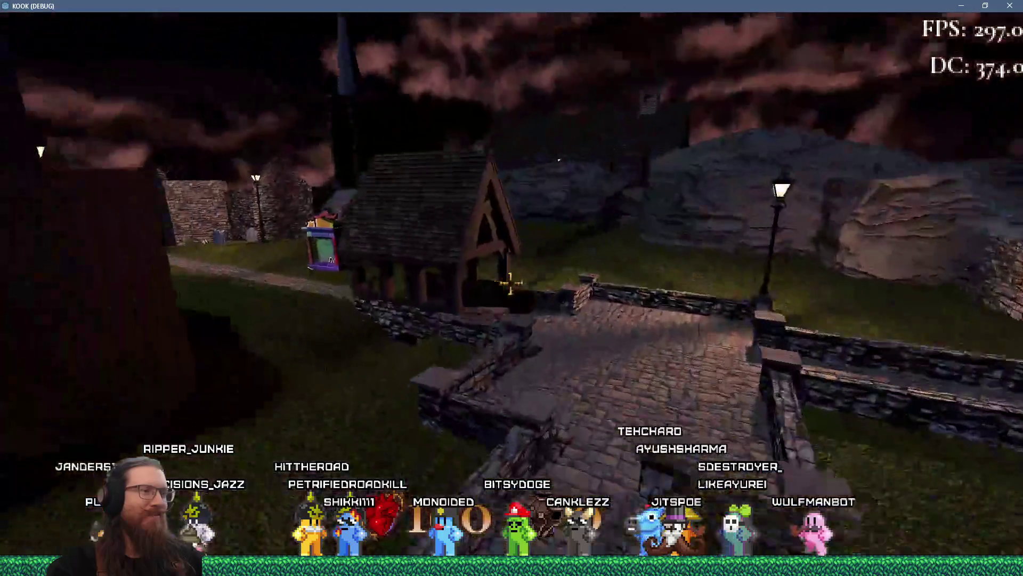
pyautogui.press('w')
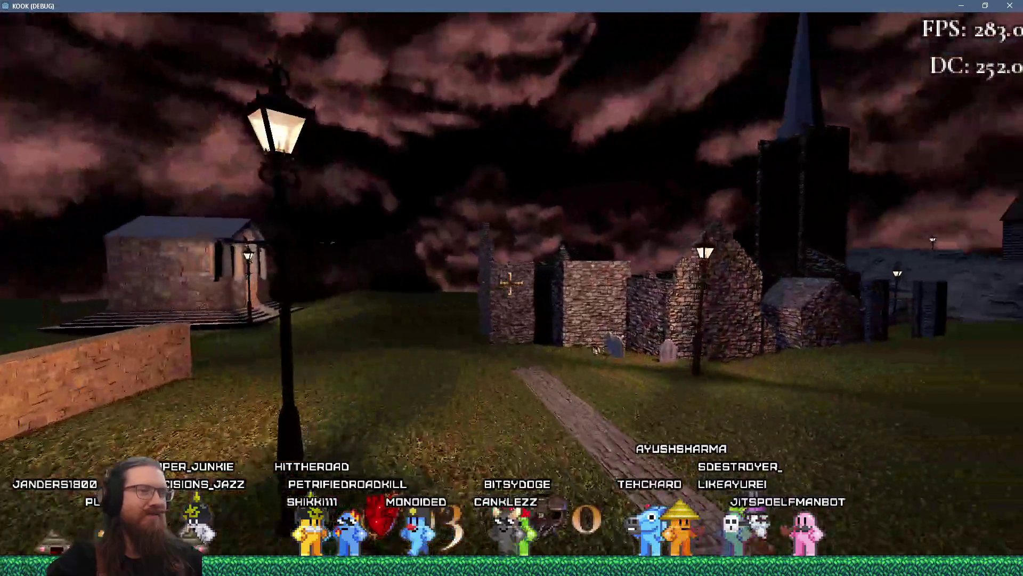
pyautogui.press('w')
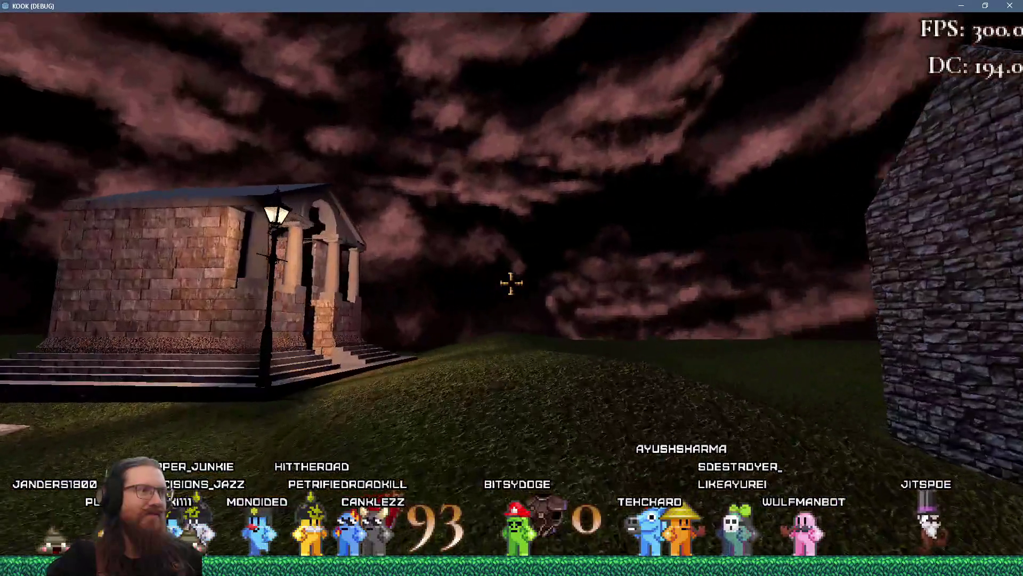
# Pass the gravestones and large rock, climb to the columned temple, then exit the game.
pyautogui.press('w')
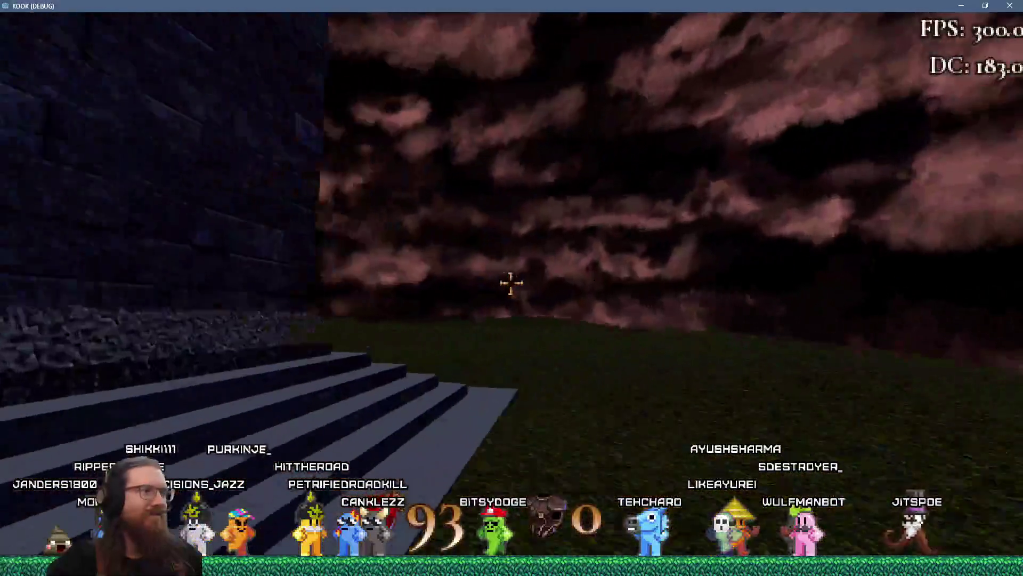
pyautogui.press('w')
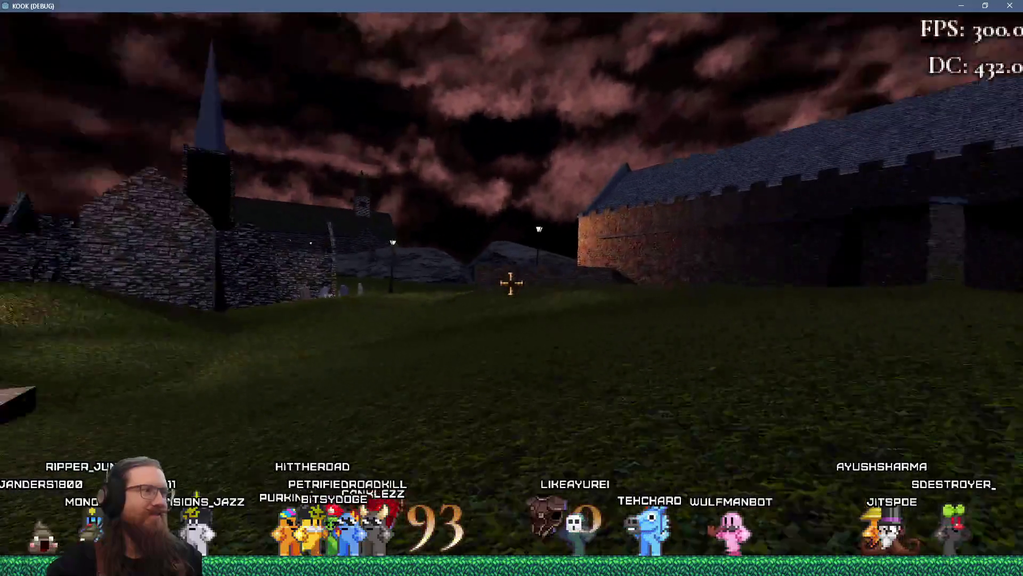
pyautogui.press('w')
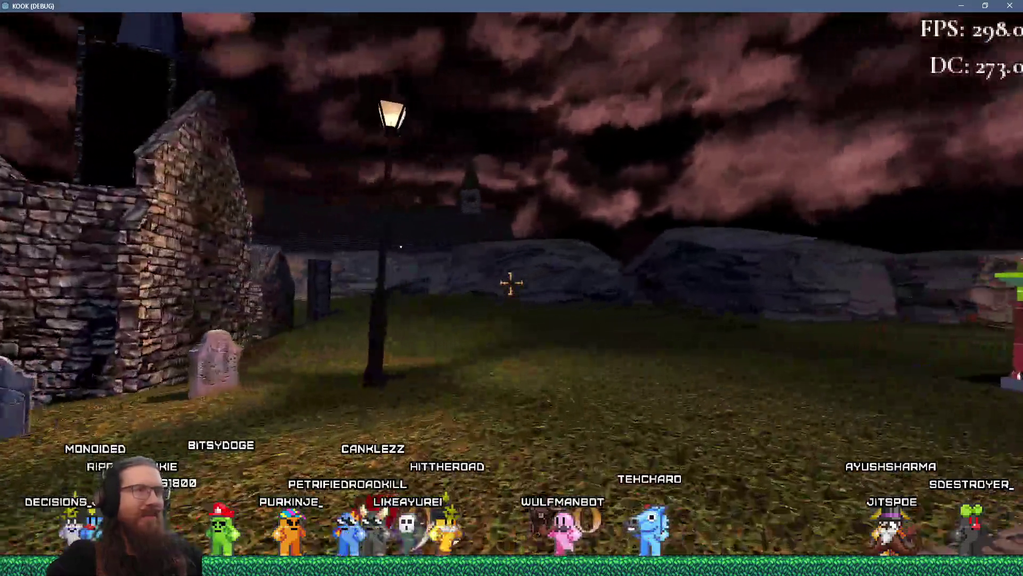
pyautogui.press('w')
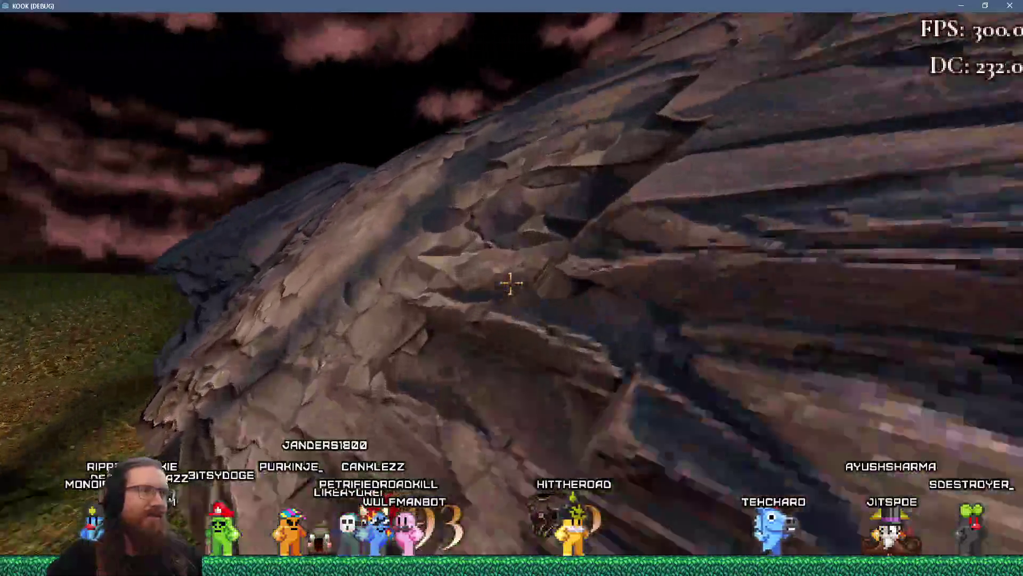
pyautogui.press('s')
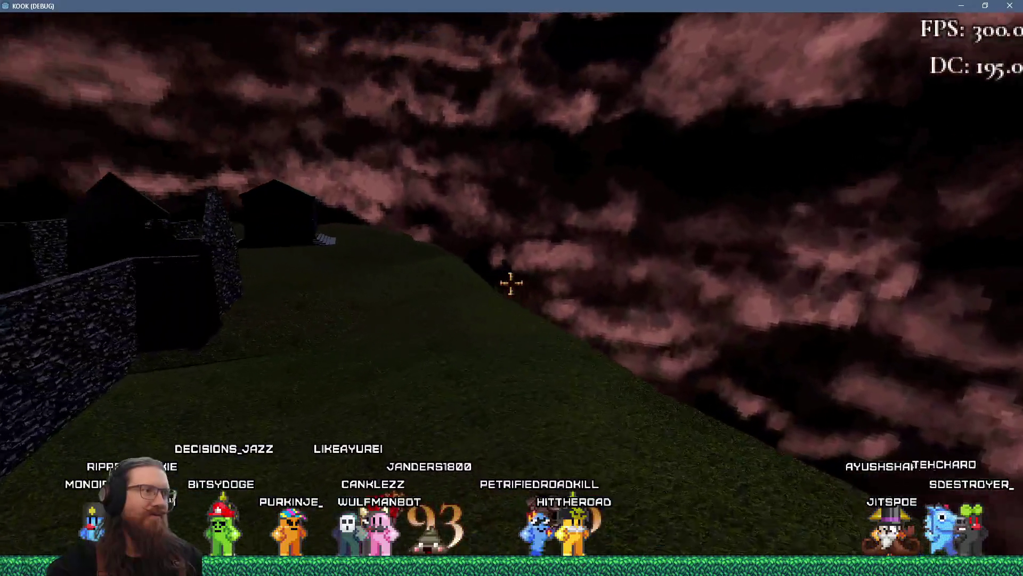
pyautogui.press('w')
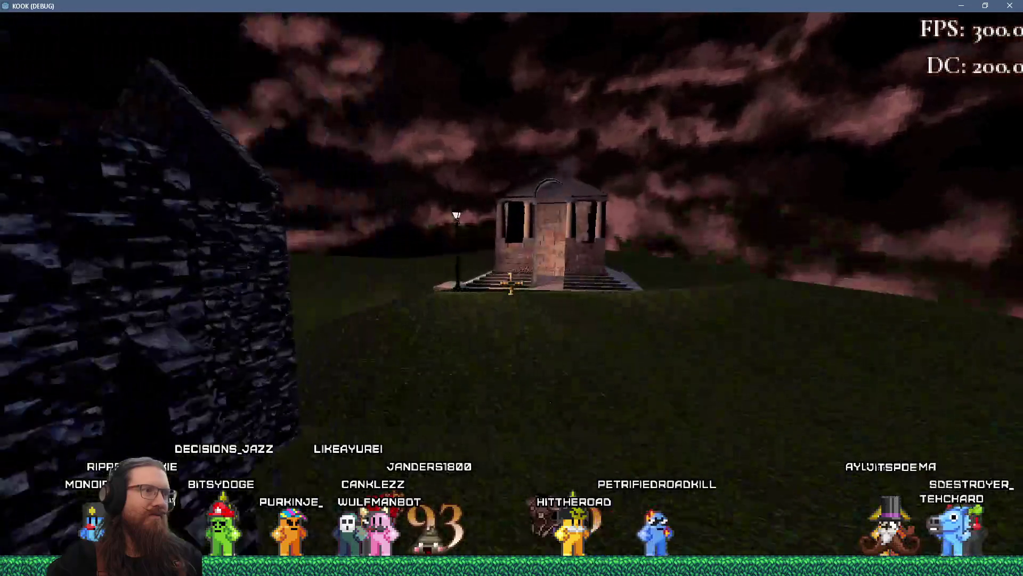
pyautogui.press('w')
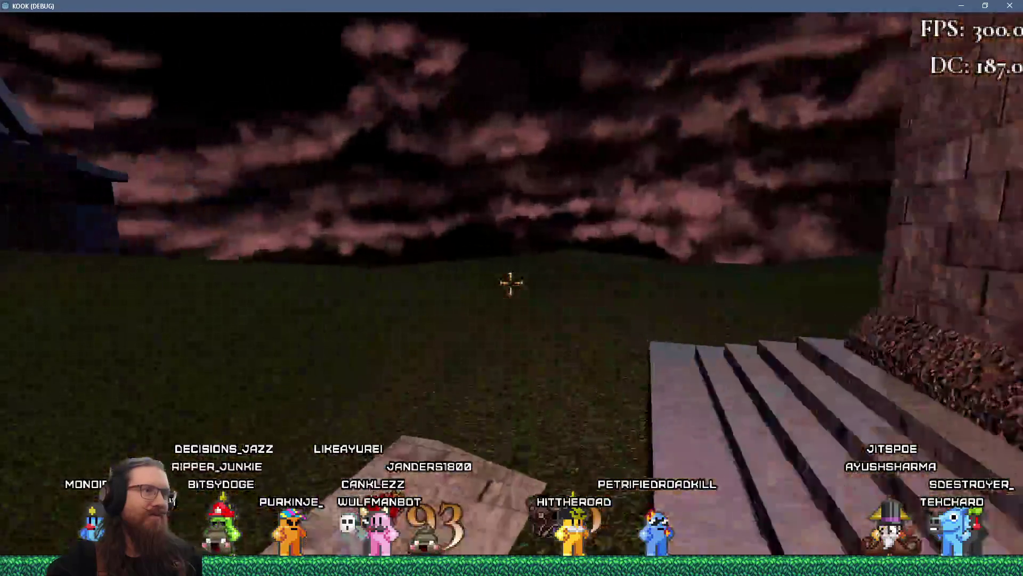
pyautogui.press('w')
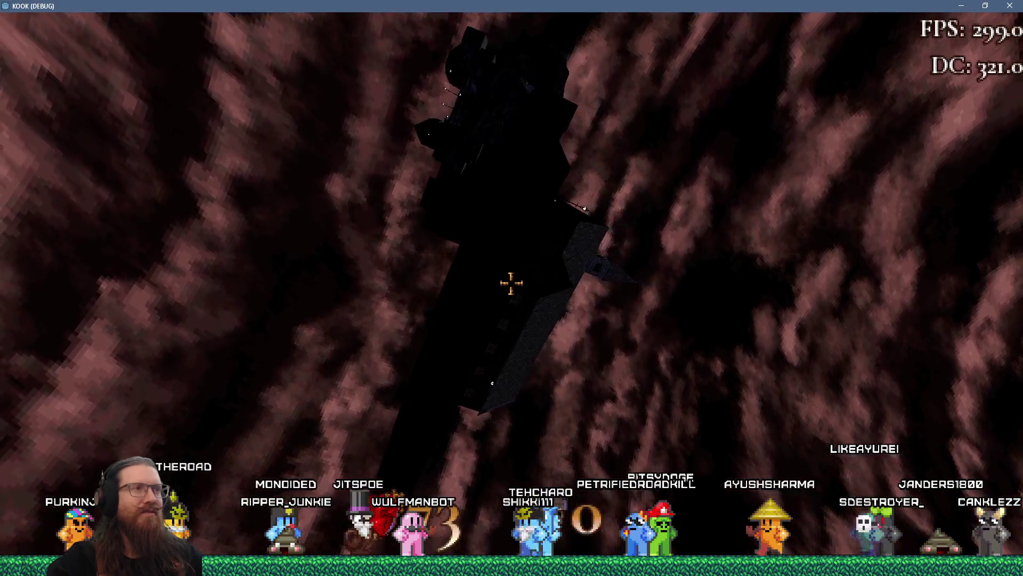
pyautogui.press('`')
# Select and inspect the trigger_backrooms brush in TrenchBroom, then return to the running game.
pyautogui.hotkey('alt', 'Tab')
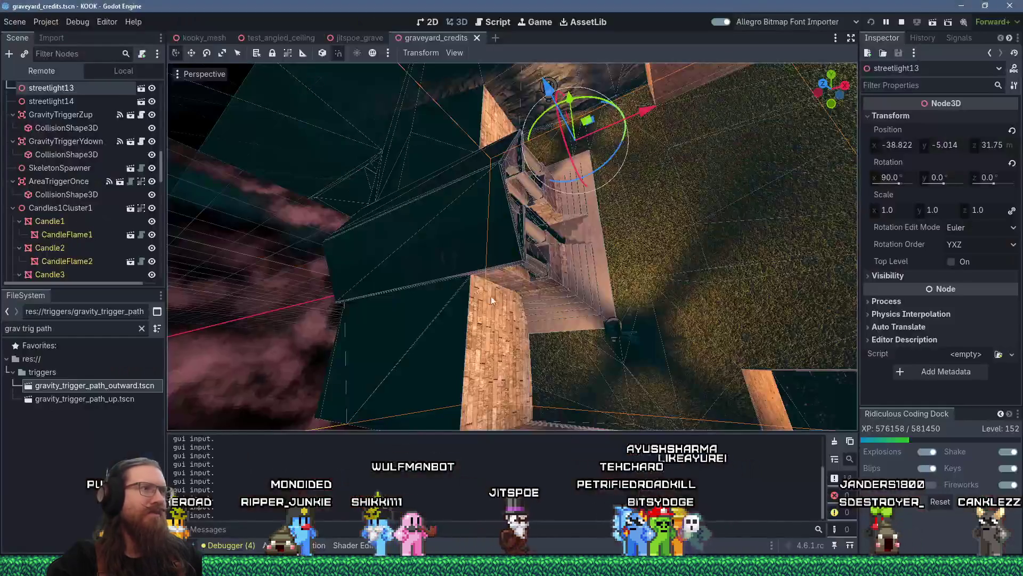
pyautogui.hotkey('alt', 'Tab')
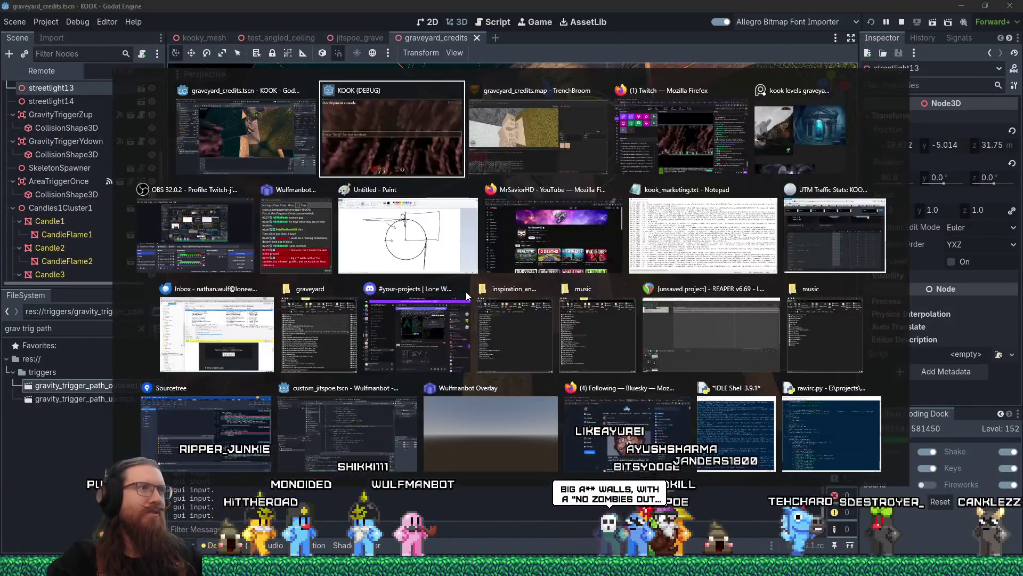
pyautogui.scroll(5, 399, 370)
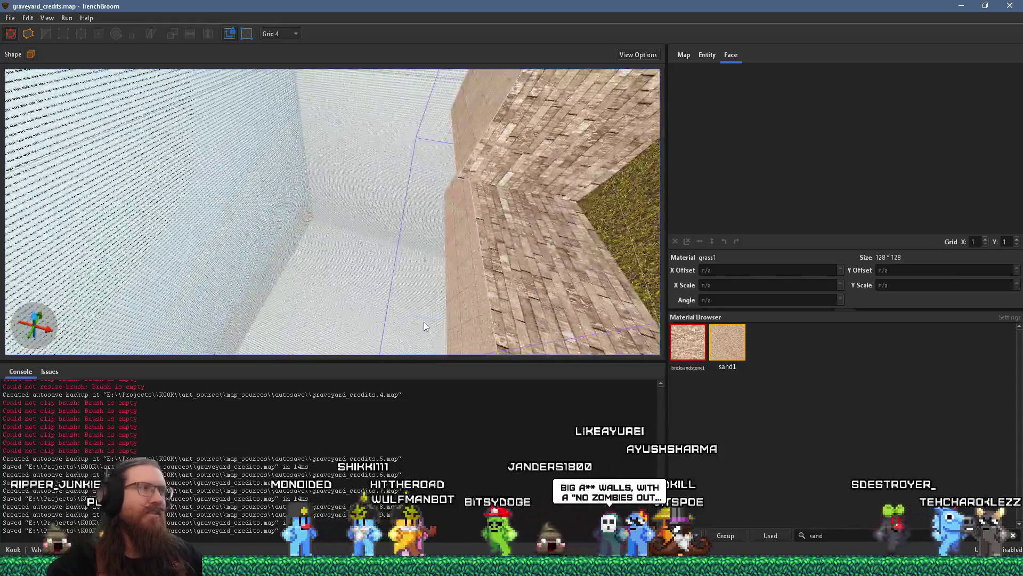
pyautogui.click(342, 266)
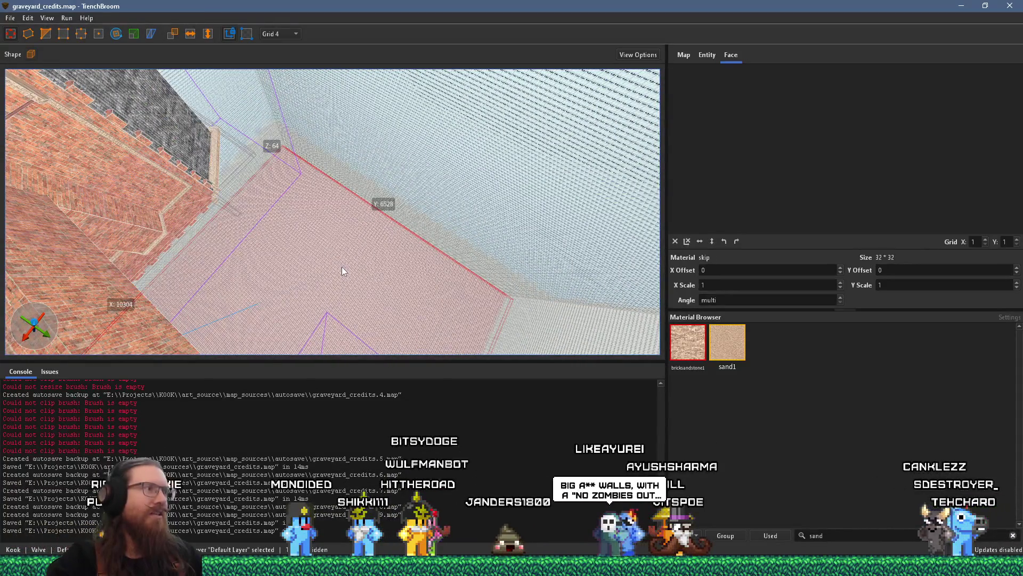
pyautogui.scroll(-5, 421, 288)
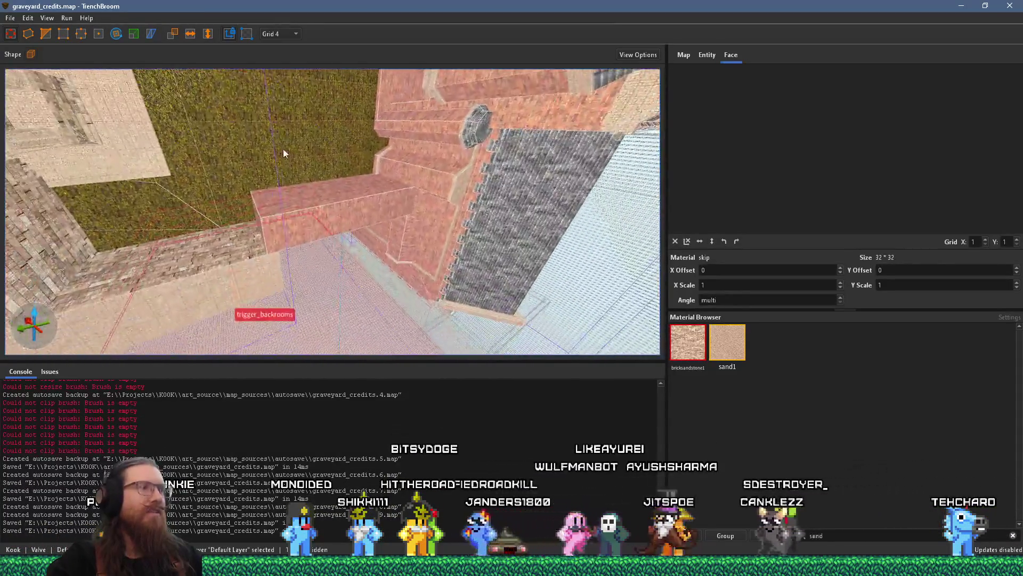
pyautogui.scroll(4, 320, 303)
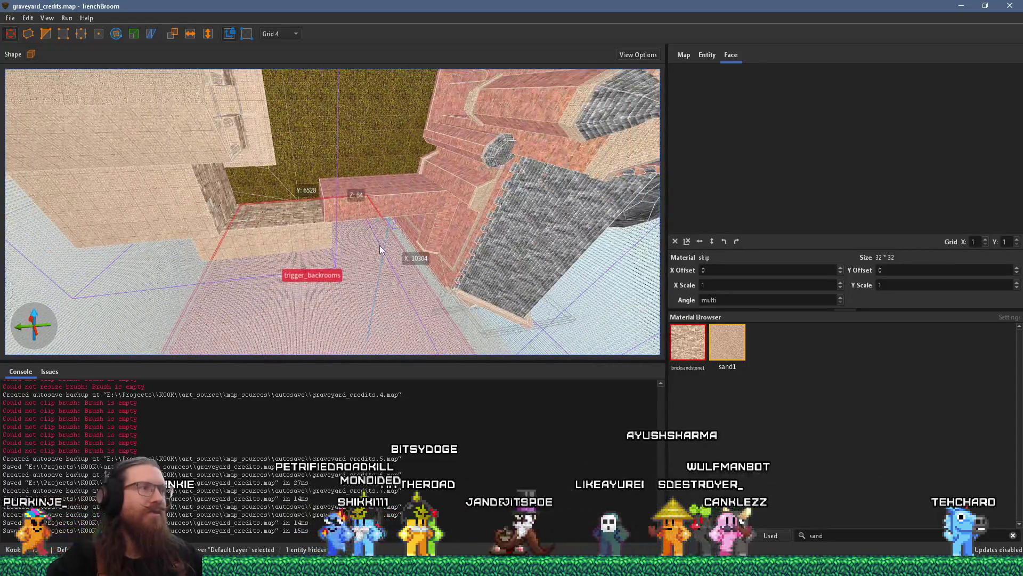
pyautogui.scroll(2, 389, 234)
pyautogui.scroll(-4, 405, 211)
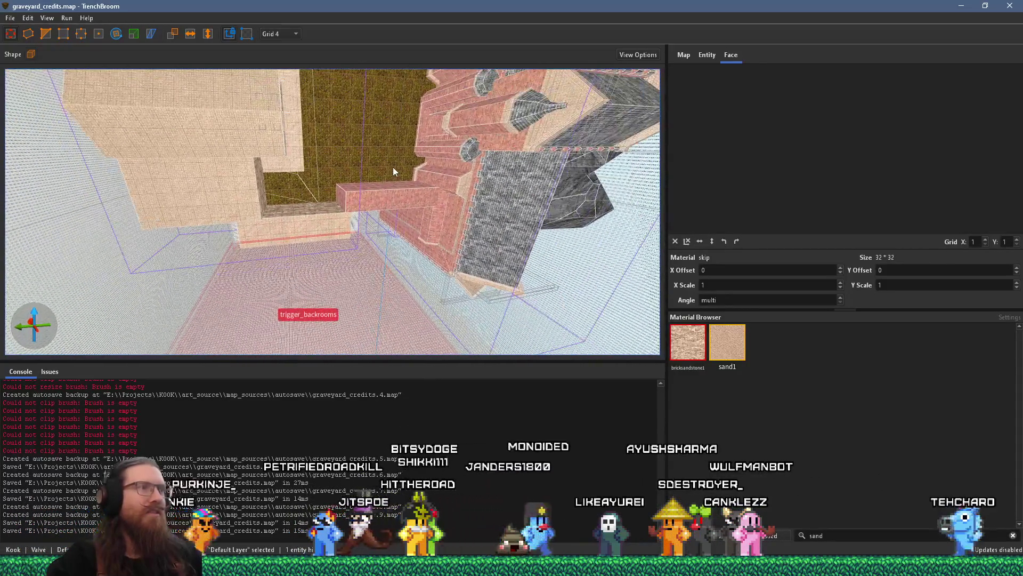
pyautogui.hotkey('alt', 'Tab')
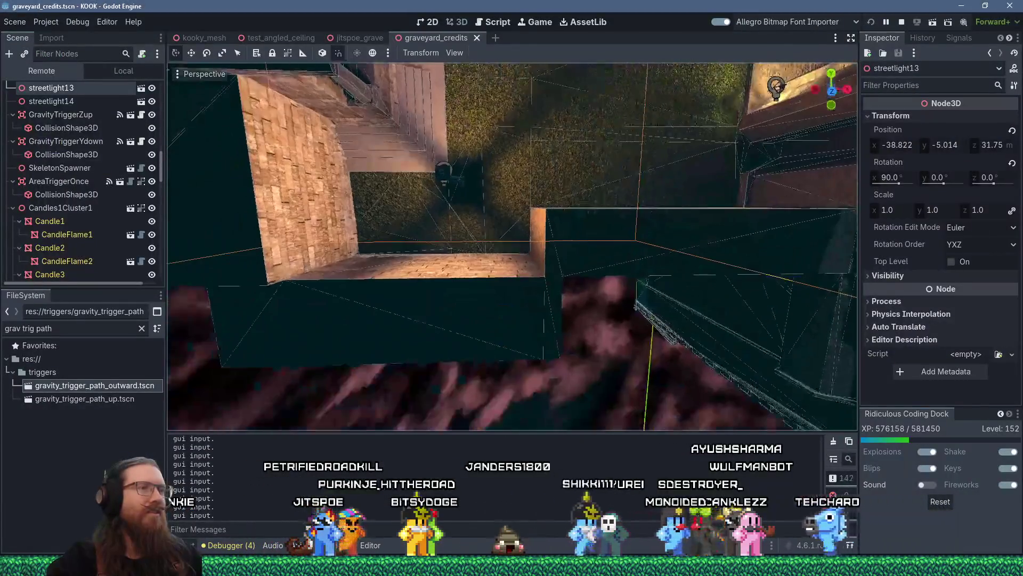
pyautogui.hotkey('alt', 'Tab')
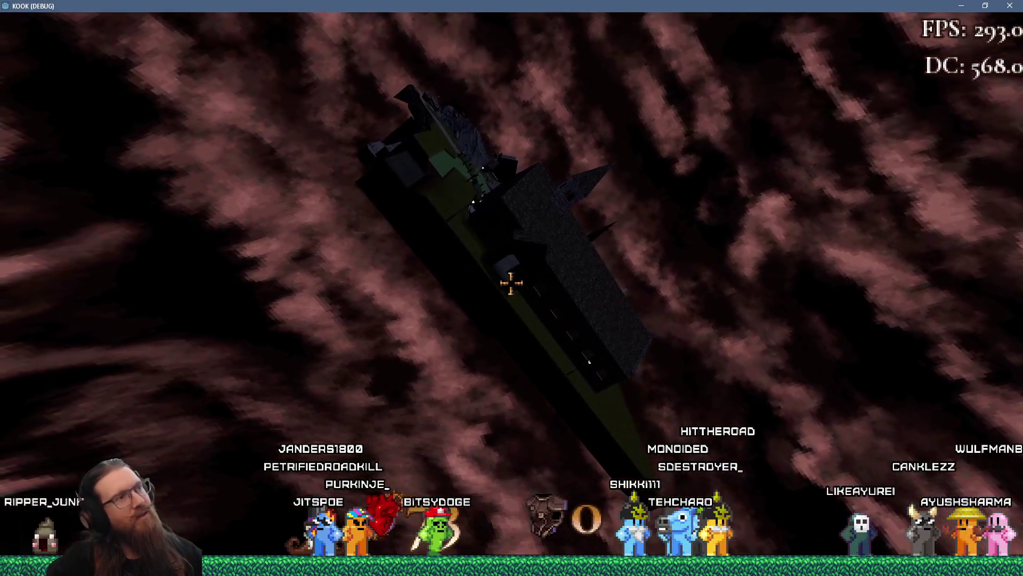
# Check the running KOOK game, then return to TrenchBroom and orbit around the trigger_backrooms volume.
pyautogui.hotkey('alt', 'Tab')
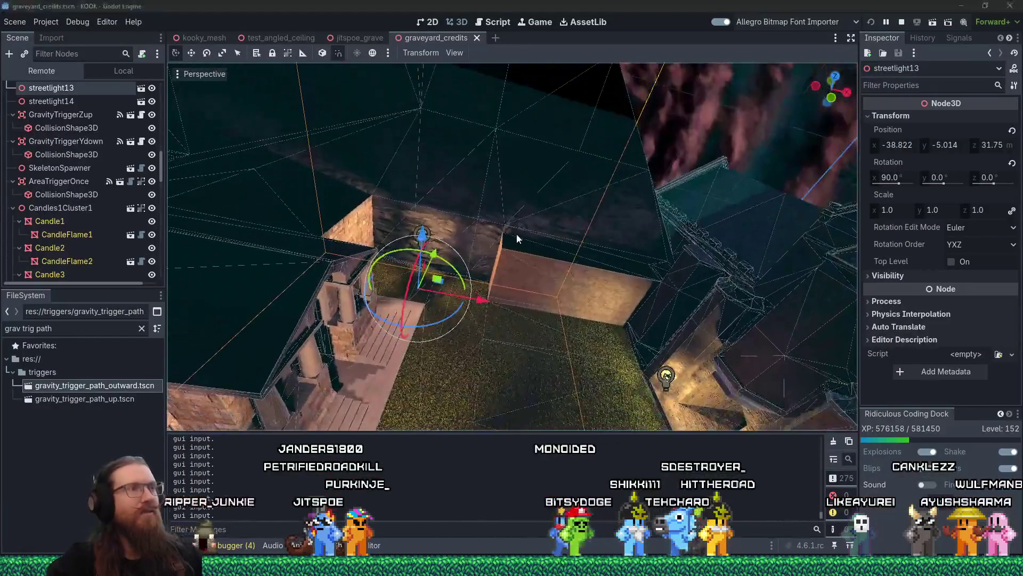
pyautogui.hotkey('alt', 'Tab')
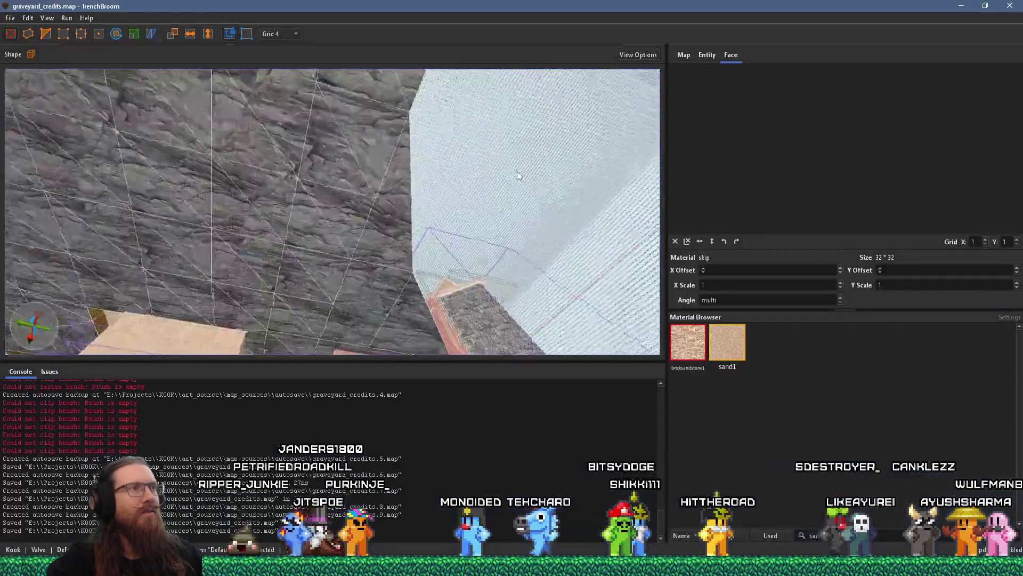
pyautogui.moveTo(517, 171)
pyautogui.mouseDown()
pyautogui.moveTo(417, 228)
pyautogui.moveTo(453, 236)
pyautogui.moveTo(435, 260)
pyautogui.moveTo(428, 152)
pyautogui.moveTo(411, 217)
pyautogui.moveTo(164, 318)
pyautogui.moveTo(438, 258)
pyautogui.moveTo(358, 277)
pyautogui.moveTo(524, 268)
pyautogui.moveTo(366, 279)
pyautogui.mouseUp()
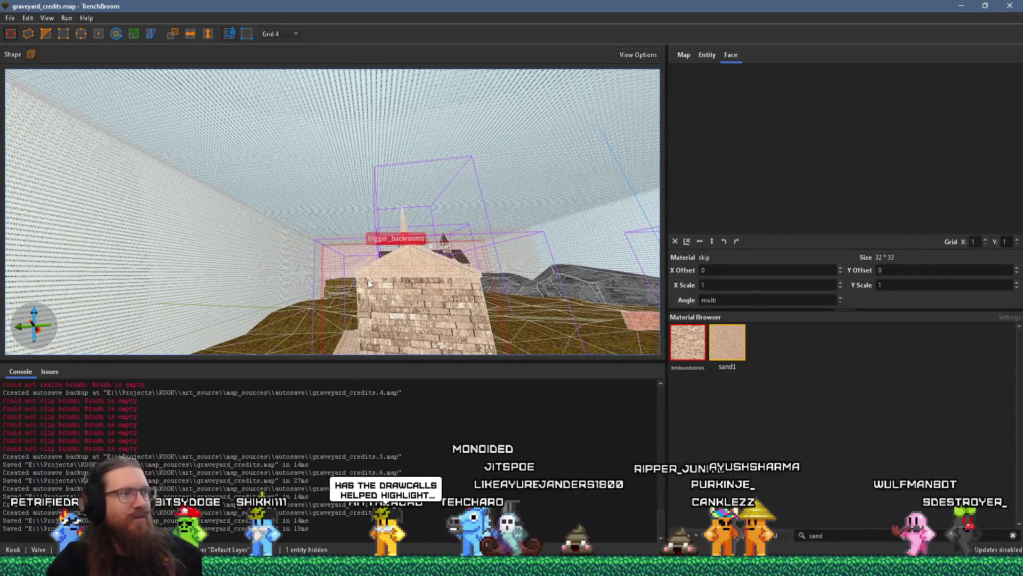
# Fly the camera through the SKIP-textured trigger_backrooms volumes, then bring the running game forward.
pyautogui.press('s')
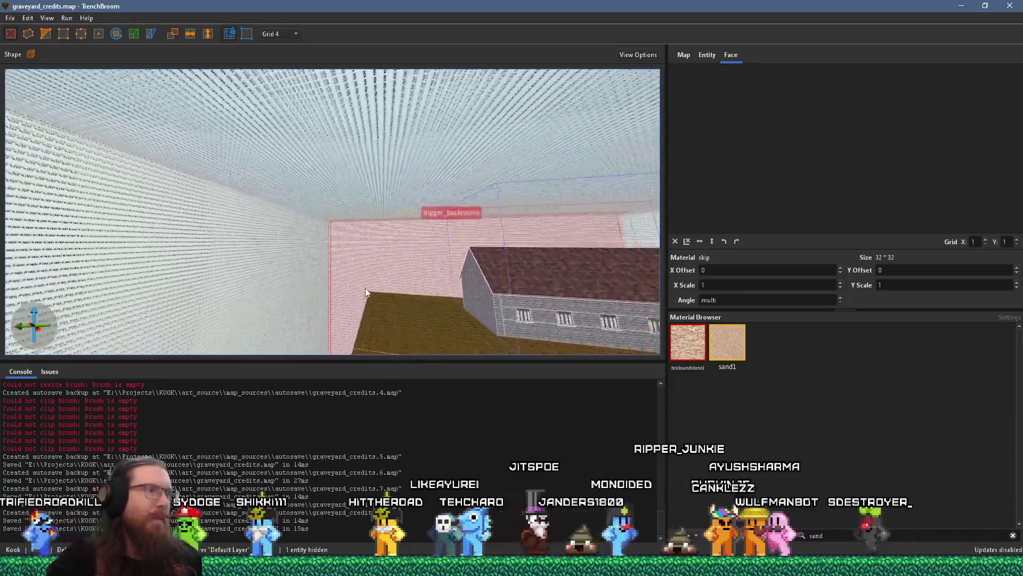
pyautogui.press('w')
pyautogui.press('w')
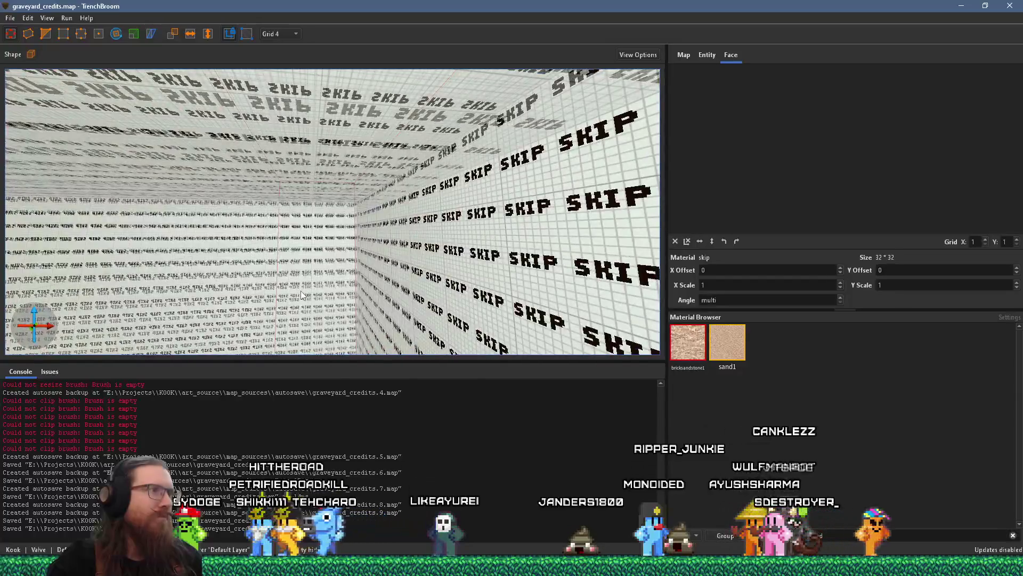
pyautogui.press('w')
pyautogui.press('w')
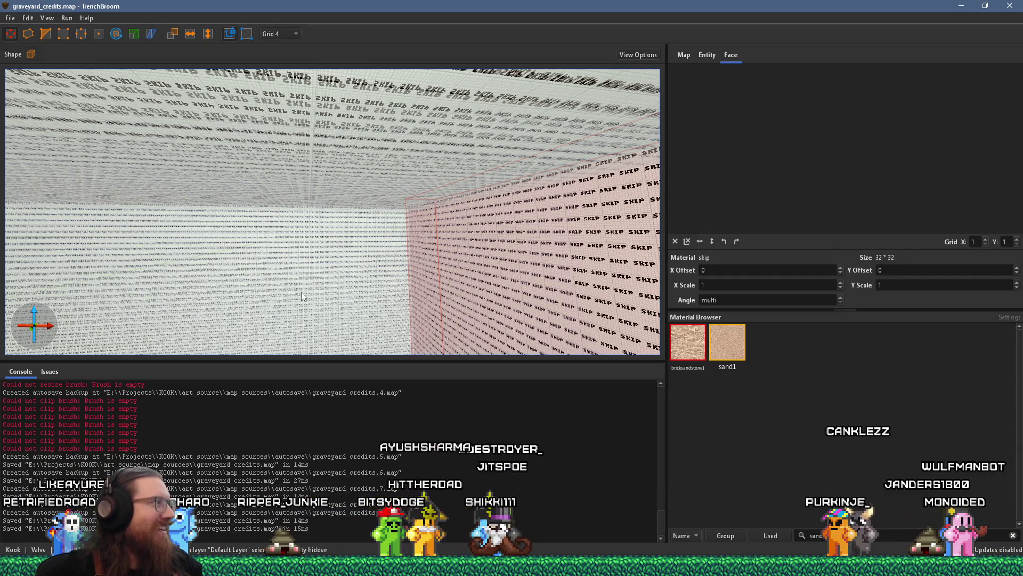
pyautogui.hotkey('alt', 'Tab')
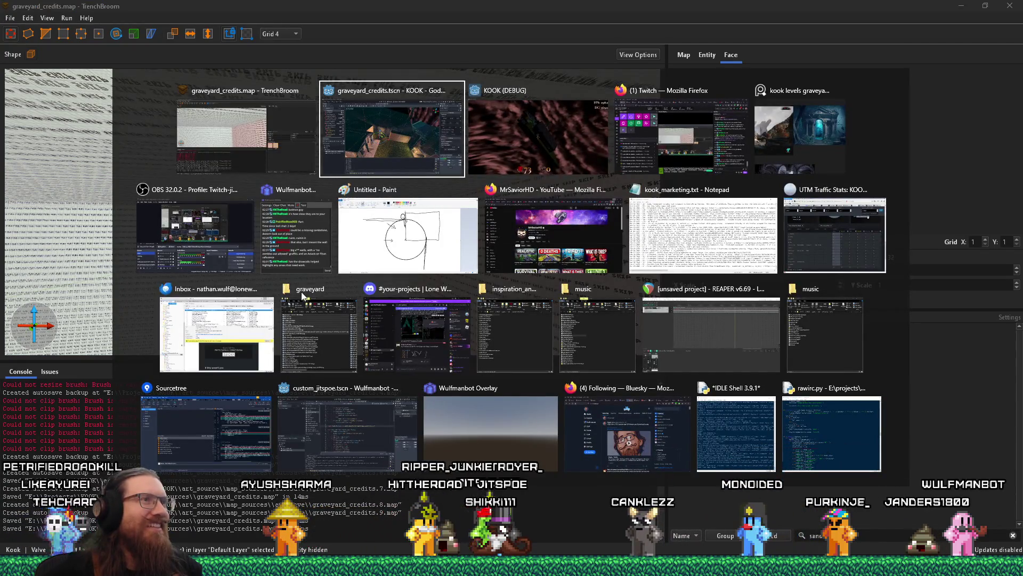
pyautogui.hotkey('alt', 'Tab')
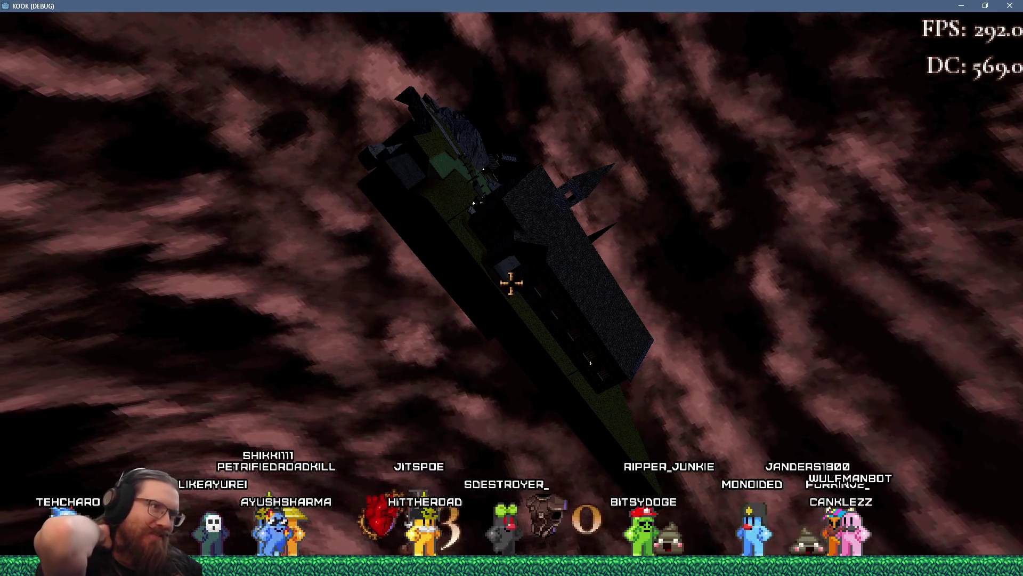
# View the tilted floating level in KOOK (DEBUG), then return to the graveyard_credits Godot editor.
pyautogui.hotkey('alt', 'Tab')
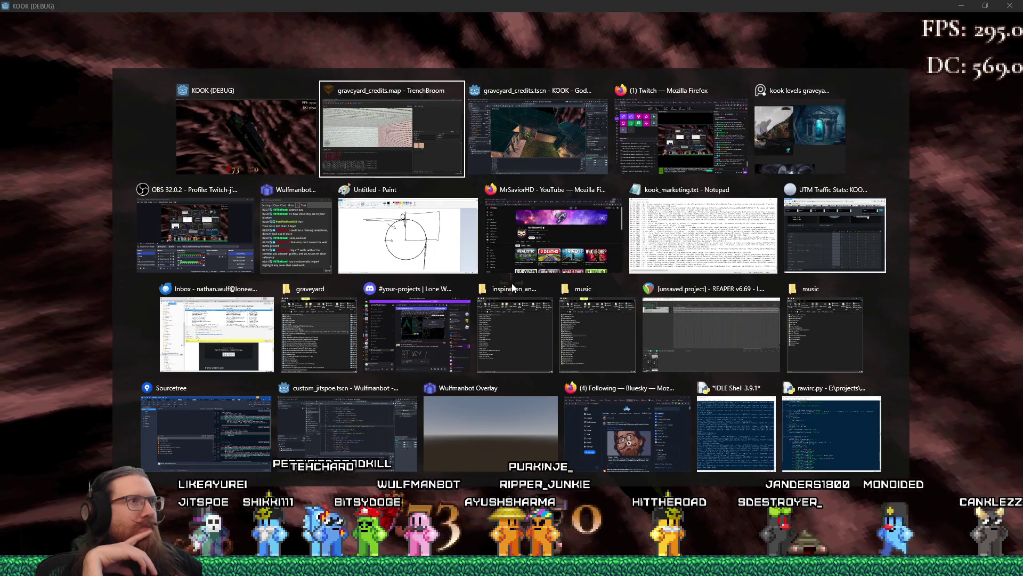
pyautogui.hotkey('alt', 'Tab')
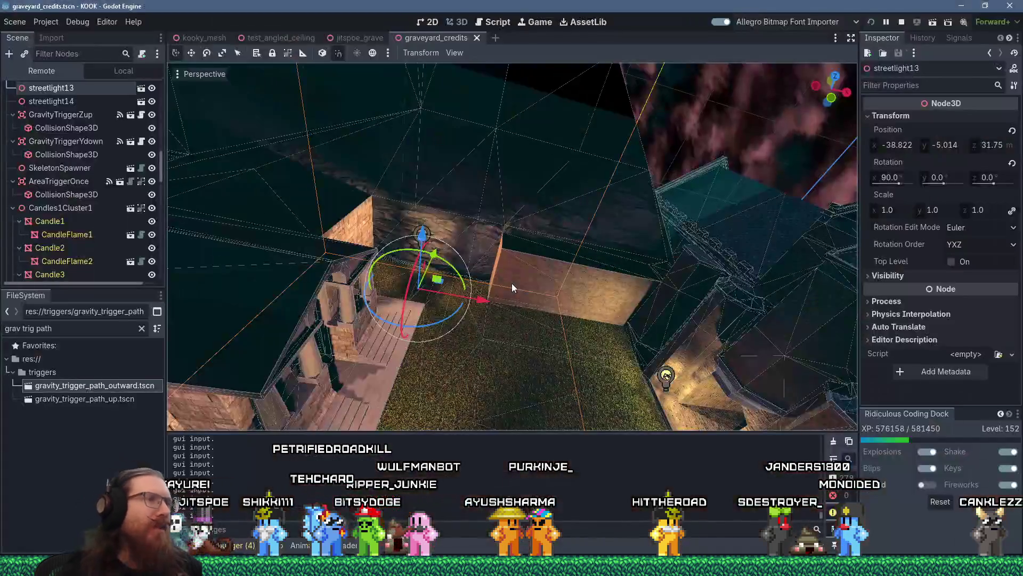
pyautogui.scroll(-10, 483, 291)
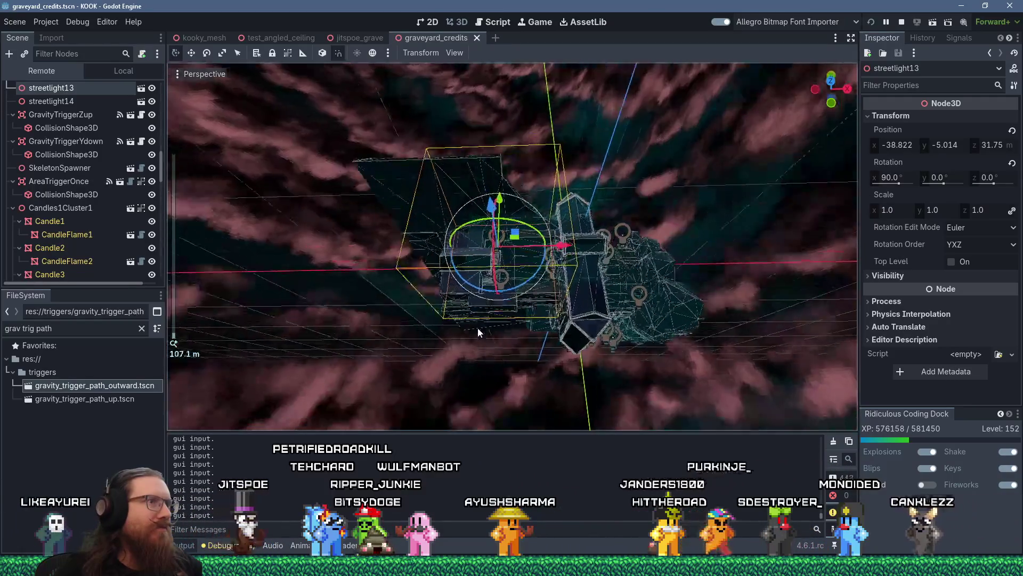
pyautogui.moveTo(478, 327)
pyautogui.mouseDown()
pyautogui.moveTo(472, 344)
pyautogui.moveTo(482, 282)
pyautogui.moveTo(596, 285)
pyautogui.mouseUp()
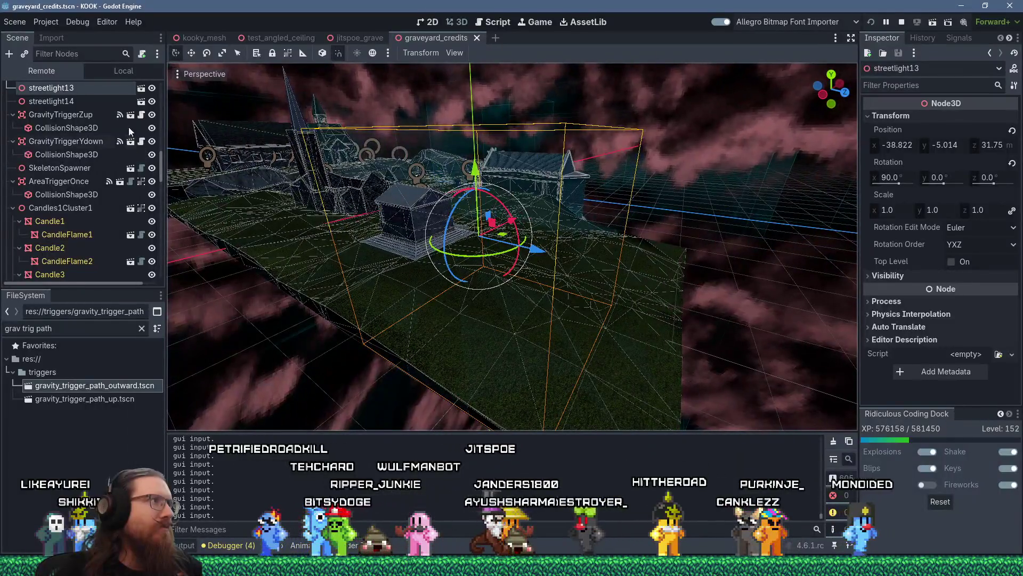
pyautogui.scroll(10, 110, 145)
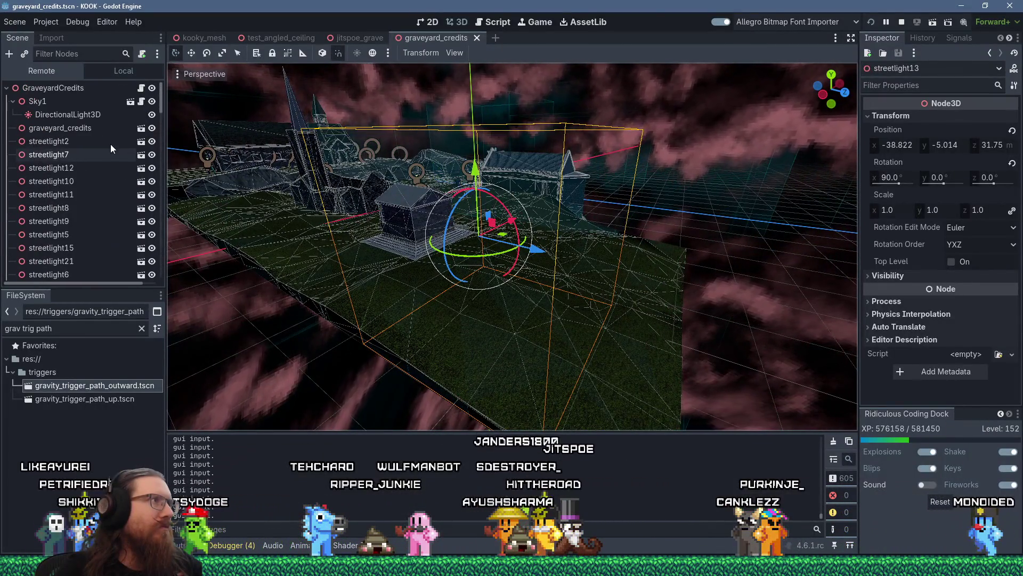
pyautogui.scroll(-5, 66, 127)
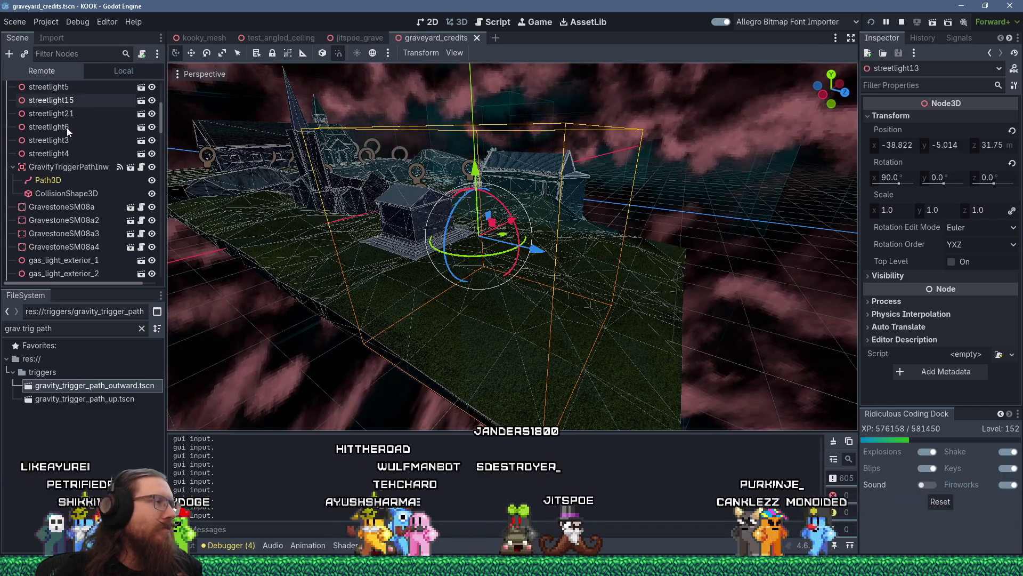
pyautogui.scroll(-5, 79, 197)
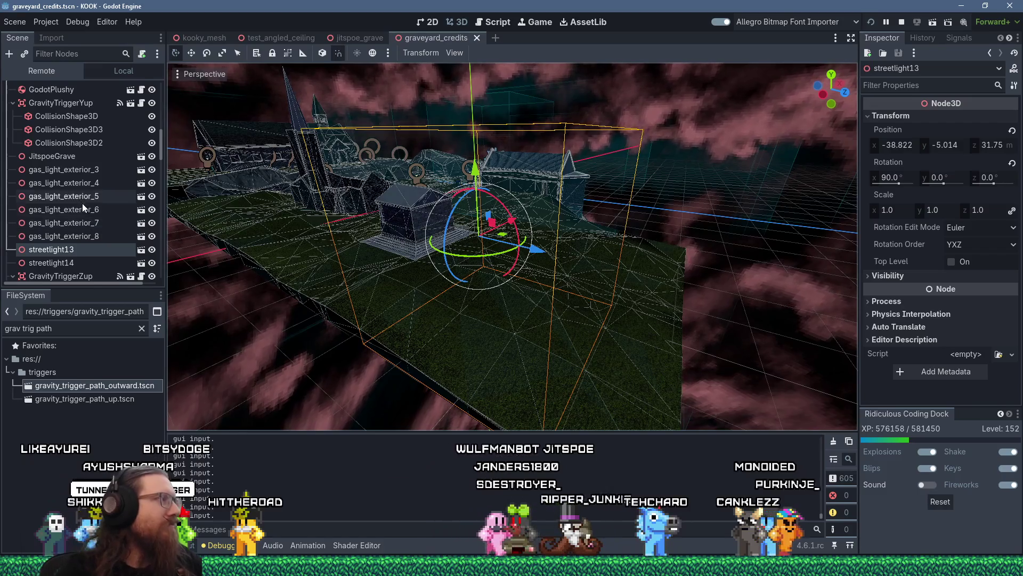
pyautogui.scroll(10, 82, 203)
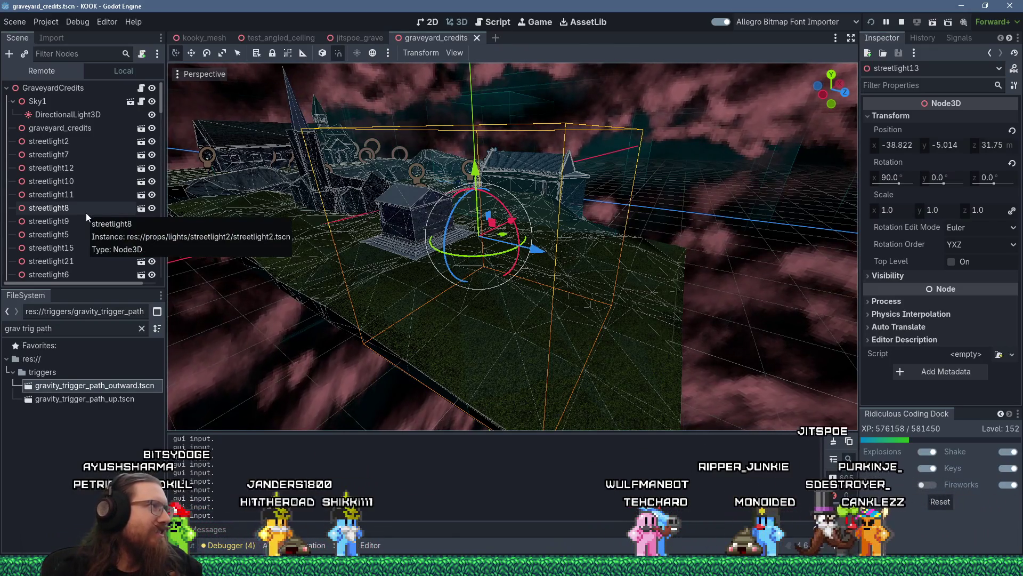
pyautogui.click(74, 129)
# Open the imported graveyard_credits.bsp level anyway and orbit around its collision box.
pyautogui.click(141, 128)
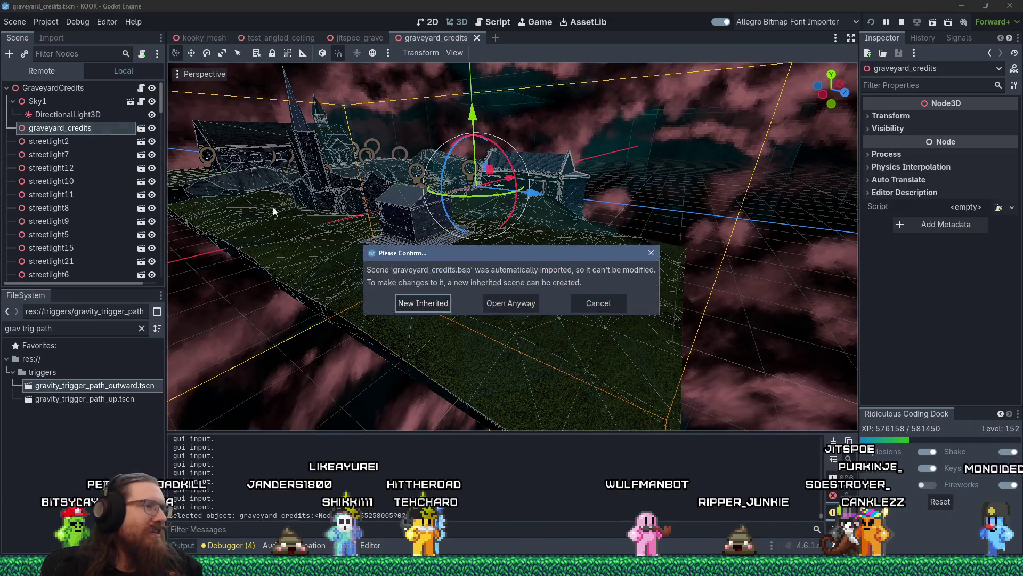
pyautogui.click(516, 301)
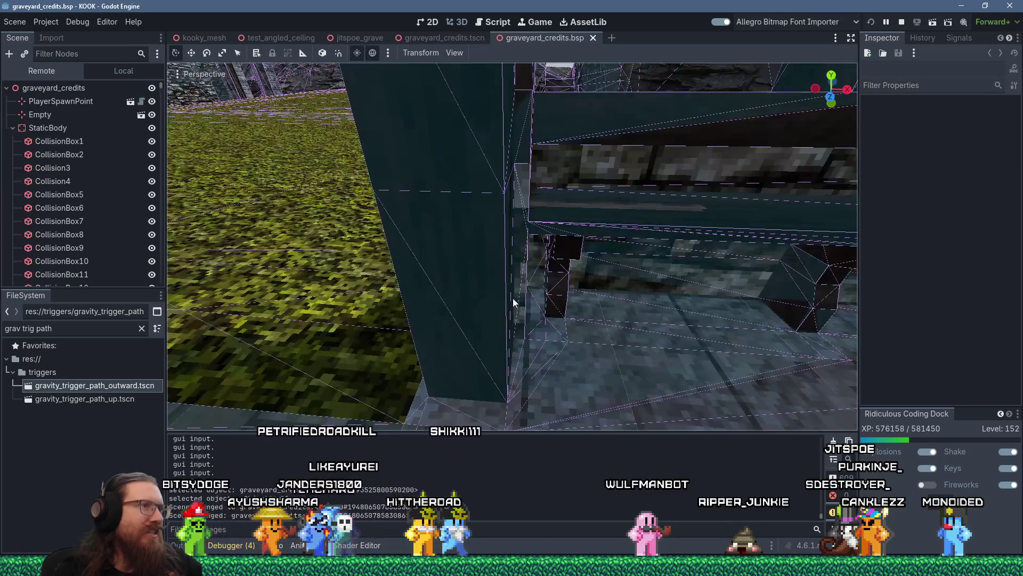
pyautogui.scroll(-6, 513, 297)
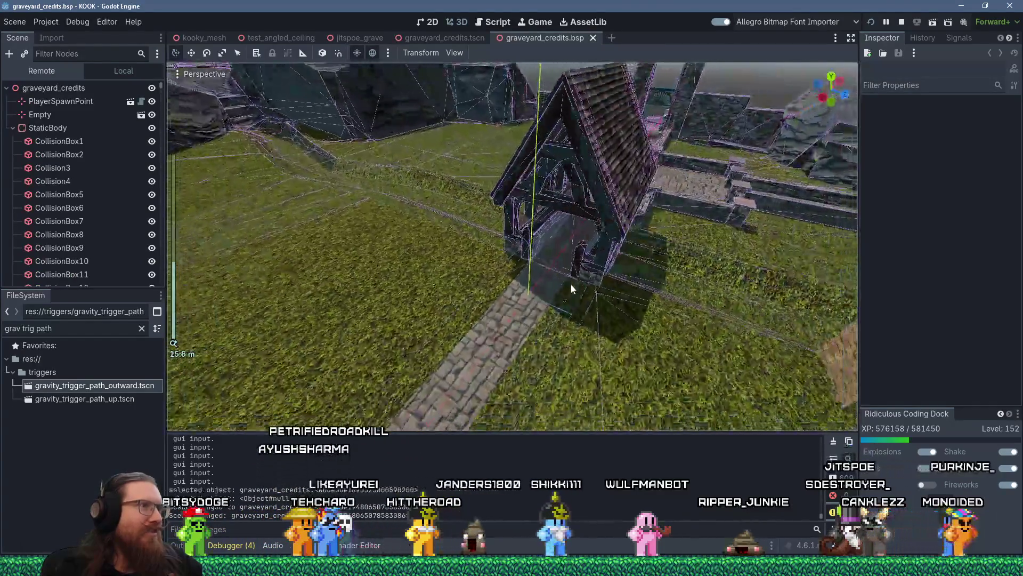
pyautogui.scroll(-5, 570, 283)
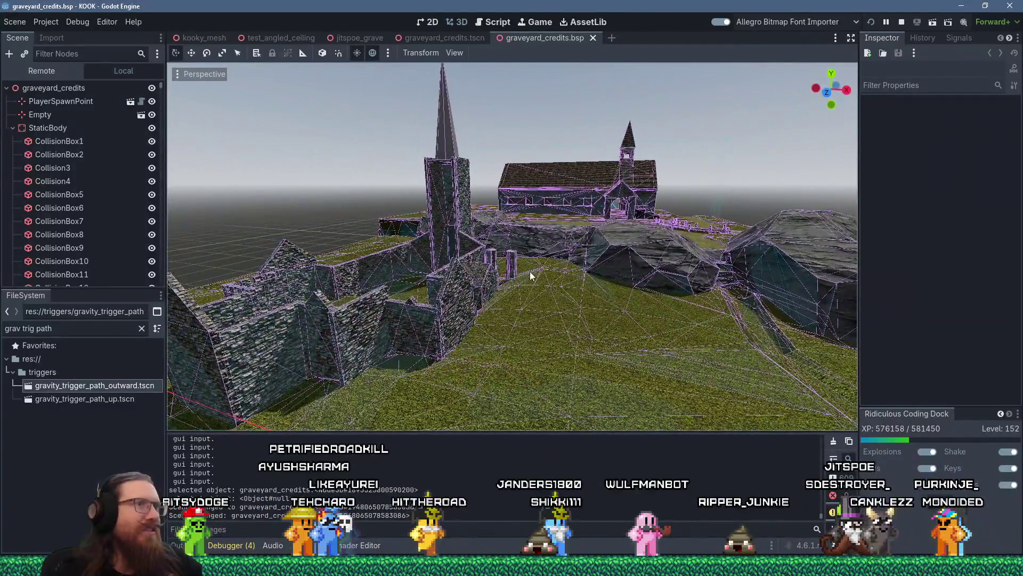
pyautogui.scroll(-8, 529, 271)
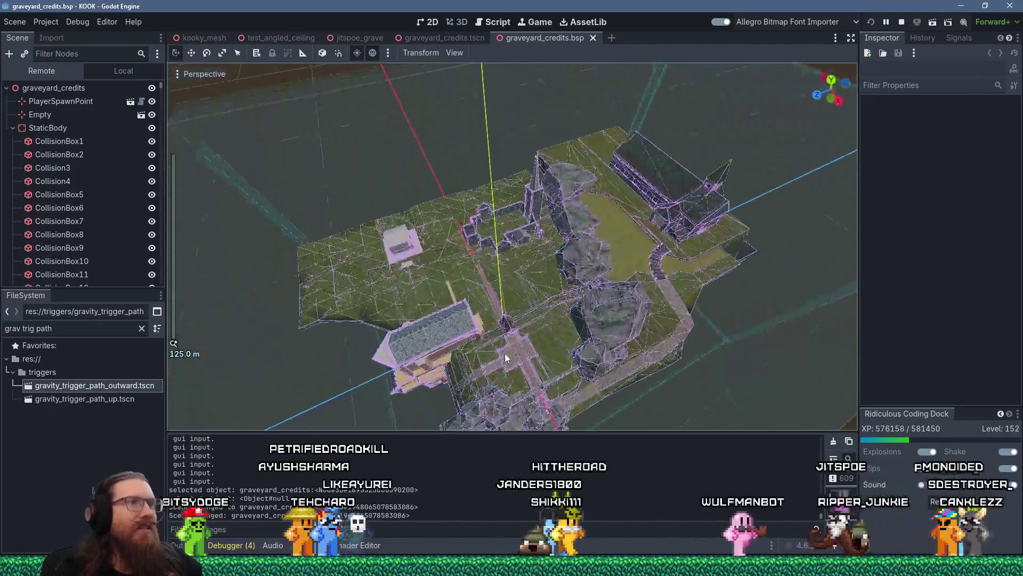
pyautogui.scroll(8, 505, 353)
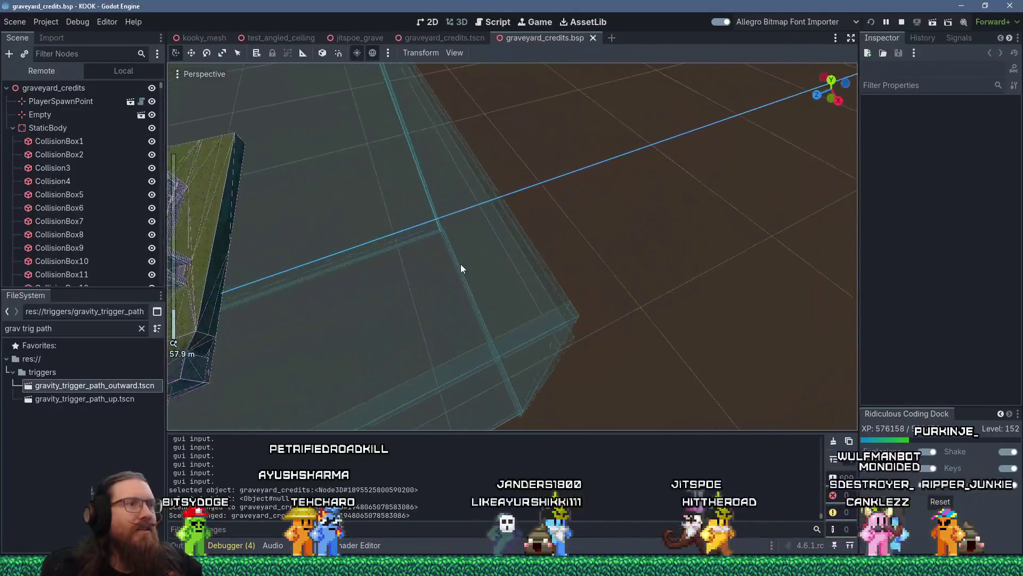
pyautogui.scroll(4, 460, 264)
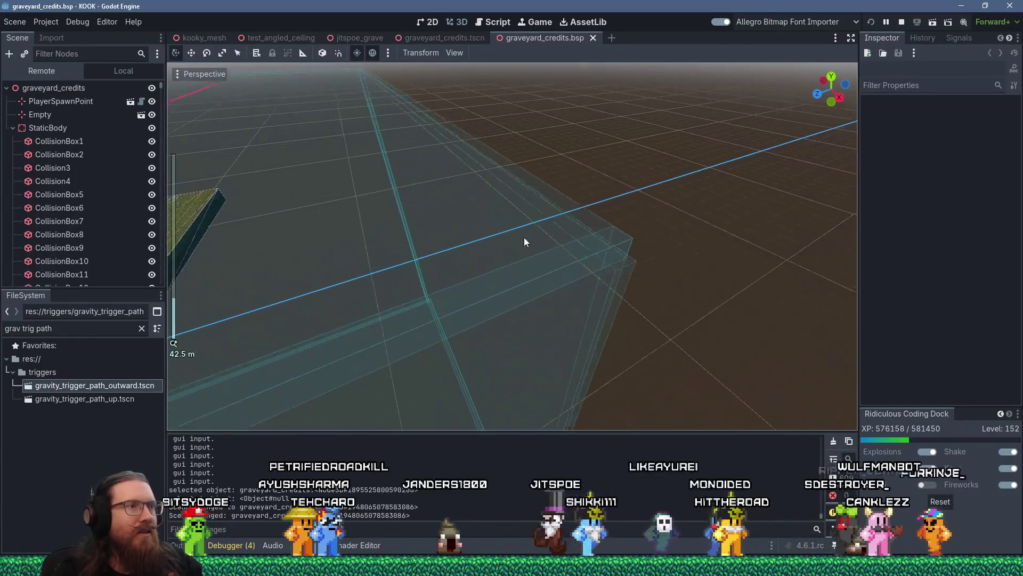
pyautogui.moveTo(525, 243); pyautogui.dragTo(533, 251)
# Select CollisionBox1179, collapse the StaticBody's collision children, and close the level scene.
pyautogui.click(655, 294)
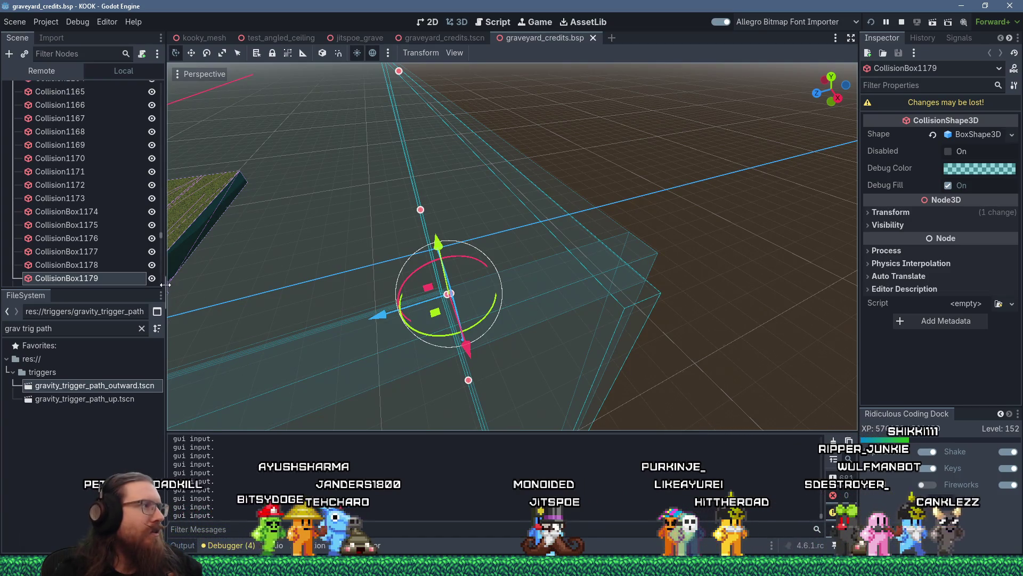
pyautogui.scroll(-5, 111, 245)
pyautogui.scroll(4, 111, 245)
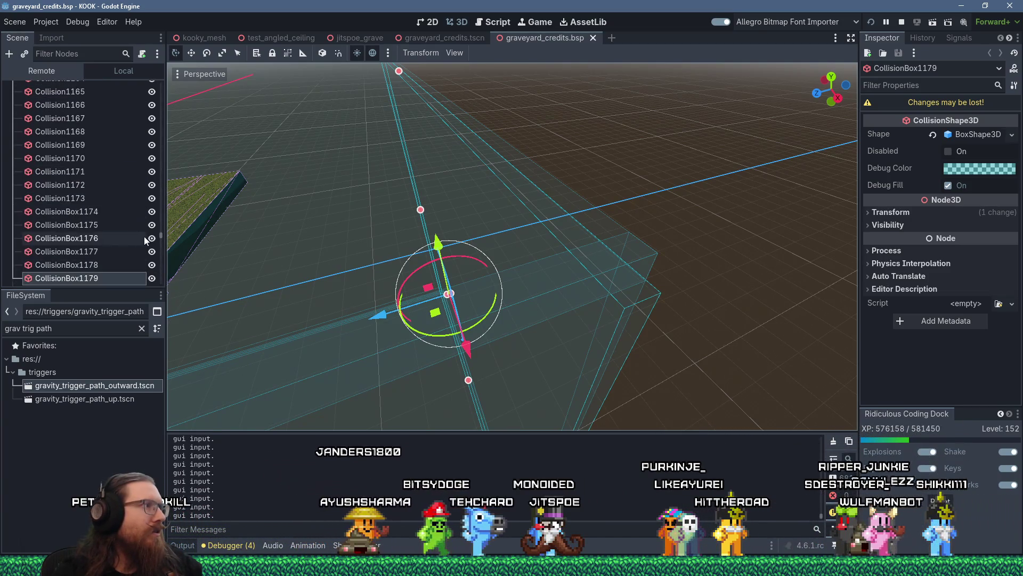
pyautogui.moveTo(162, 235)
pyautogui.mouseDown()
pyautogui.moveTo(168, 267)
pyautogui.moveTo(159, 289)
pyautogui.moveTo(151, 73)
pyautogui.mouseUp()
pyautogui.click(13, 128)
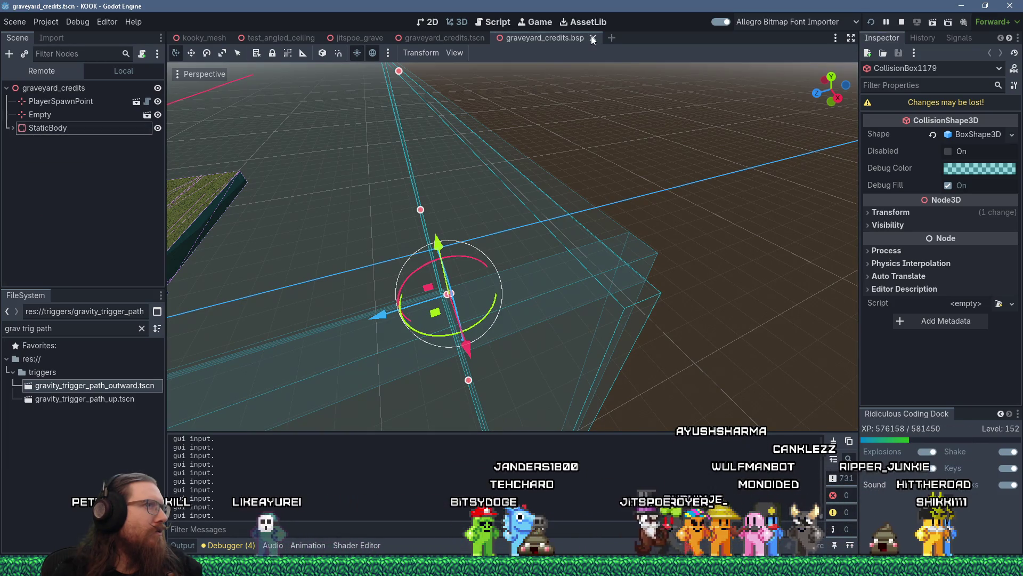
pyautogui.hotkey('ctrl', 'shift', 'w')
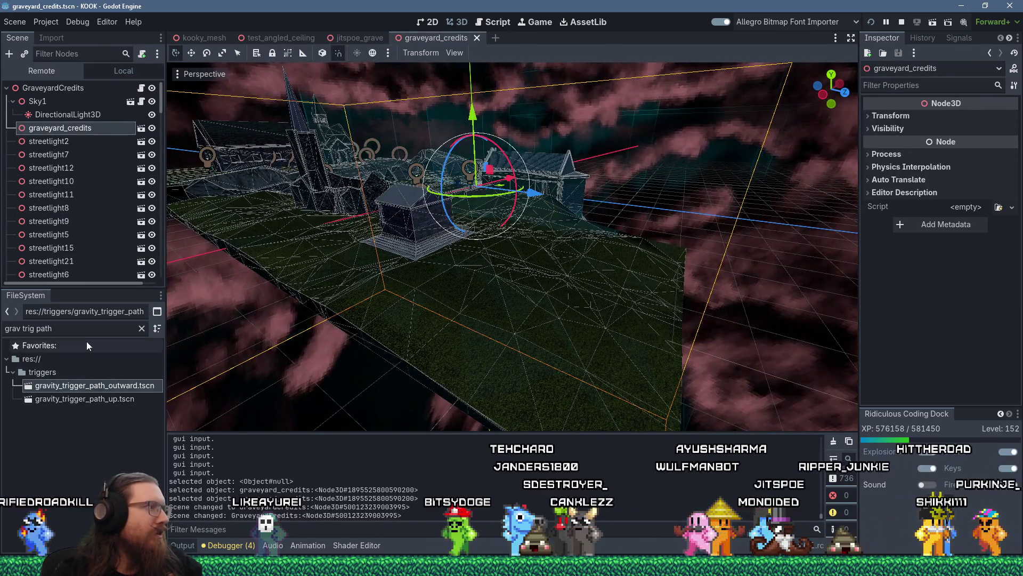
# Filter FileSystem for 'graveyard' and reimport graveyard_credits.bsp from its Import settings.
pyautogui.click(76, 323)
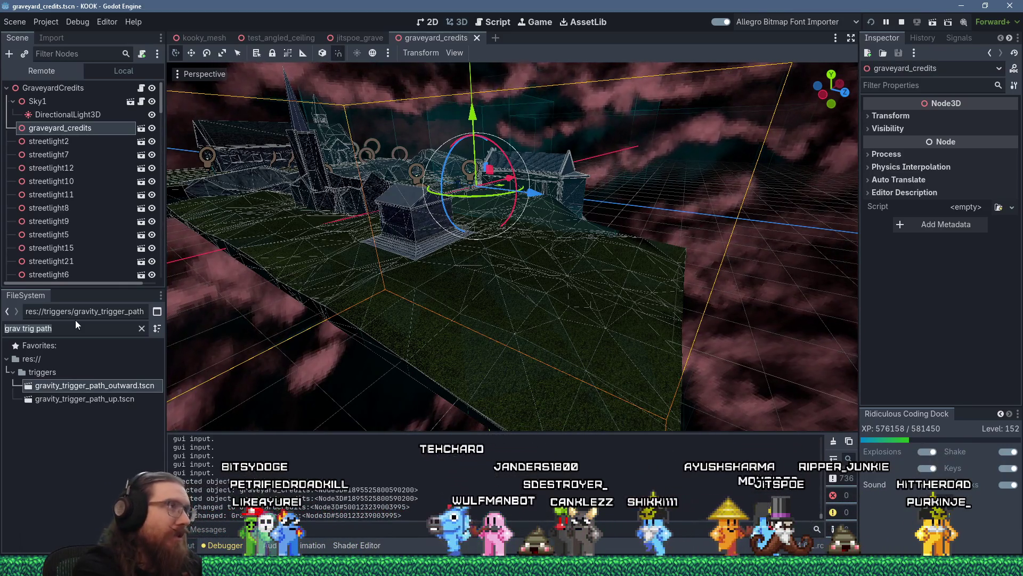
pyautogui.write('graveyard')
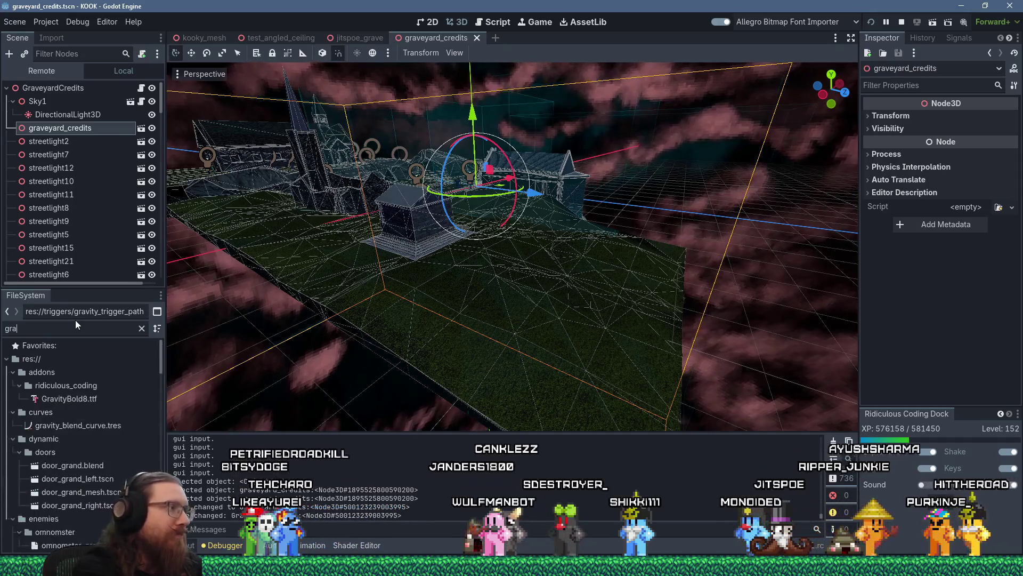
pyautogui.click(105, 386)
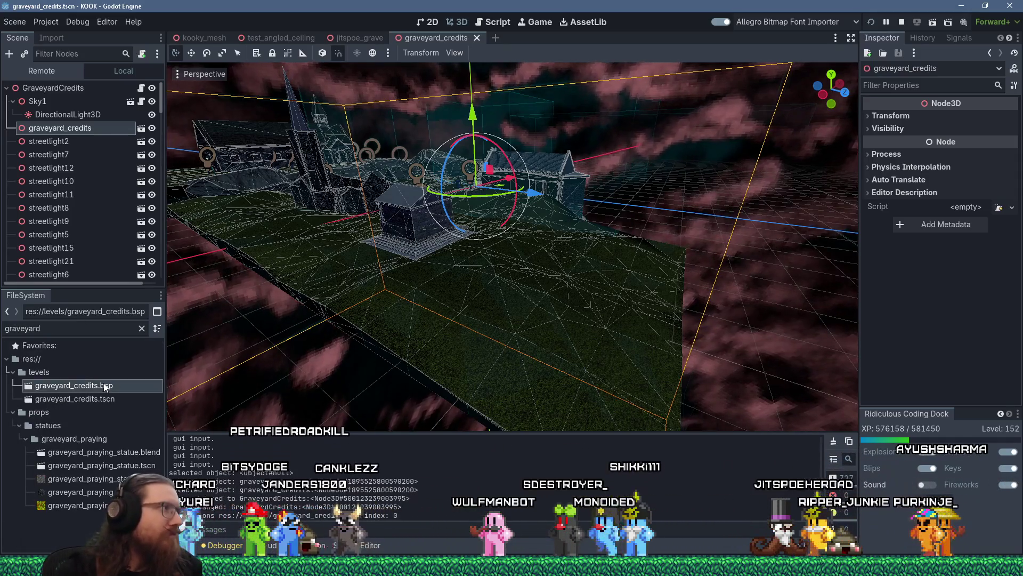
pyautogui.click(51, 39)
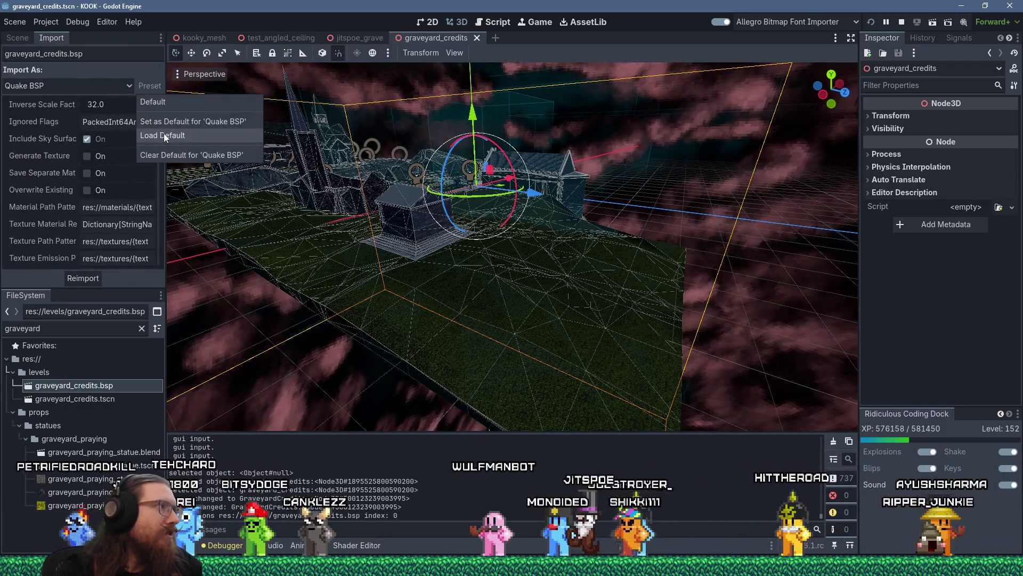
pyautogui.click(80, 278)
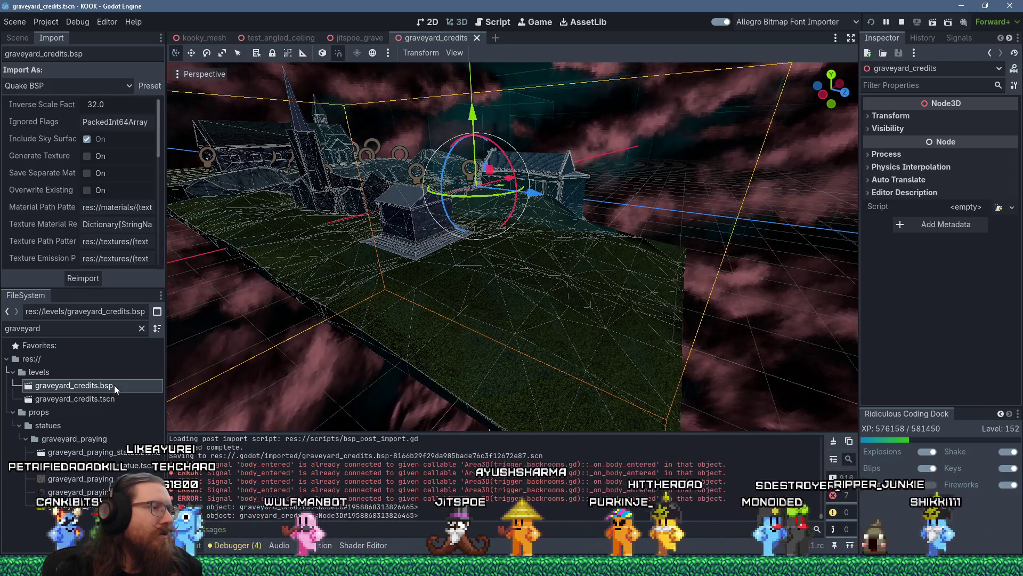
# Open the reimported graveyard_credits.bsp anyway and select CollisionBox1 in the level.
pyautogui.doubleClick(114, 385)
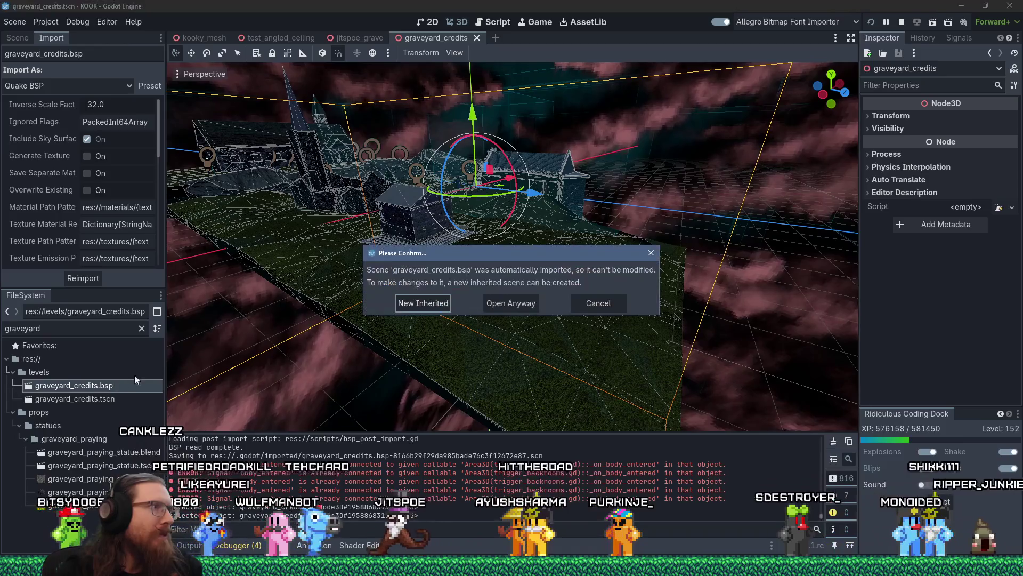
pyautogui.click(526, 303)
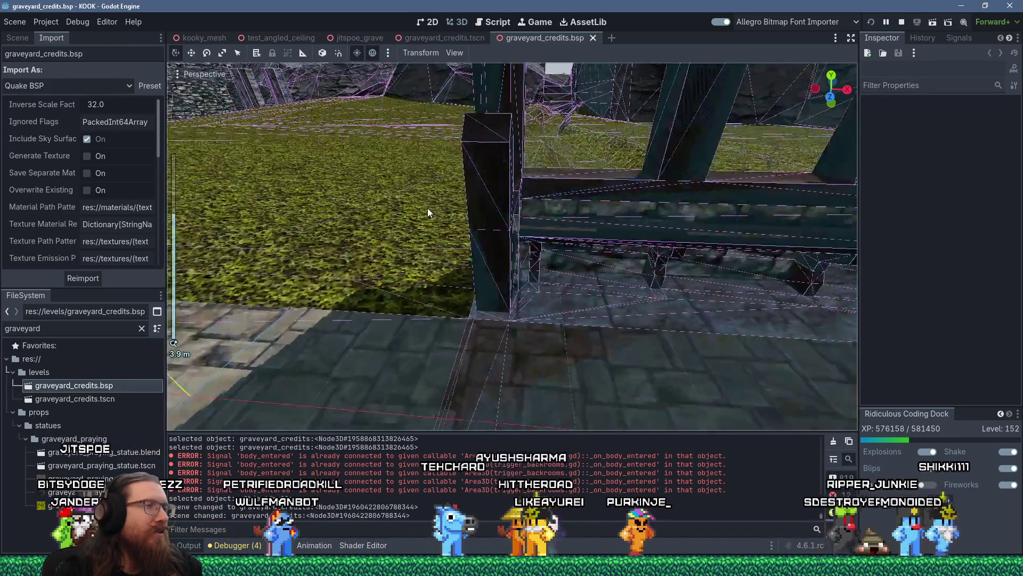
pyautogui.scroll(-15, 427, 207)
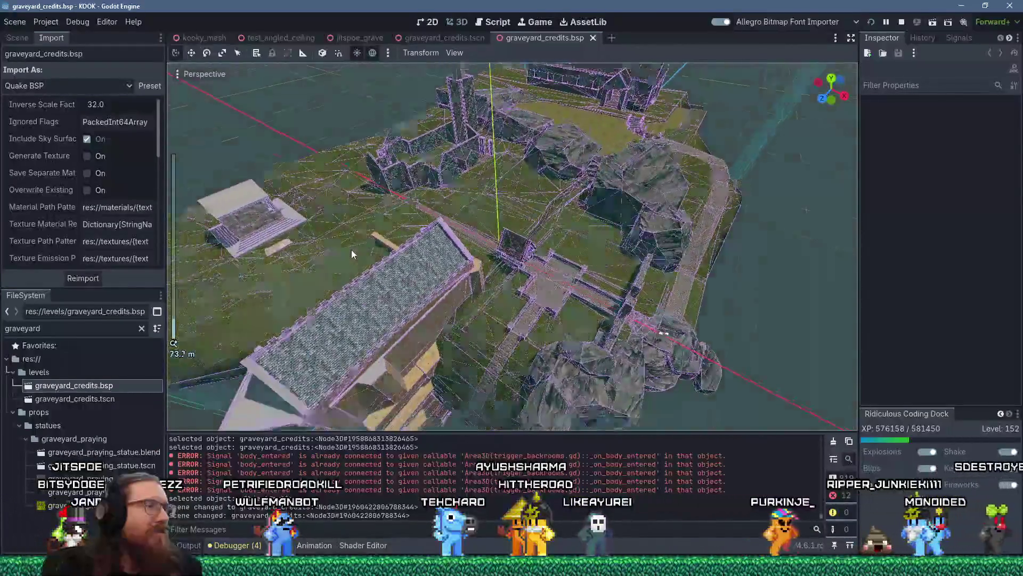
pyautogui.scroll(-5, 350, 250)
pyautogui.moveTo(491, 245)
pyautogui.mouseDown()
pyautogui.moveTo(664, 233)
pyautogui.moveTo(506, 224)
pyautogui.moveTo(622, 152)
pyautogui.moveTo(648, 214)
pyautogui.mouseUp()
pyautogui.click(649, 231)
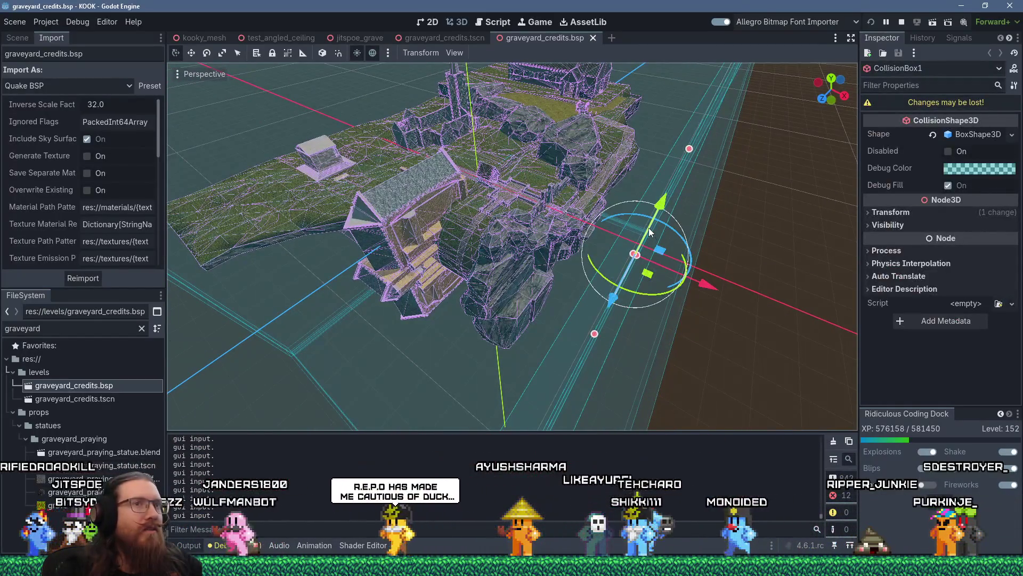
# Select TriggerBackrooms4 in the scene tree and inspect it and the graveyard roofs, then switch to TrenchBroom.
pyautogui.click(16, 37)
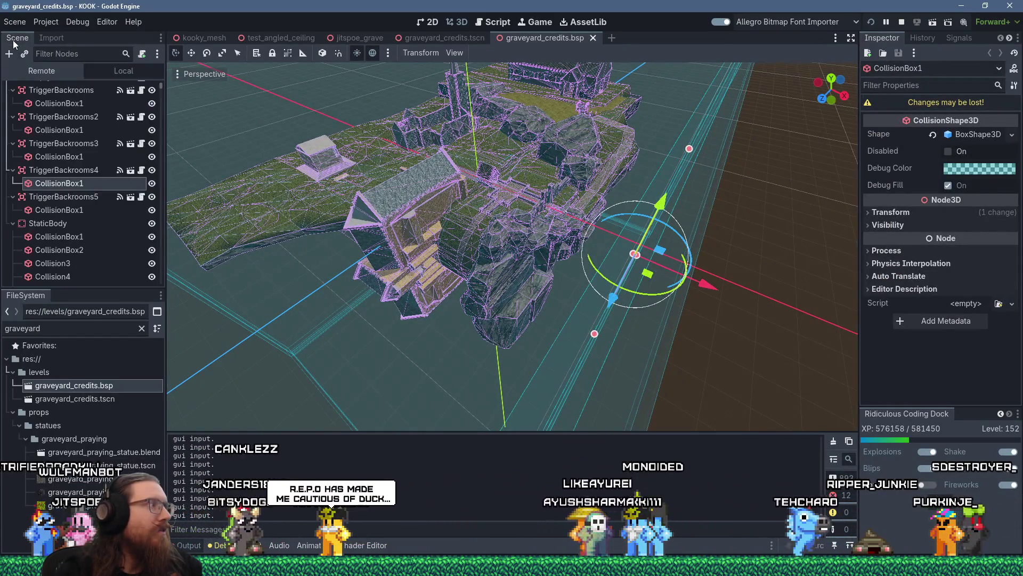
pyautogui.click(78, 171)
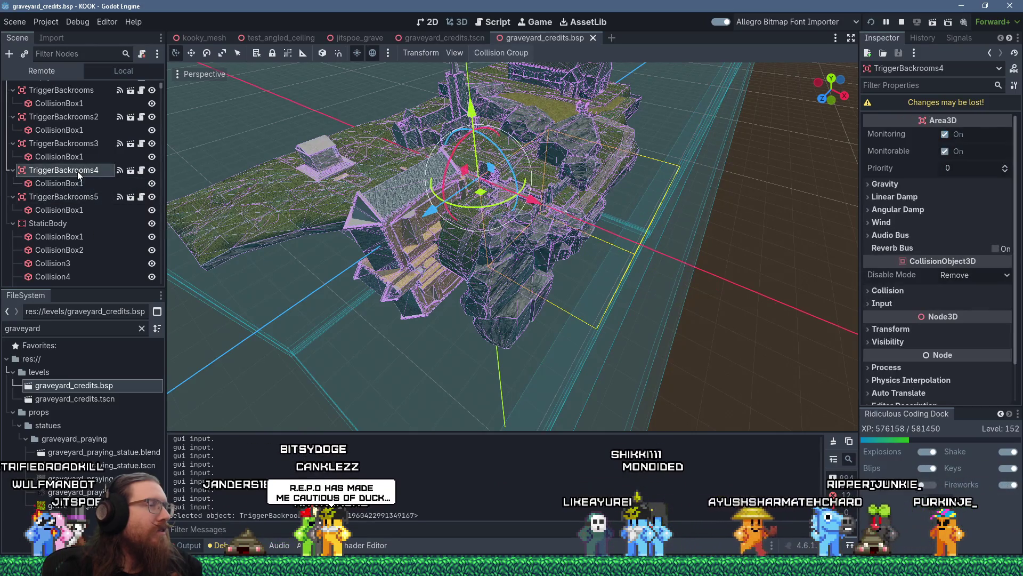
pyautogui.scroll(3, 433, 252)
pyautogui.moveTo(433, 251); pyautogui.dragTo(508, 192)
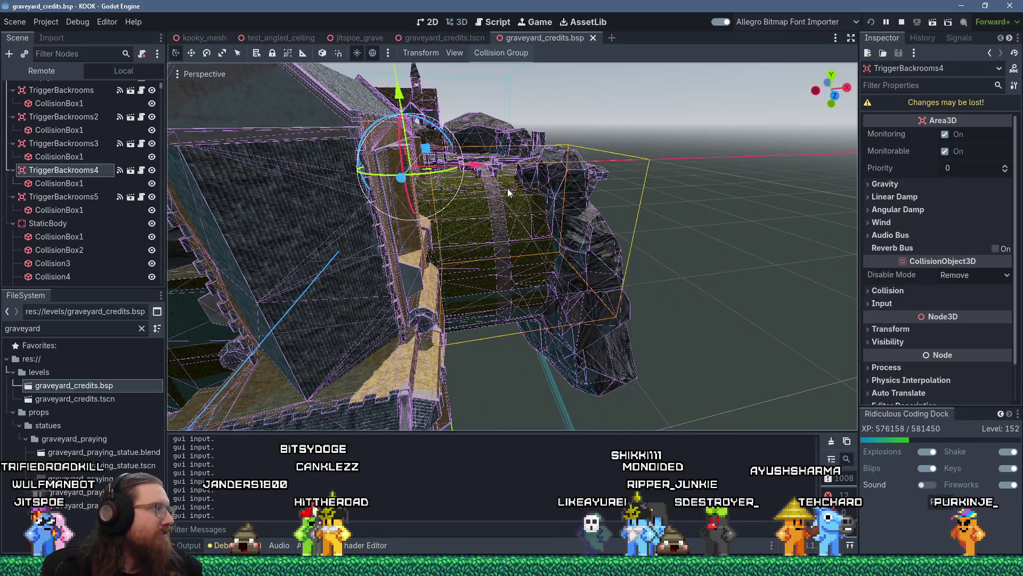
pyautogui.moveTo(507, 188)
pyautogui.mouseDown()
pyautogui.moveTo(446, 223)
pyautogui.moveTo(518, 270)
pyautogui.moveTo(625, 276)
pyautogui.moveTo(657, 250)
pyautogui.moveTo(733, 250)
pyautogui.mouseUp()
pyautogui.hotkey('alt', 'Tab')
# Filter materials for 'roof' and apply roof_tiles_1 to the Crypt Entrance's left roof face.
pyautogui.moveTo(372, 275)
pyautogui.mouseDown()
pyautogui.moveTo(366, 235)
pyautogui.moveTo(485, 216)
pyautogui.moveTo(502, 191)
pyautogui.moveTo(513, 195)
pyautogui.moveTo(519, 235)
pyautogui.moveTo(469, 240)
pyautogui.mouseUp()
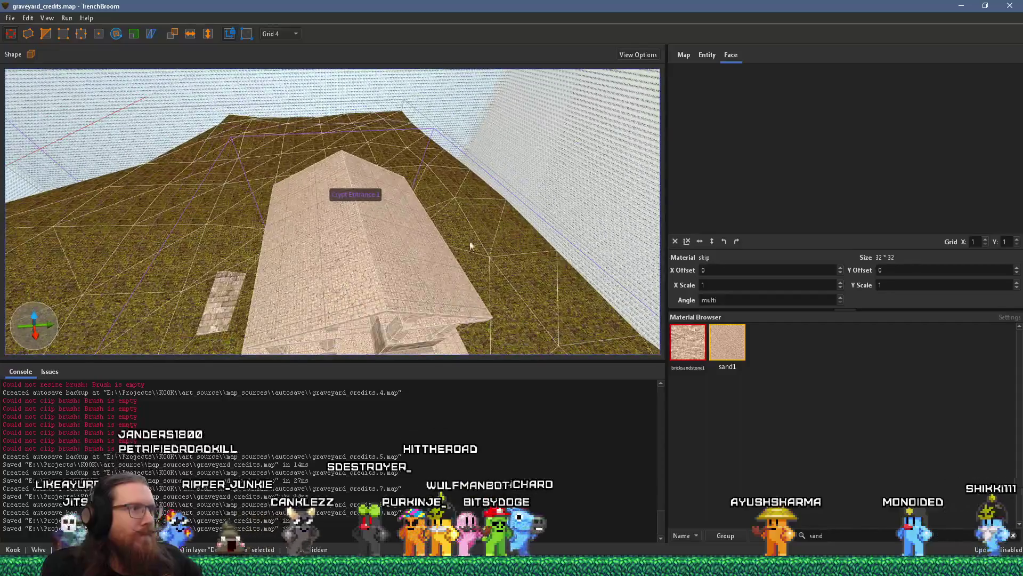
pyautogui.keyDown('shift'); pyautogui.click(344, 259); pyautogui.keyUp('shift')
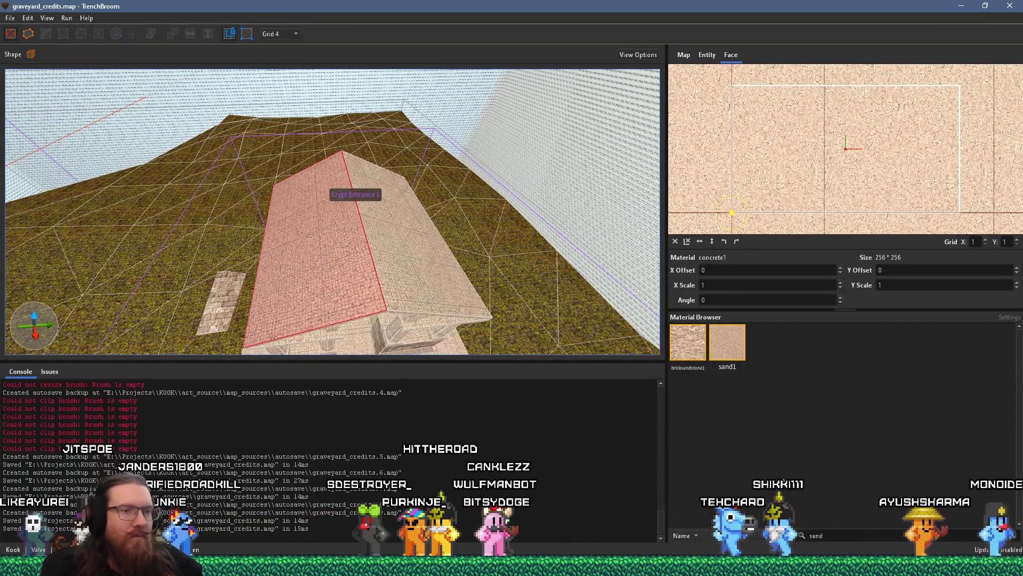
pyautogui.press('BackSpace')
pyautogui.press('BackSpace')
pyautogui.press('BackSpace')
pyautogui.write('roof')
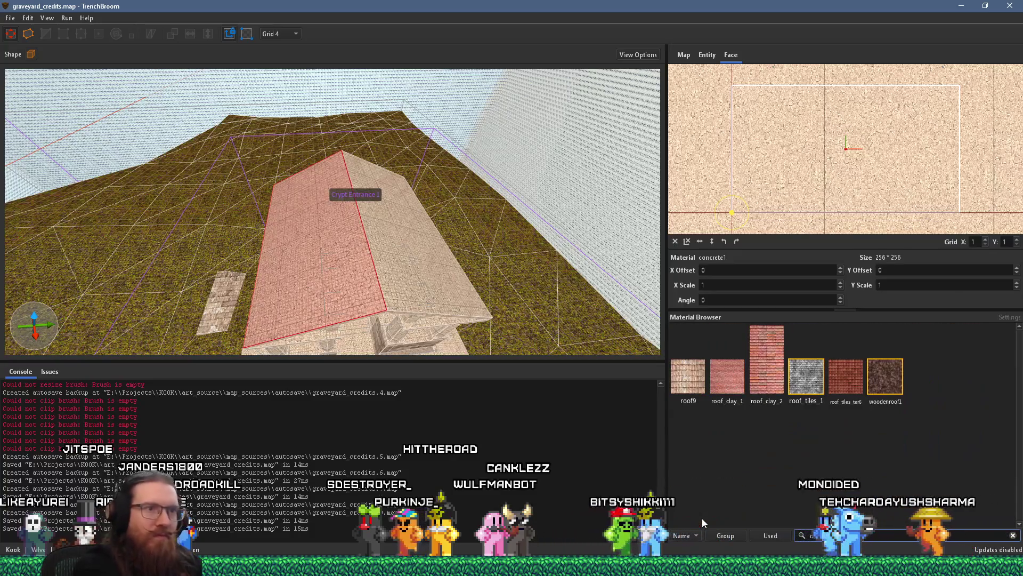
pyautogui.click(806, 375)
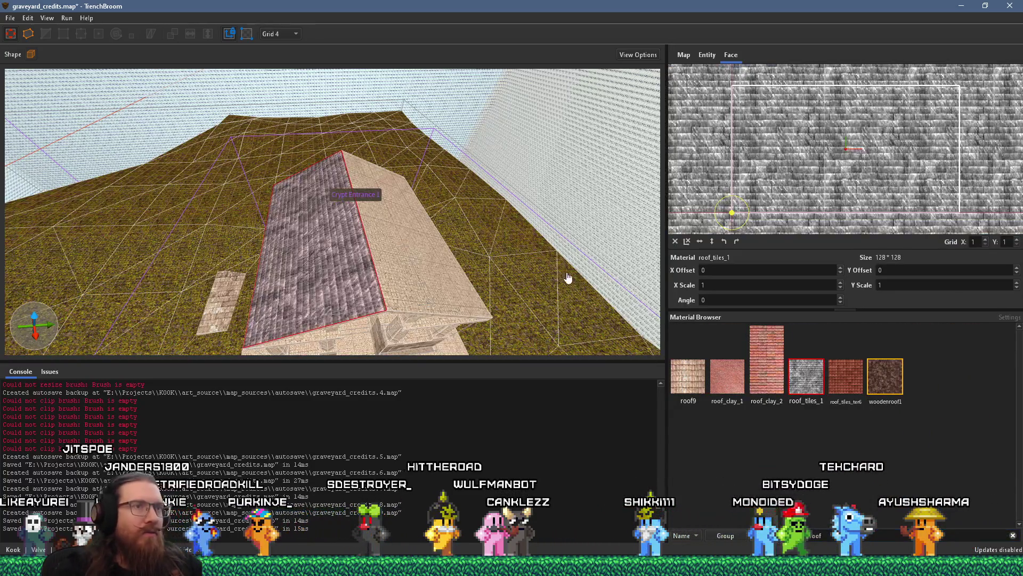
# Paste roof_tiles_1 onto the right roof face of the Crypt Entrance.
pyautogui.moveTo(568, 278); pyautogui.dragTo(530, 223)
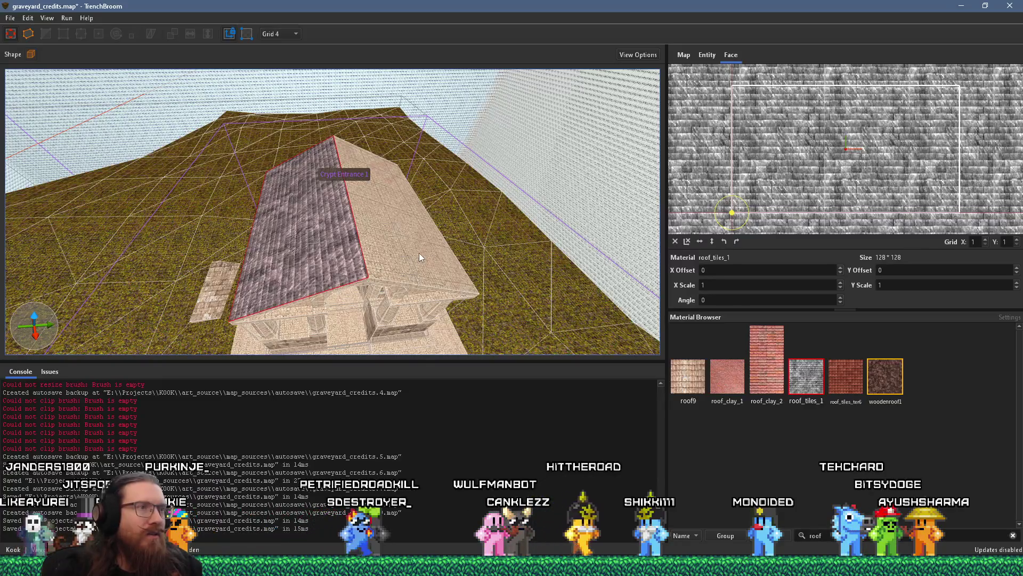
pyautogui.click(419, 253)
pyautogui.hotkey('ctrl', 'v')
pyautogui.moveTo(419, 252); pyautogui.dragTo(424, 251)
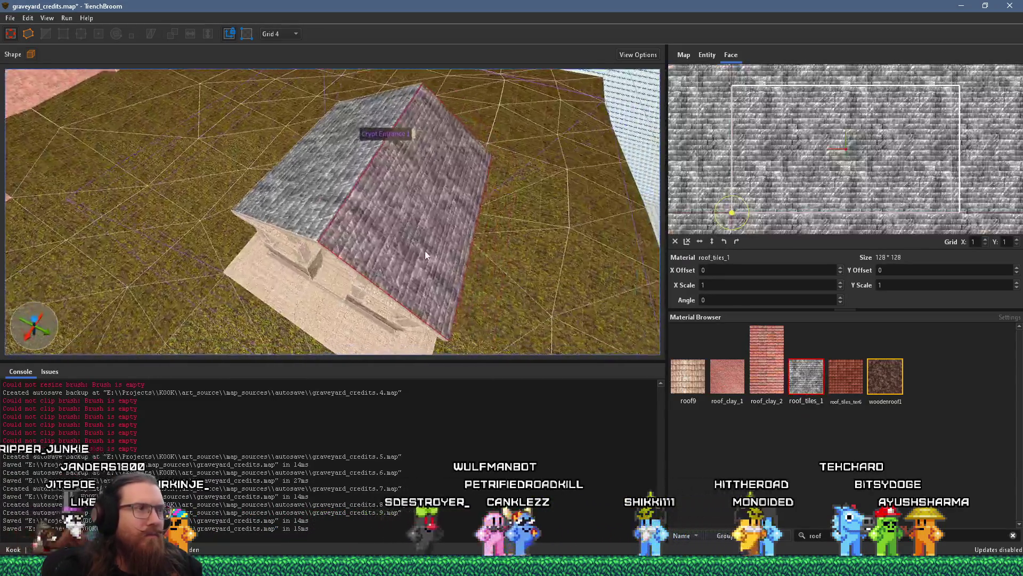
pyautogui.scroll(6, 424, 251)
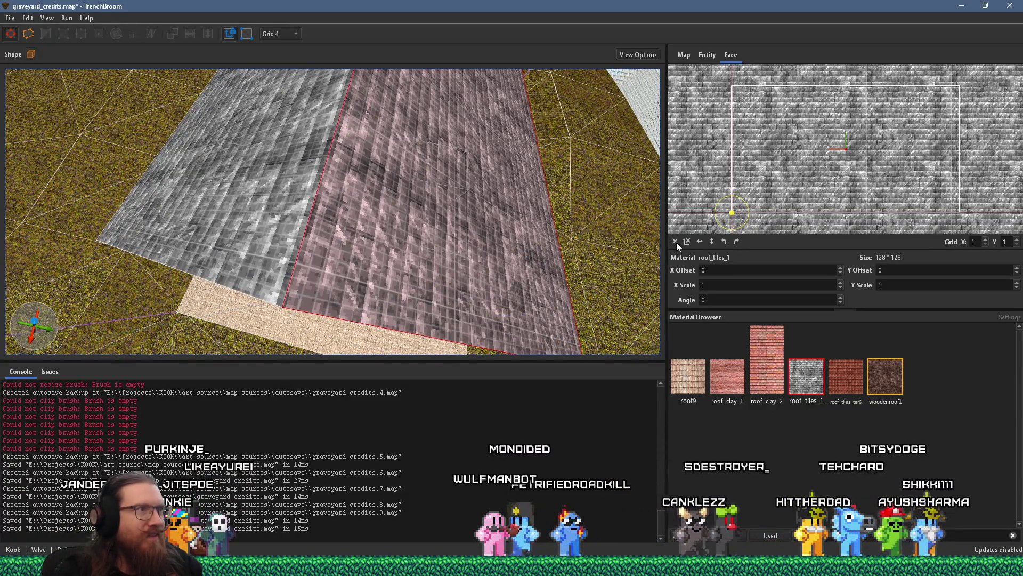
# Select the roof brushes and individual roof faces to check them, then clear the selection.
pyautogui.doubleClick(571, 235)
pyautogui.click(275, 207)
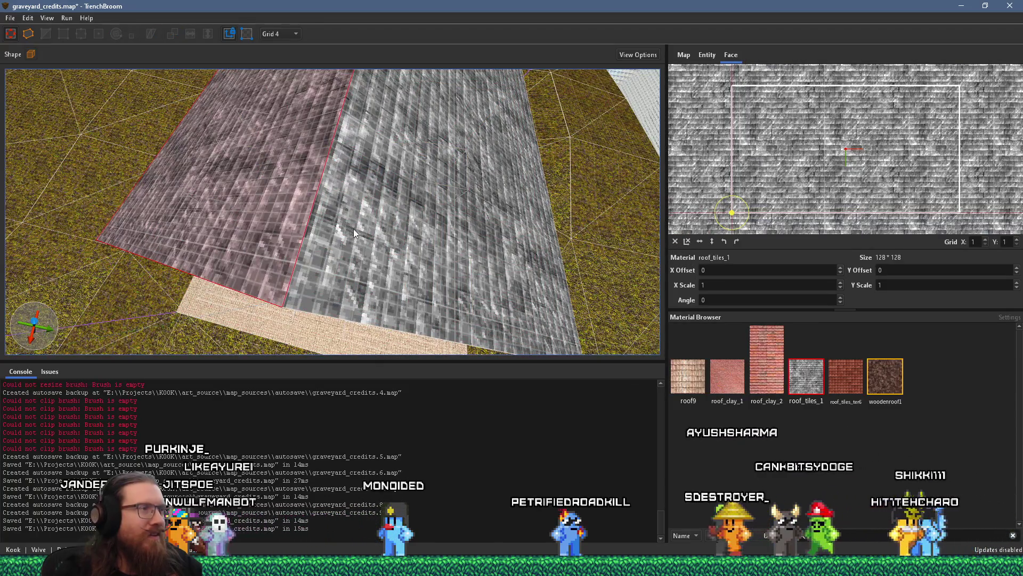
pyautogui.scroll(3, 424, 248)
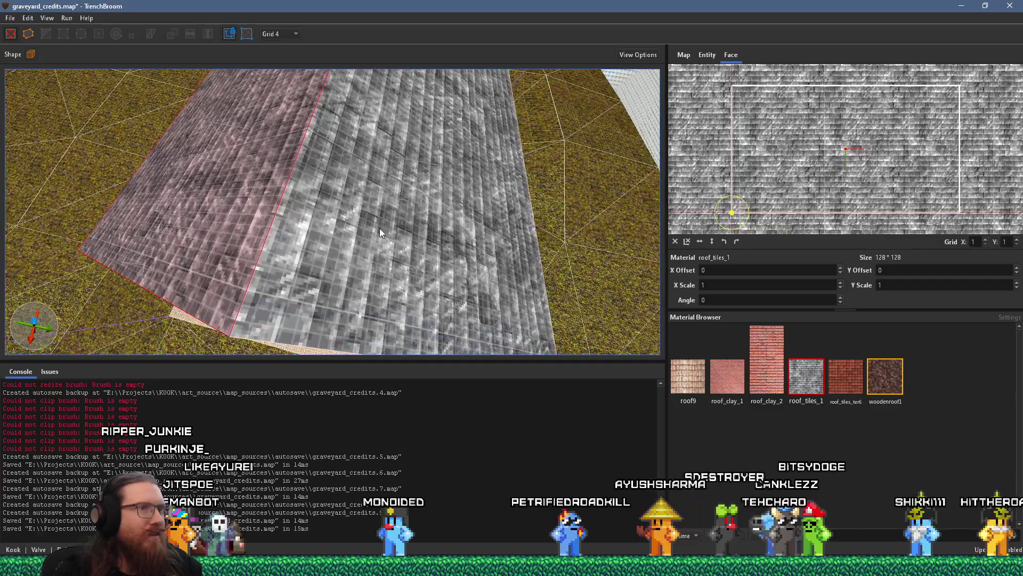
pyautogui.click(380, 228)
pyautogui.click(699, 241)
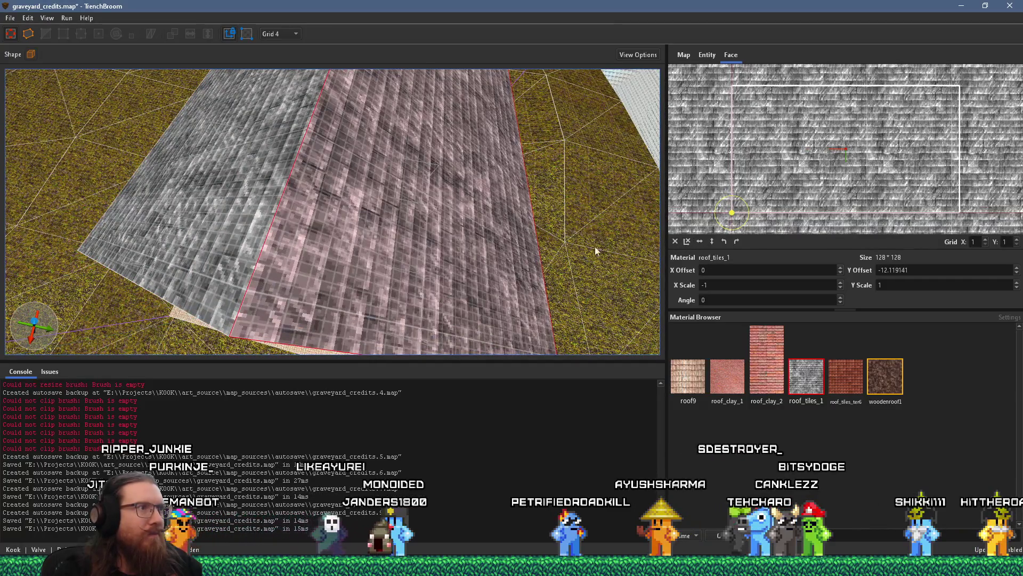
pyautogui.scroll(-5, 483, 242)
pyautogui.press('Escape')
pyautogui.moveTo(437, 220)
pyautogui.mouseDown()
pyautogui.moveTo(423, 229)
pyautogui.moveTo(394, 158)
pyautogui.moveTo(363, 214)
pyautogui.moveTo(323, 240)
pyautogui.moveTo(316, 178)
pyautogui.moveTo(400, 241)
pyautogui.moveTo(325, 201)
pyautogui.moveTo(357, 190)
pyautogui.moveTo(267, 310)
pyautogui.moveTo(340, 264)
pyautogui.moveTo(351, 298)
pyautogui.moveTo(364, 291)
pyautogui.moveTo(270, 275)
pyautogui.moveTo(242, 258)
pyautogui.moveTo(359, 227)
pyautogui.moveTo(397, 247)
pyautogui.moveTo(603, 110)
pyautogui.moveTo(463, 177)
pyautogui.moveTo(386, 180)
pyautogui.mouseUp()
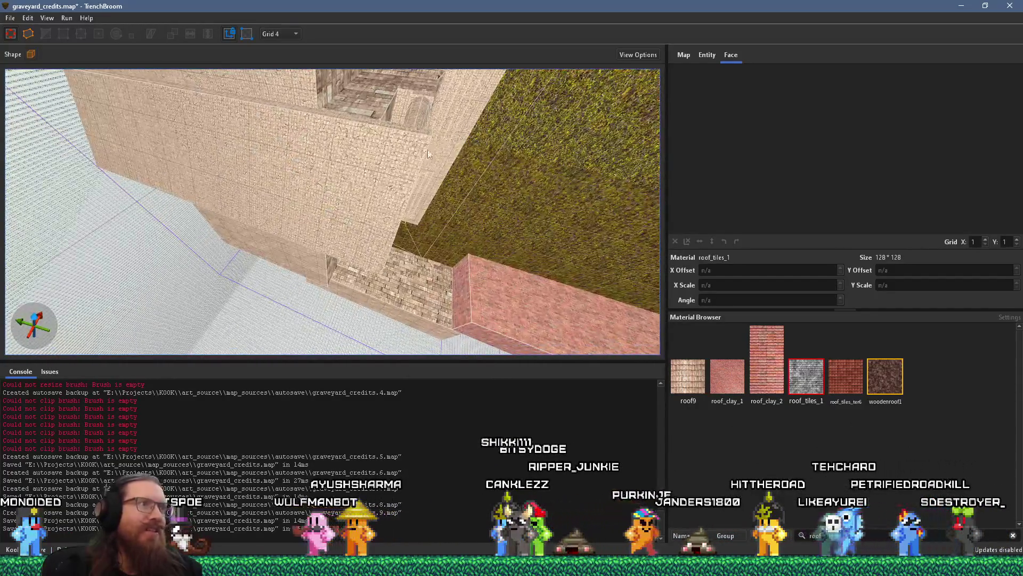
# Apply roof_tiles_1 to the wall face under the roof, flip it vertically, and nudge its Y offset.
pyautogui.click(386, 180)
pyautogui.click(802, 374)
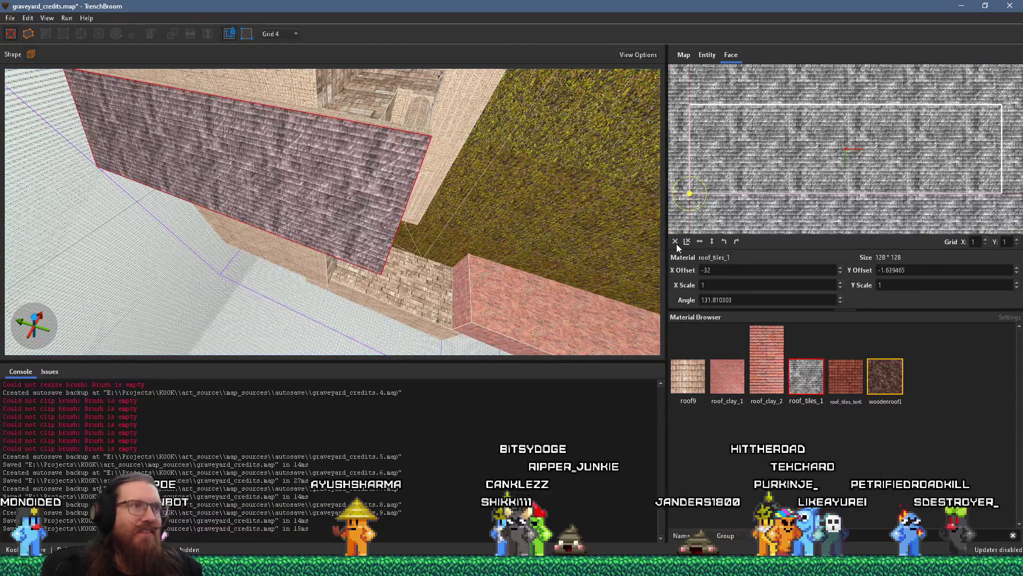
pyautogui.moveTo(627, 251)
pyautogui.mouseDown()
pyautogui.moveTo(384, 198)
pyautogui.moveTo(666, 261)
pyautogui.mouseUp()
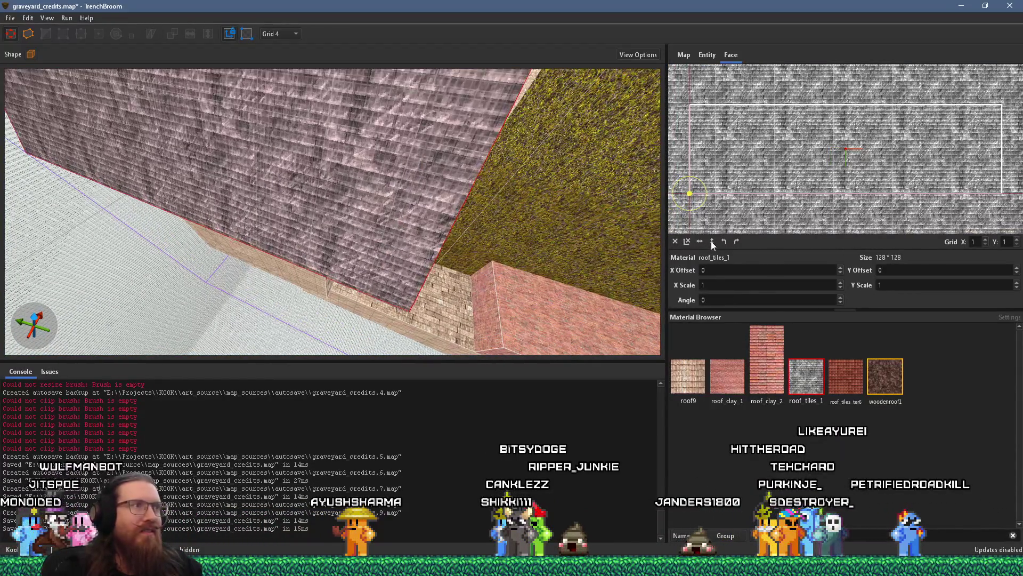
pyautogui.click(712, 241)
pyautogui.moveTo(511, 213); pyautogui.dragTo(453, 250)
pyautogui.scroll(5, 732, 196)
pyautogui.scroll(2, 733, 193)
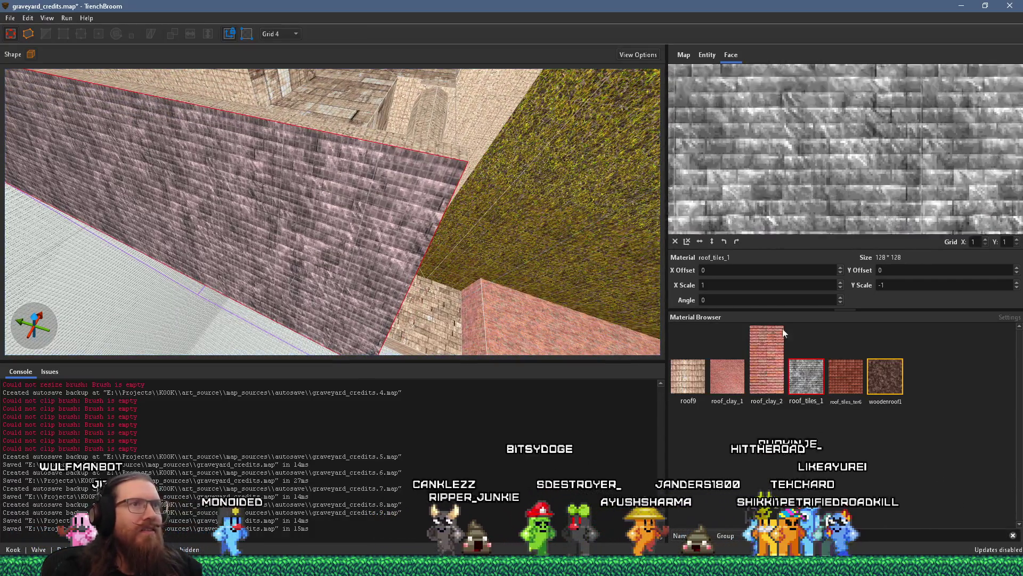
pyautogui.moveTo(791, 155); pyautogui.dragTo(791, 161)
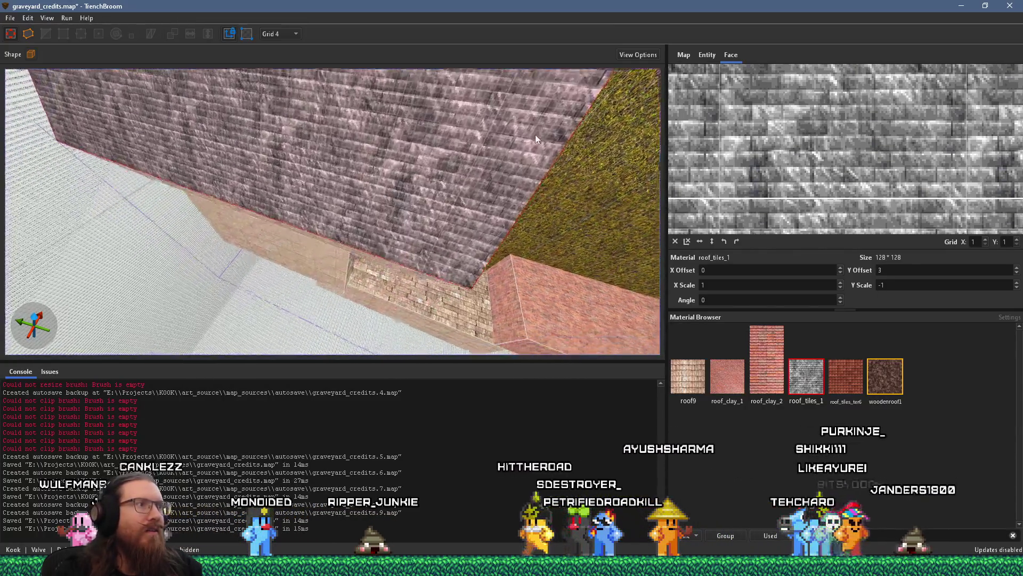
pyautogui.scroll(3, 522, 149)
# Apply roof_tiles_1 to the beige strip under the roof and flip it vertically.
pyautogui.keyDown('alt'); pyautogui.click(481, 207); pyautogui.keyUp('alt')
pyautogui.click(481, 206)
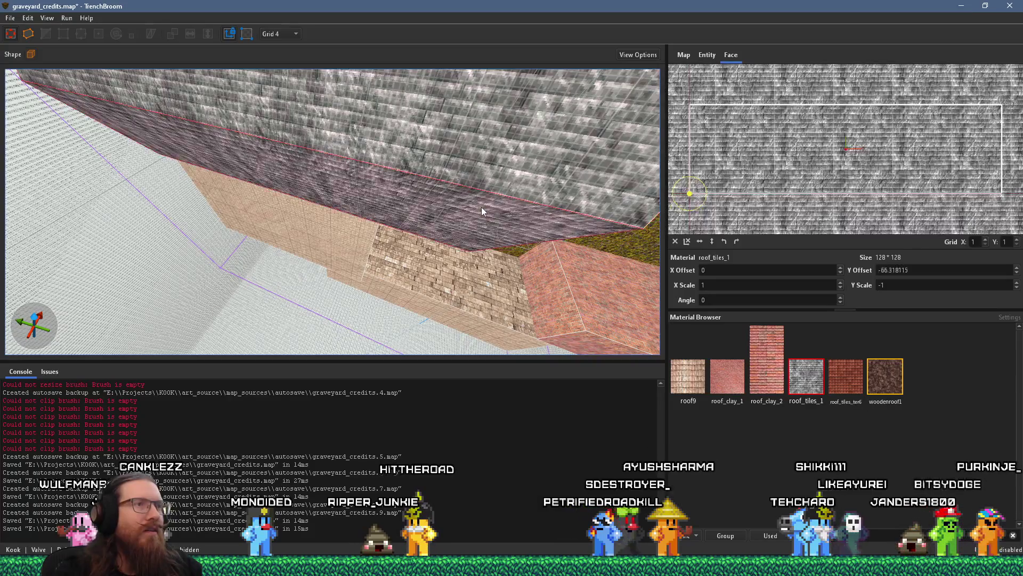
pyautogui.click(710, 243)
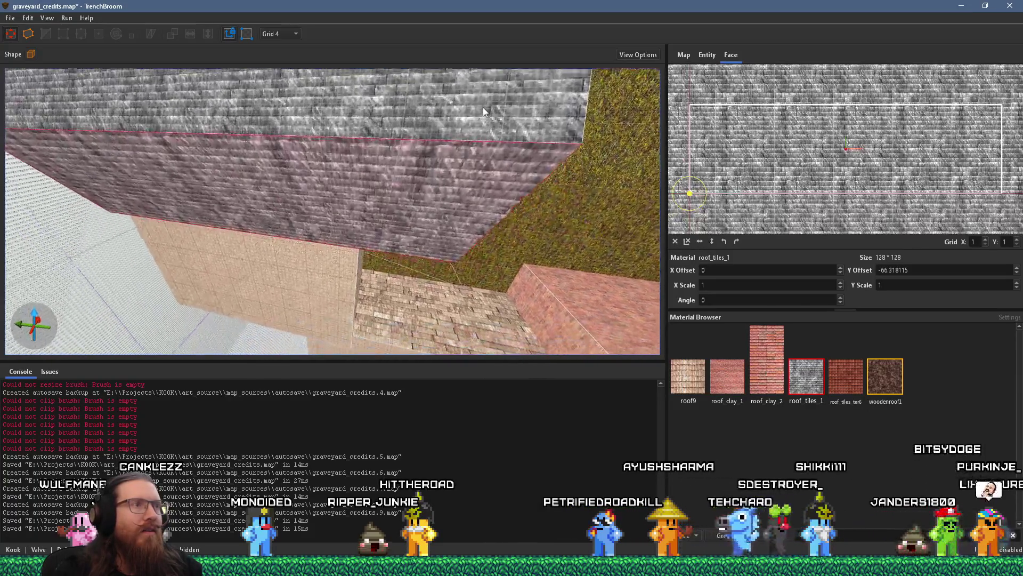
pyautogui.press('Escape')
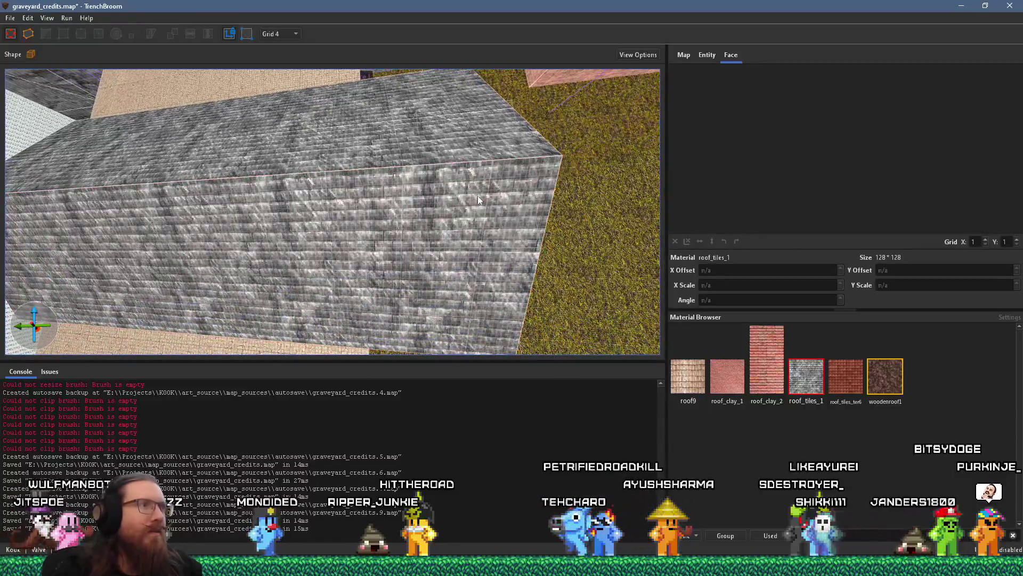
# Flip the roof block's side wall texture vertically and horizontally, then view the grey roof from above.
pyautogui.click(471, 213)
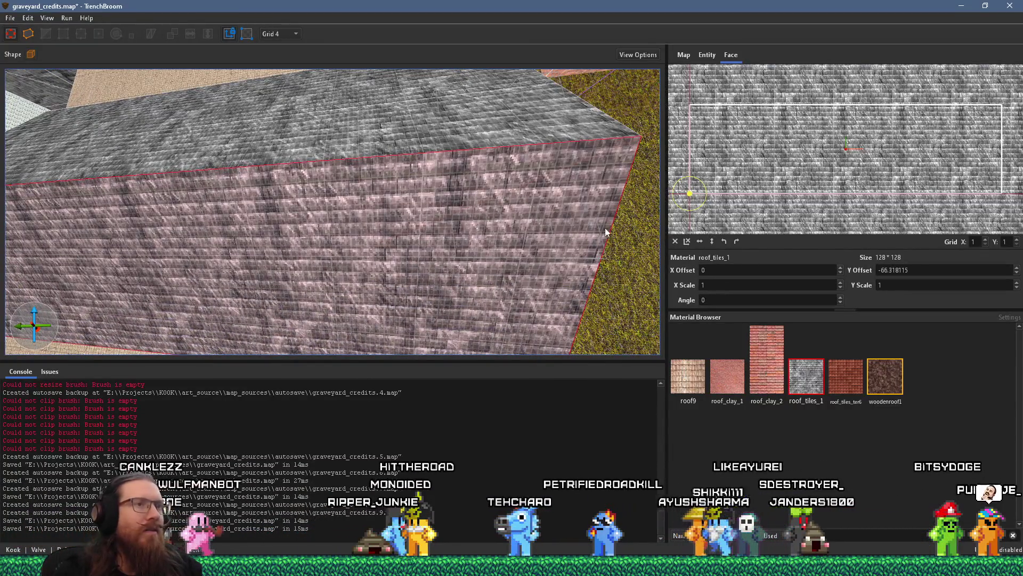
pyautogui.click(710, 242)
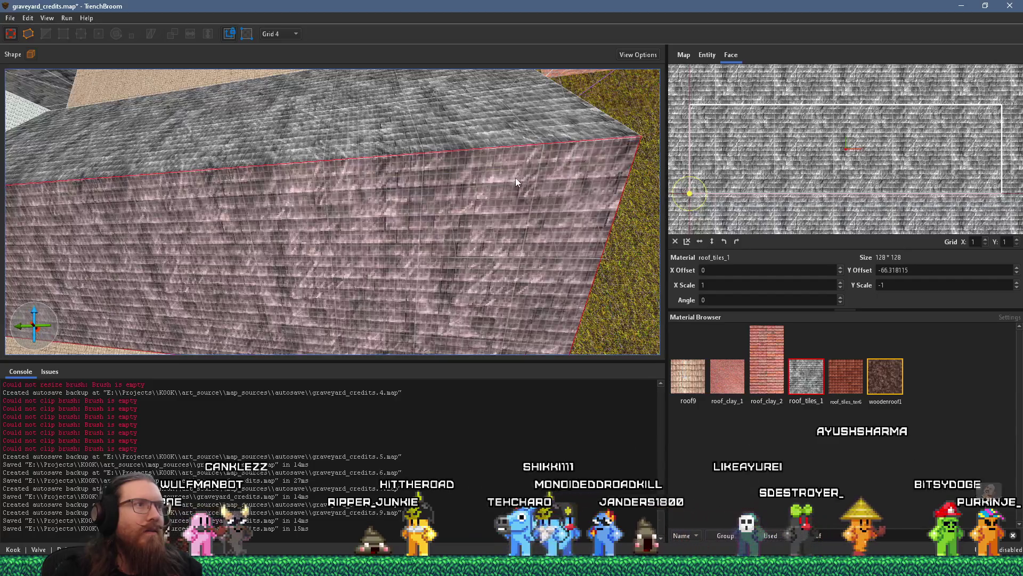
pyautogui.scroll(-3, 479, 207)
pyautogui.click(700, 242)
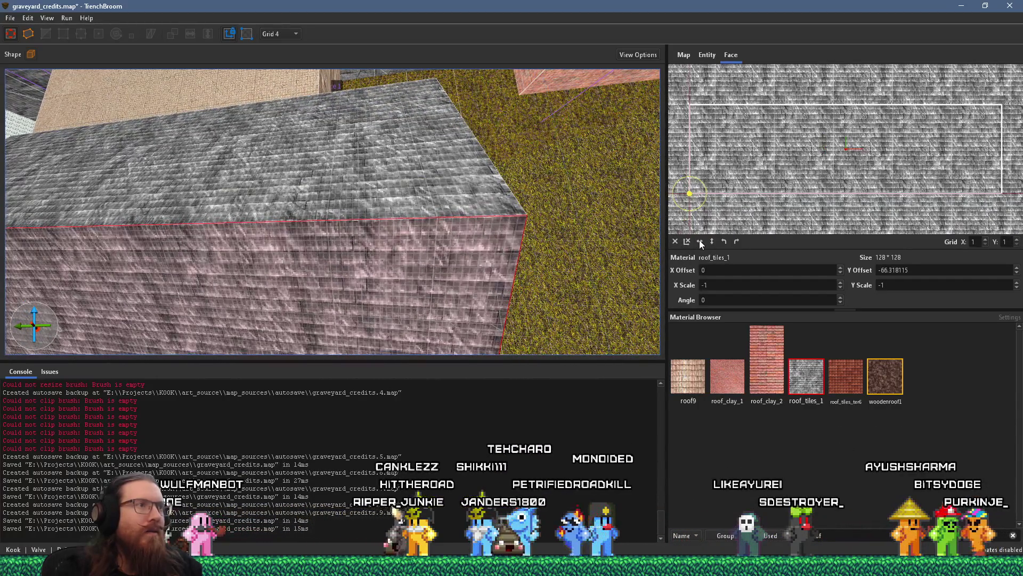
pyautogui.press('Escape')
pyautogui.scroll(5, 447, 229)
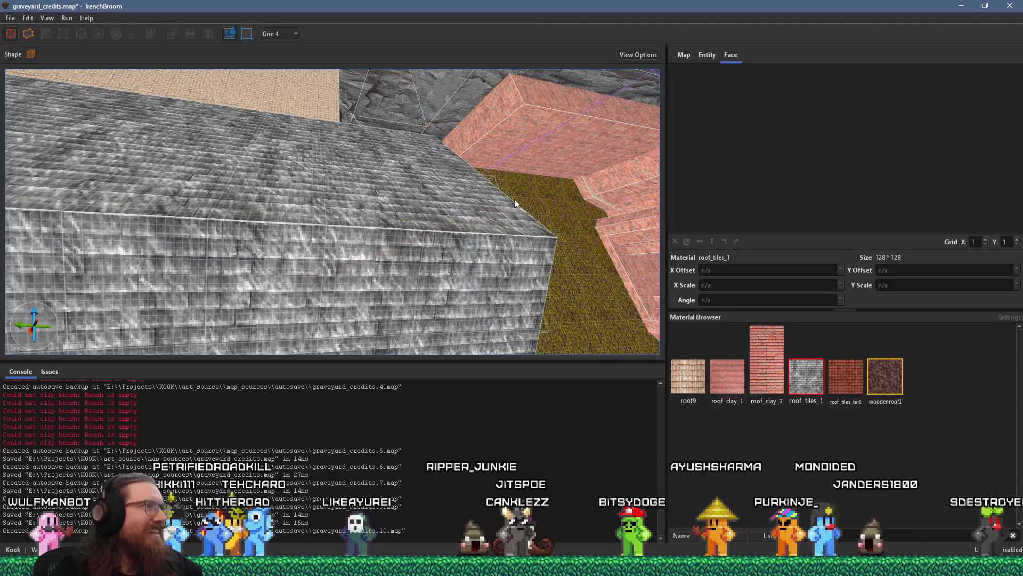
pyautogui.scroll(2, 513, 199)
pyautogui.scroll(-4, 549, 194)
pyautogui.moveTo(479, 202)
pyautogui.mouseDown()
pyautogui.moveTo(393, 212)
pyautogui.moveTo(250, 181)
pyautogui.moveTo(360, 119)
pyautogui.moveTo(284, 196)
pyautogui.mouseUp()
pyautogui.scroll(2, 256, 188)
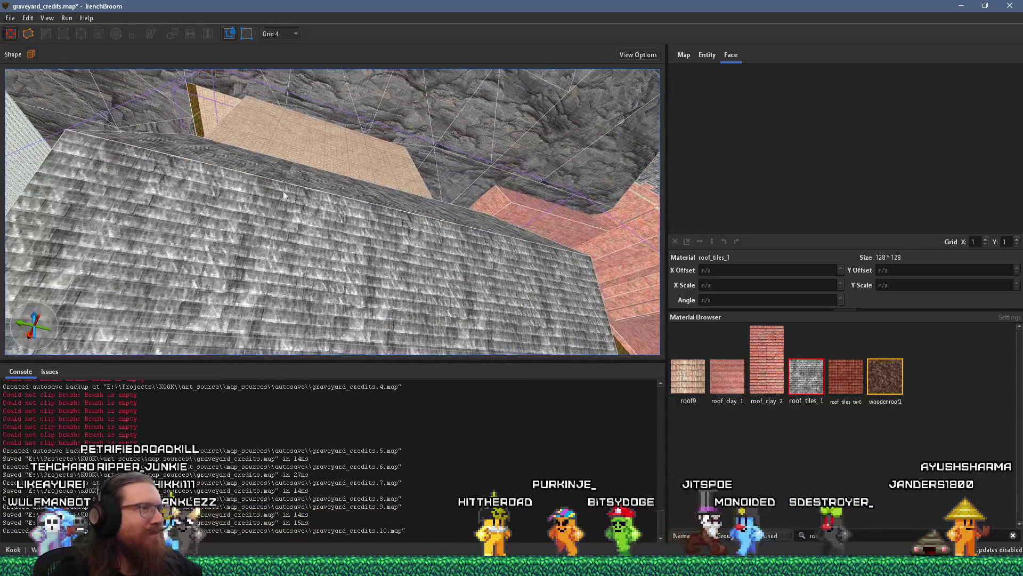
# Save the map in TrenchBroom and switch to the Godot editor for the KOOK project.
pyautogui.click(20, 20)
pyautogui.click(21, 65)
pyautogui.press('super+Tab')
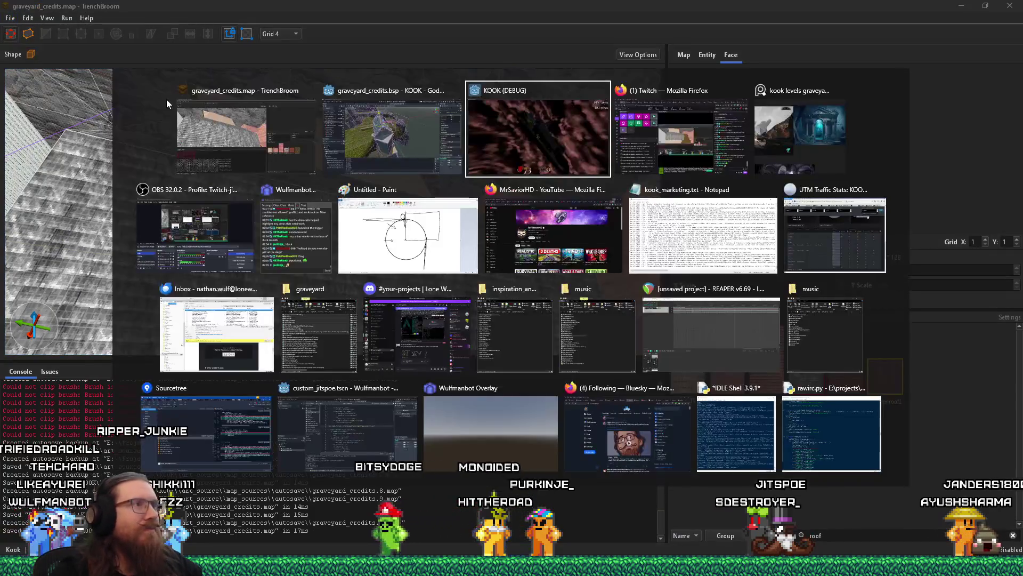
pyautogui.press('Left')
pyautogui.press('Return')
# Look over the recompiled graveyard_credits.bsp, from the church roof down to the grass and wall.
pyautogui.scroll(-10, 429, 242)
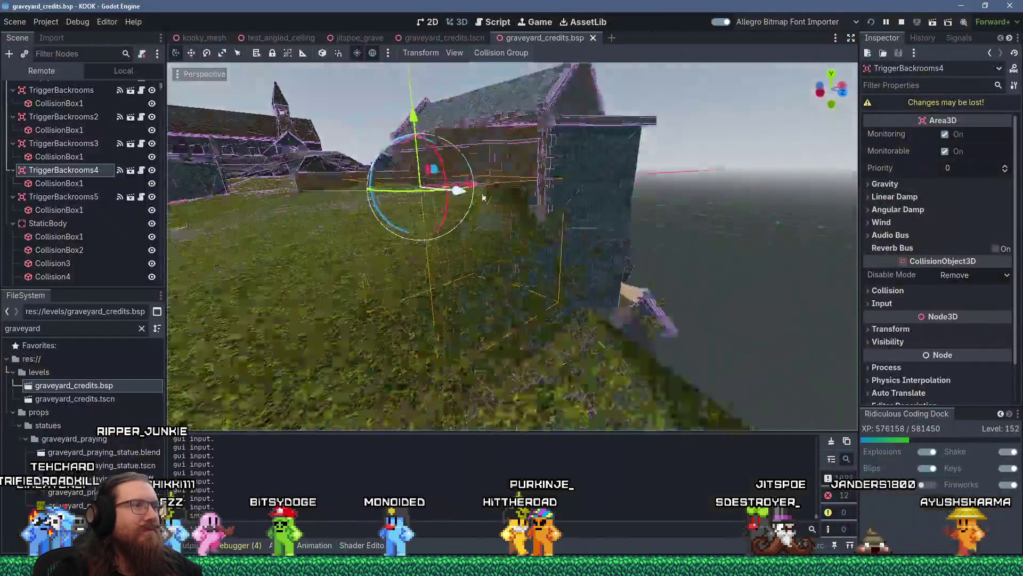
pyautogui.scroll(5, 615, 238)
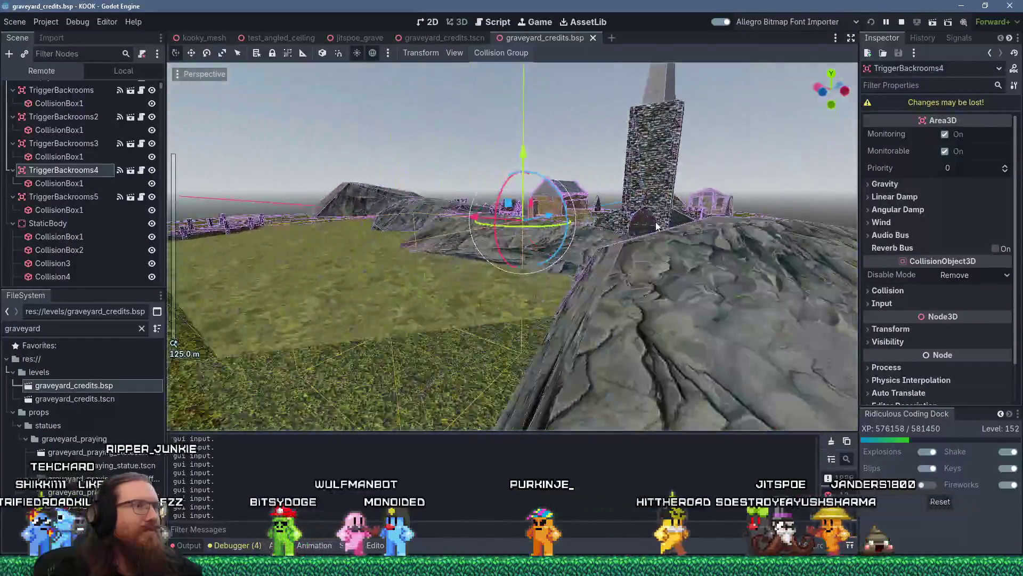
pyautogui.moveTo(679, 222); pyautogui.dragTo(687, 251)
pyautogui.scroll(6, 609, 242)
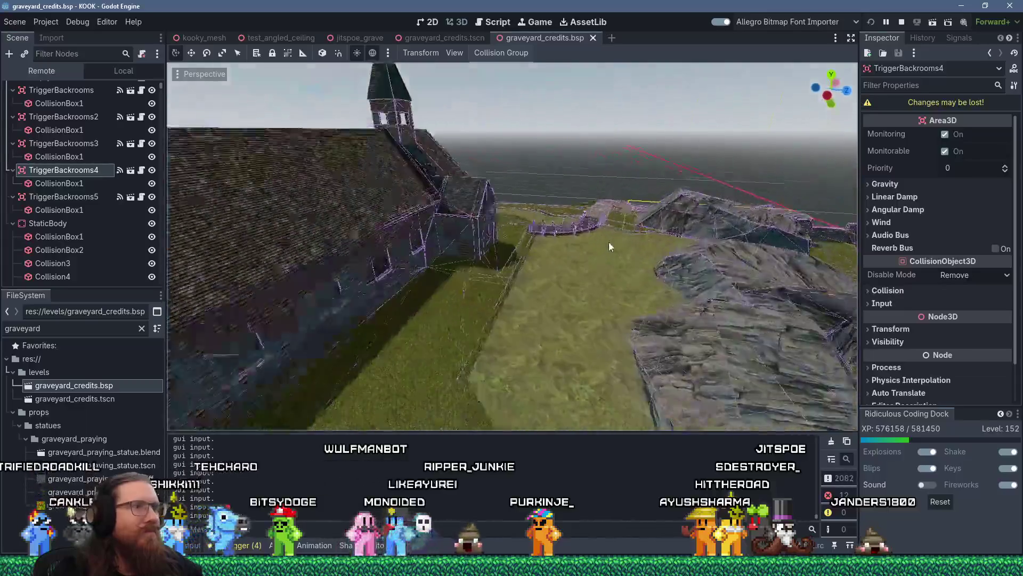
pyautogui.scroll(4, 598, 242)
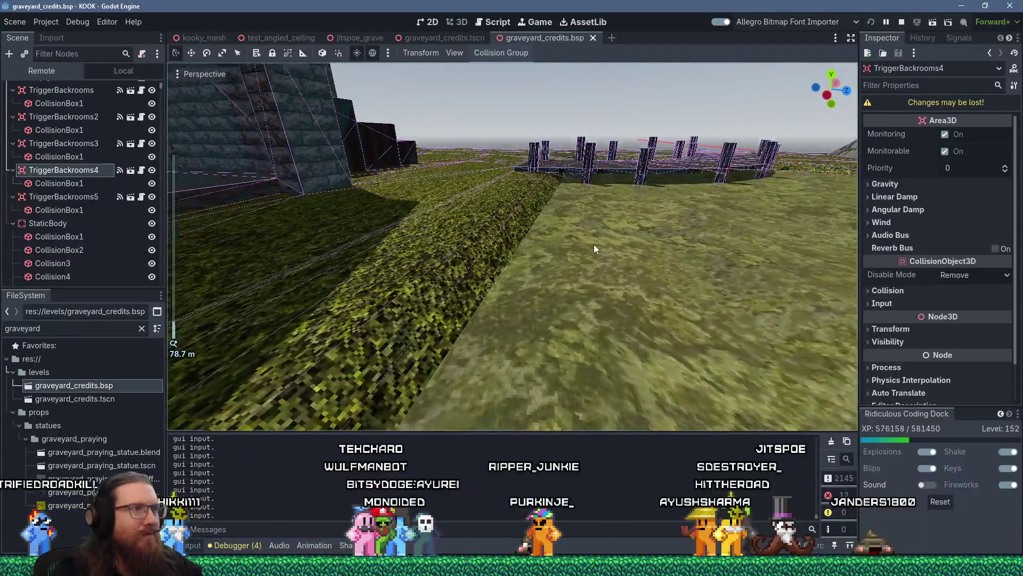
pyautogui.scroll(2, 577, 276)
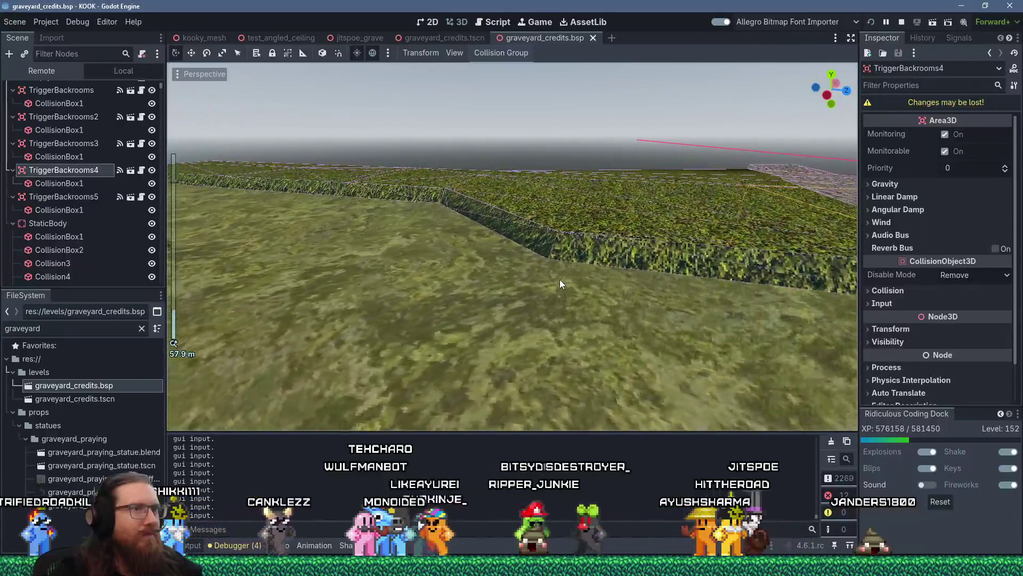
pyautogui.moveTo(577, 271); pyautogui.dragTo(576, 298)
pyautogui.scroll(-5, 449, 242)
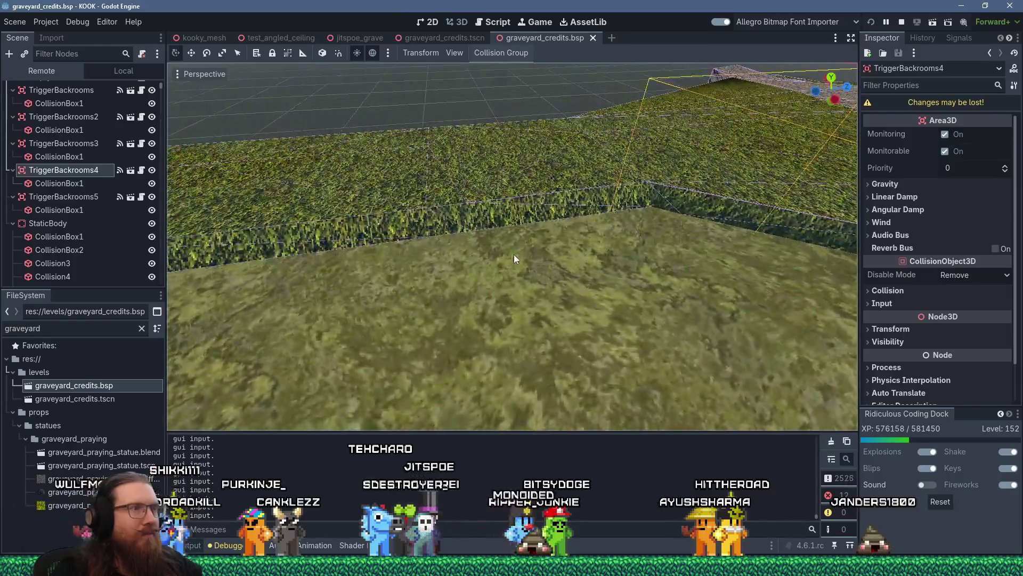
pyautogui.scroll(3, 514, 258)
# Quit the running KOOK game with the console command 'quit' and relaunch it with F5.
pyautogui.hotkey('alt', 'Tab')
pyautogui.hotkey('alt', 'Tab')
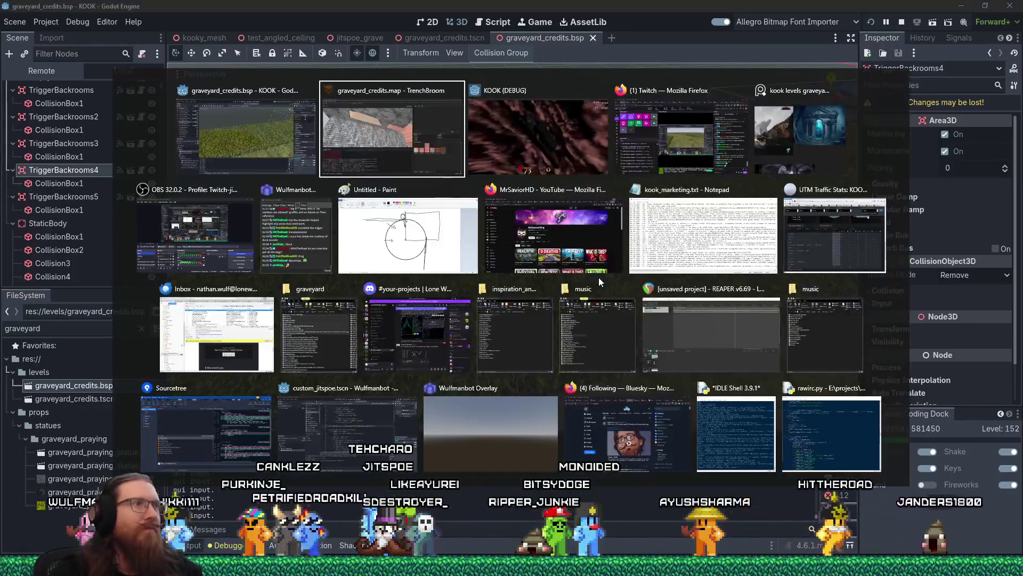
pyautogui.press('`')
pyautogui.write('quit')
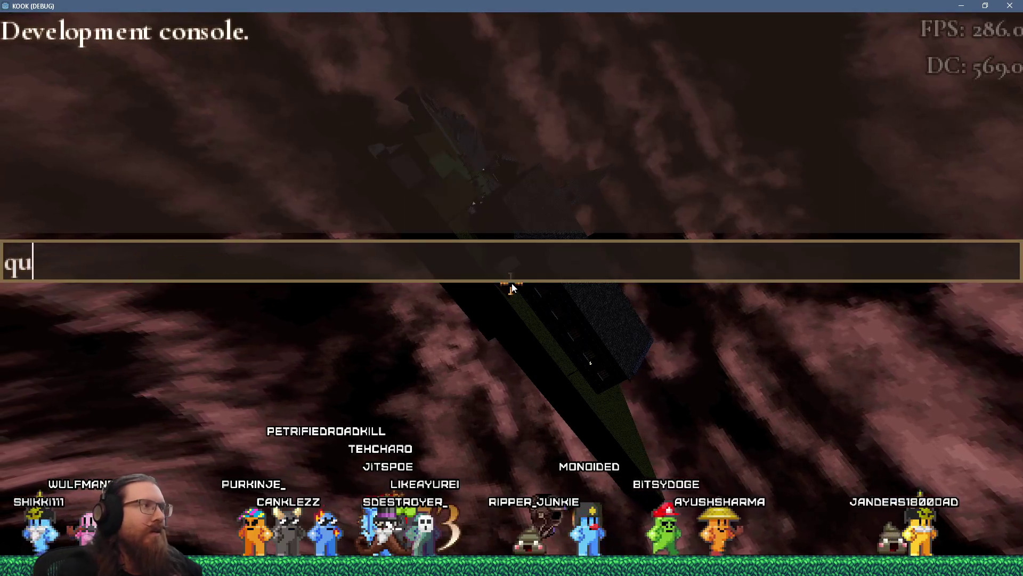
pyautogui.press('Return')
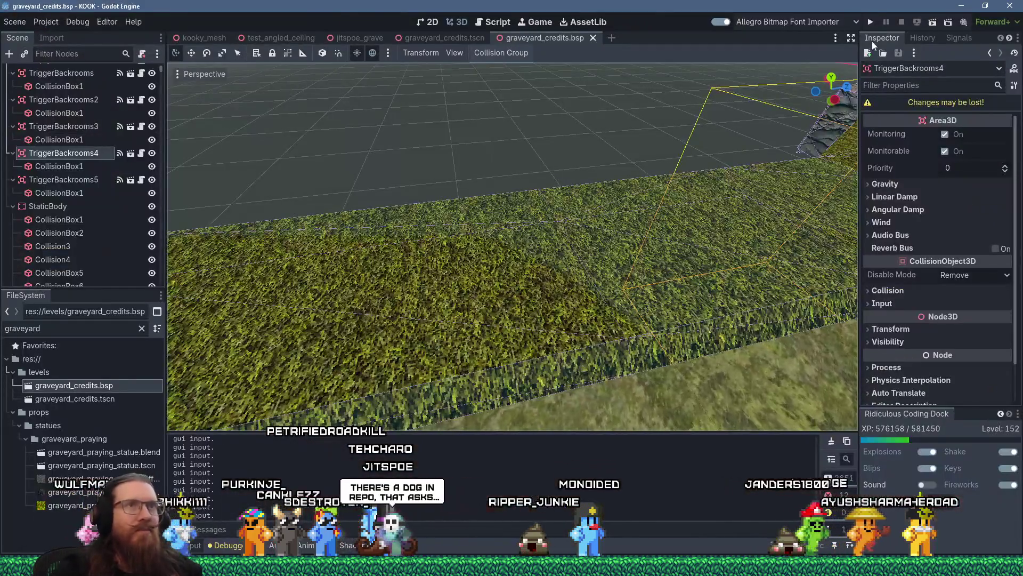
pyautogui.press('F5')
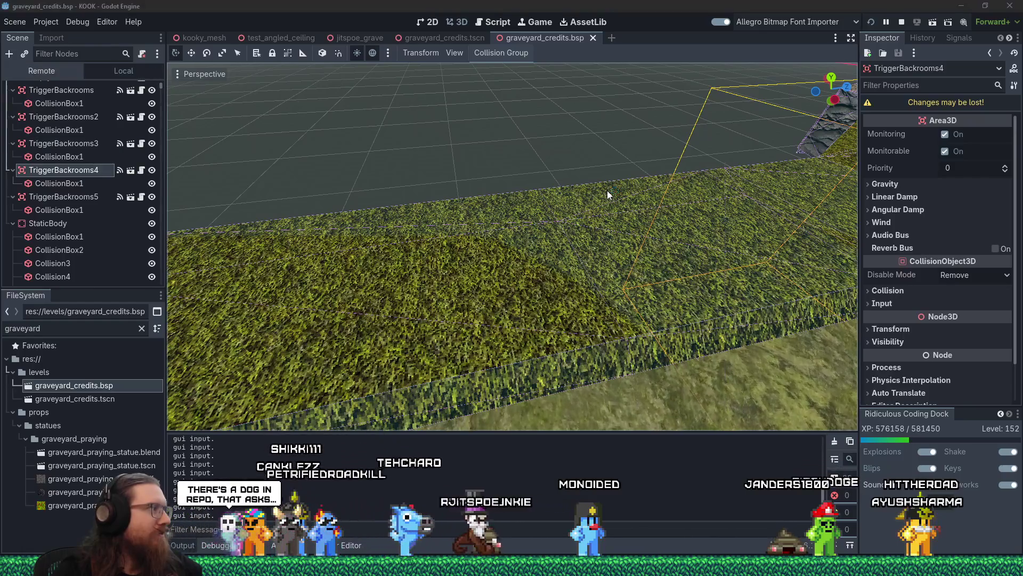
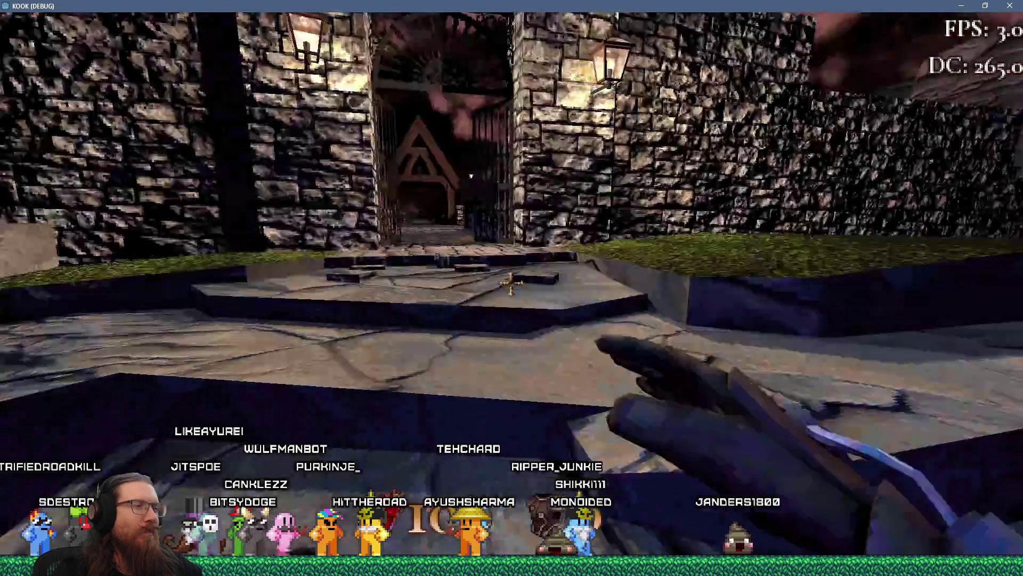
# Walk through the castle gate and courtyard past the ruins to the rock ridge.
pyautogui.press('w')
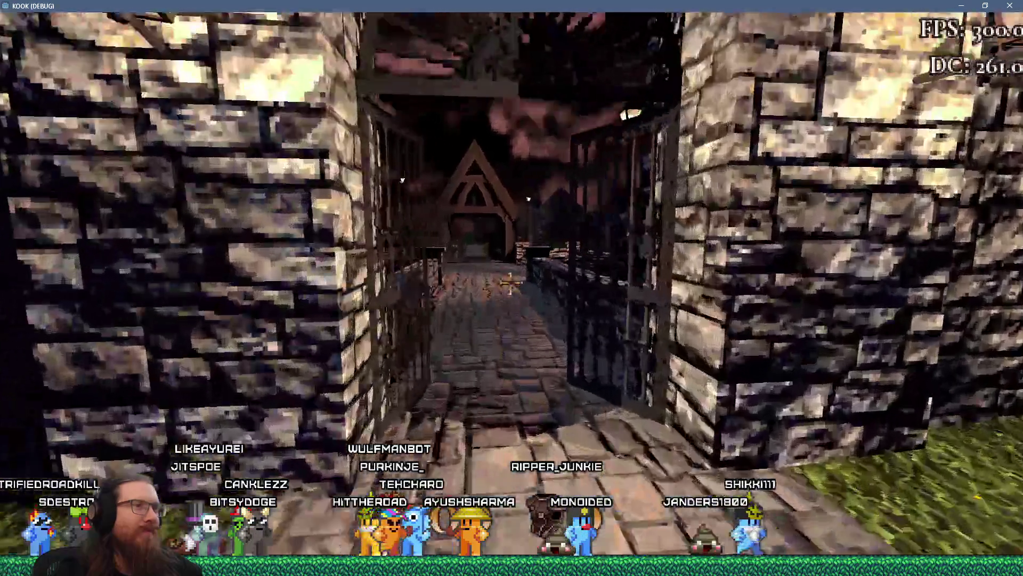
pyautogui.press('w')
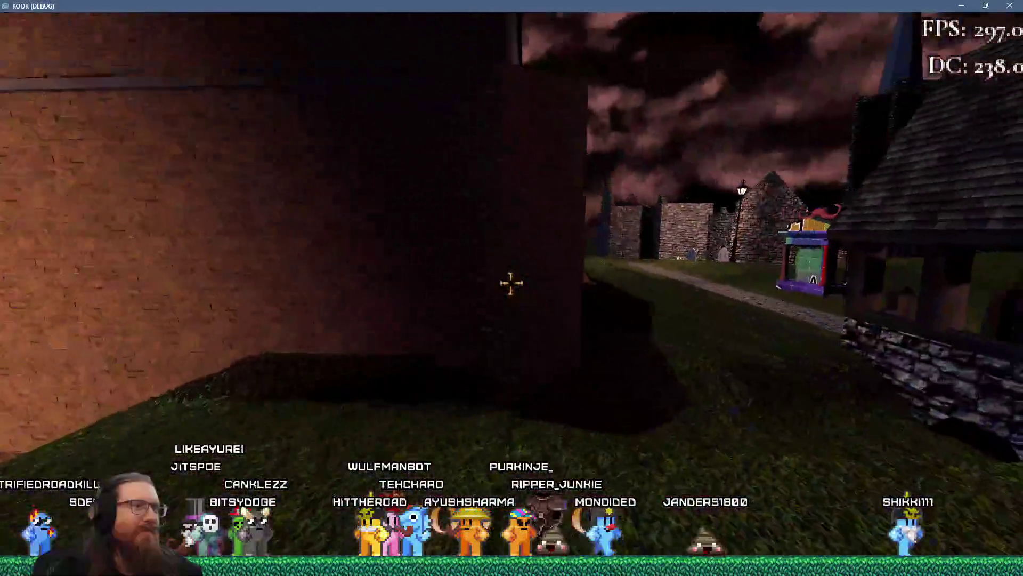
pyautogui.press('w')
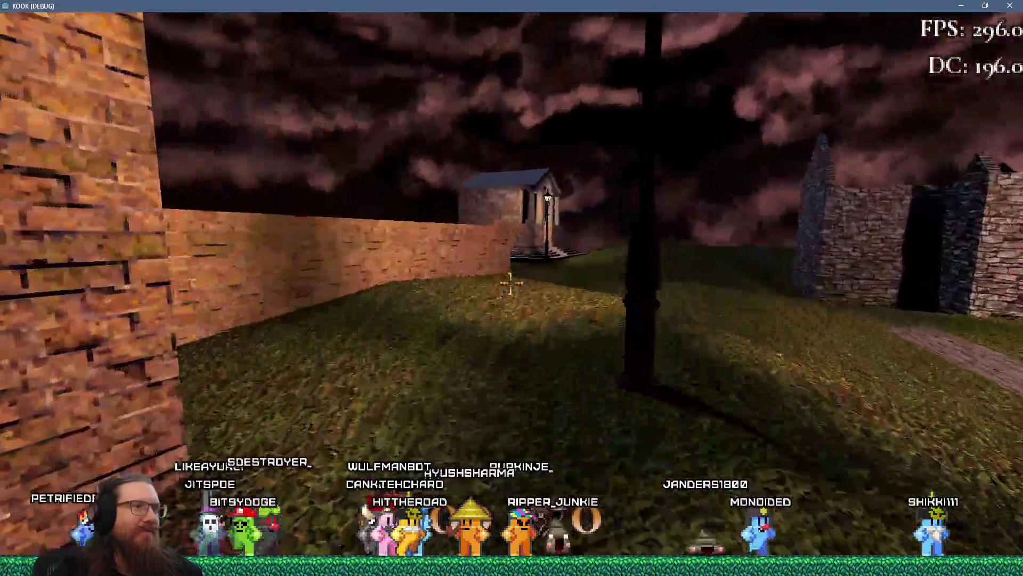
pyautogui.press('w')
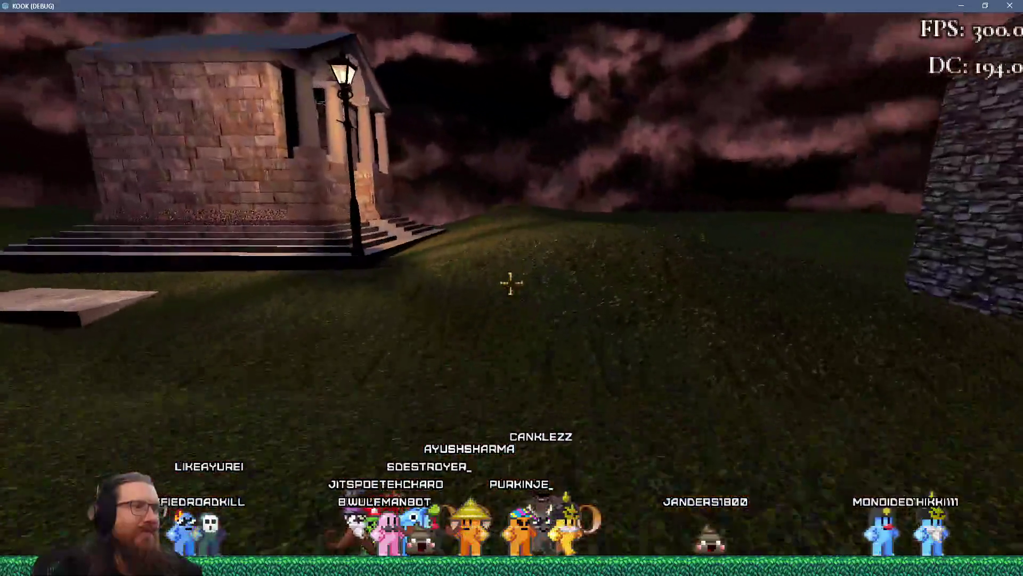
pyautogui.press('w')
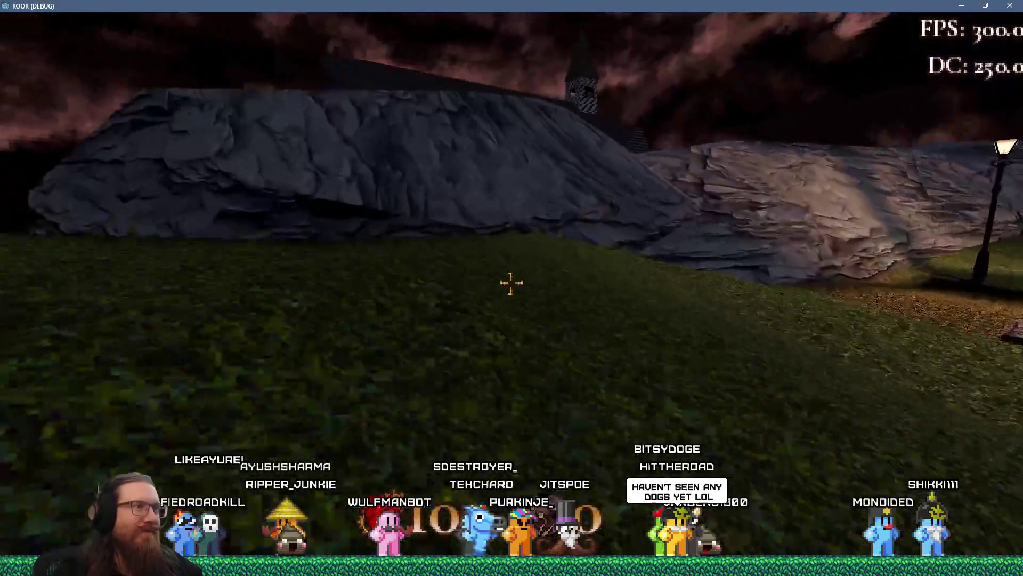
pyautogui.press('w')
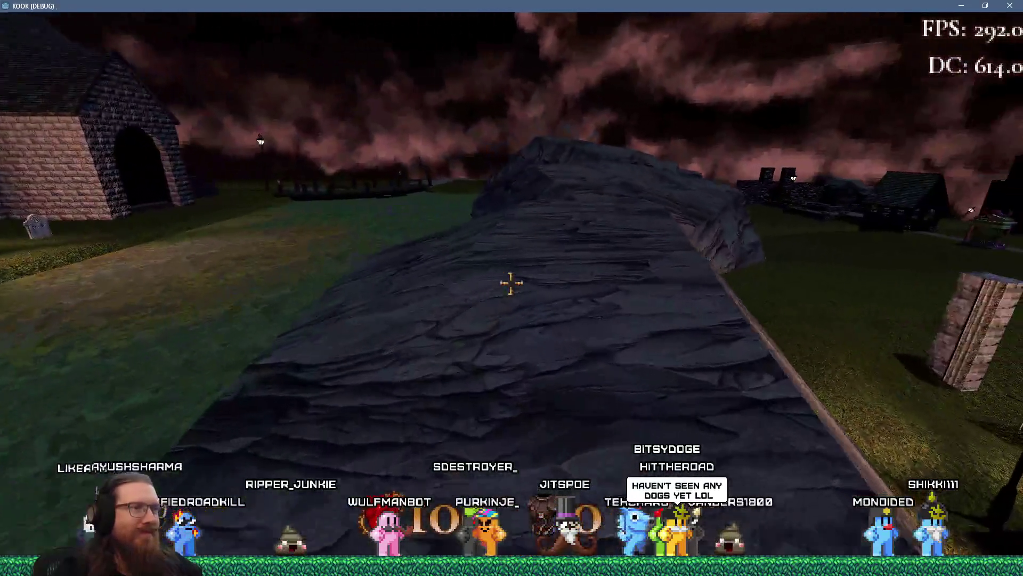
# Cross the rock ridge and village green, then descend through the chapel into the dark passage.
pyautogui.press('w')
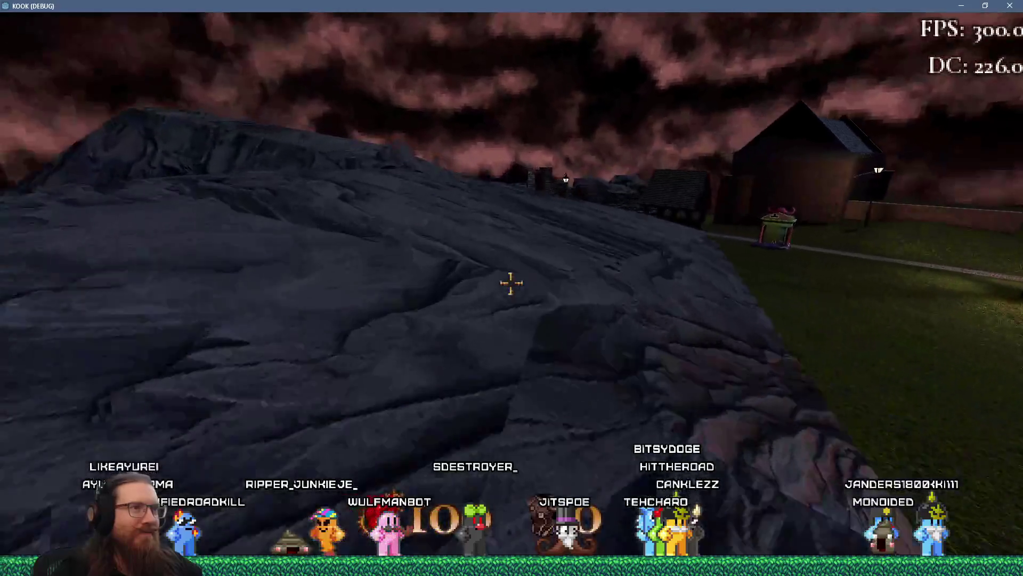
pyautogui.press('w')
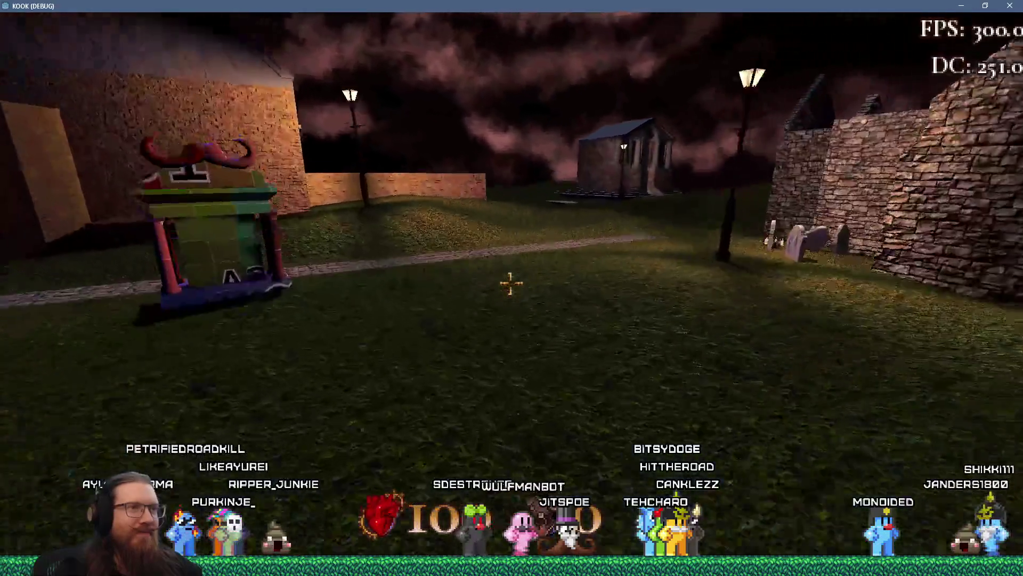
pyautogui.press('w')
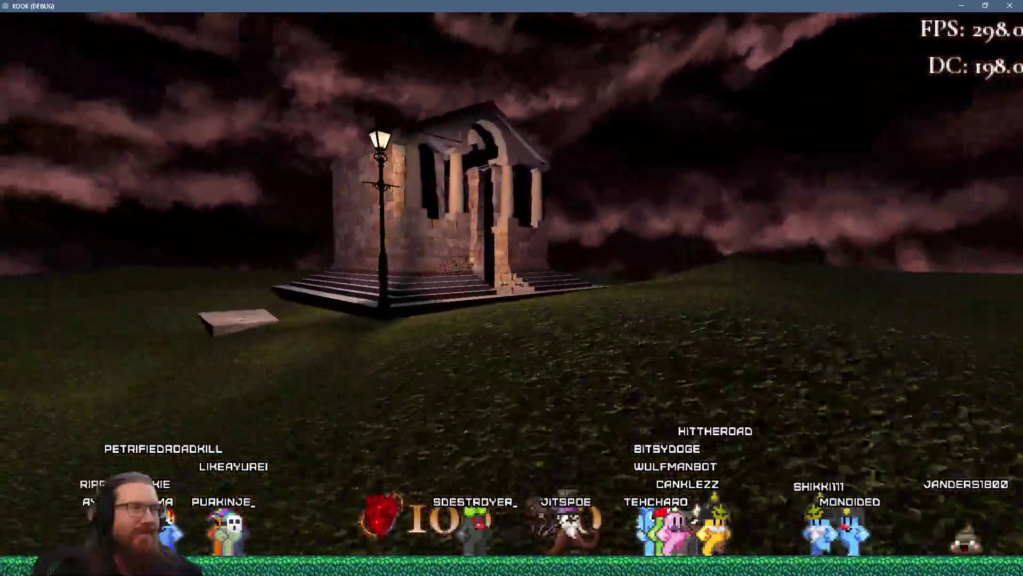
pyautogui.press('w')
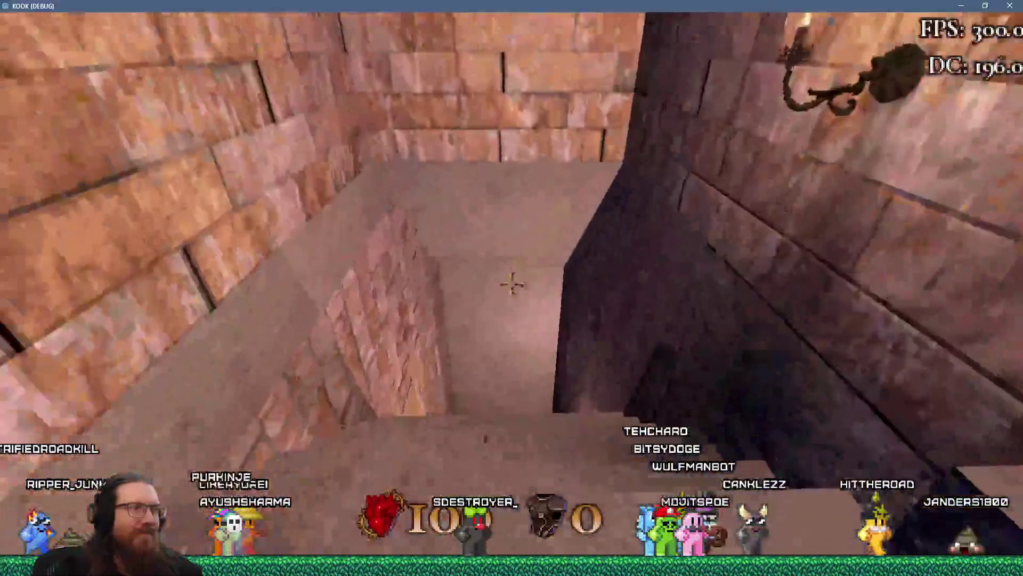
pyautogui.press('w')
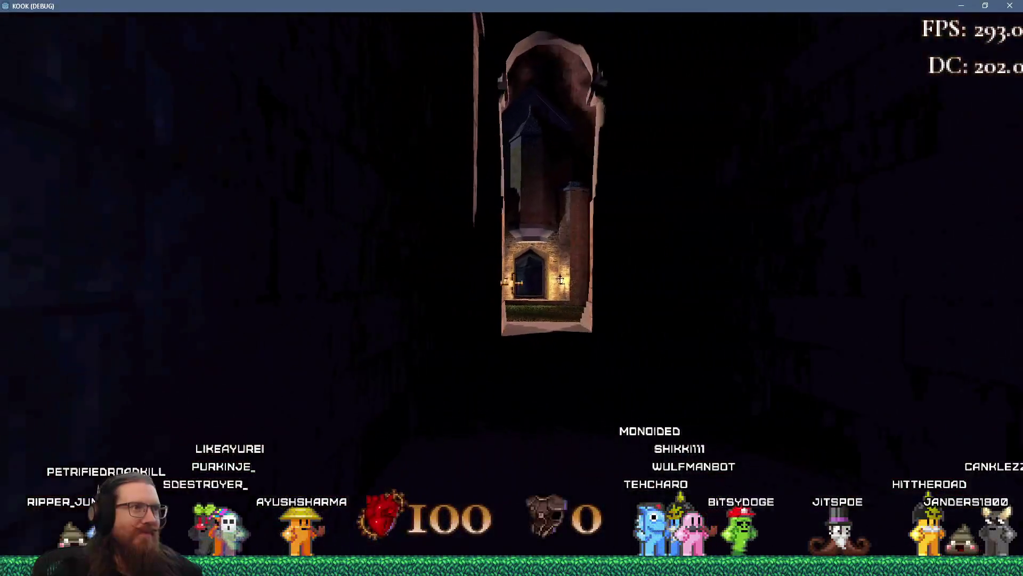
# Look around the lit brick courtyard and pillared temple, then walk into the corridor toward the doorway.
pyautogui.press('w')
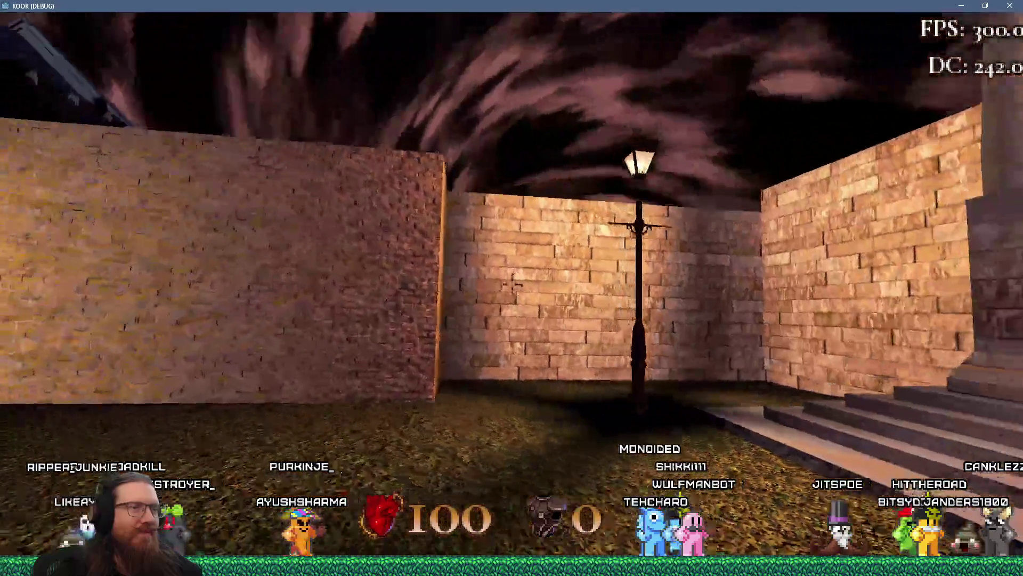
pyautogui.press('w')
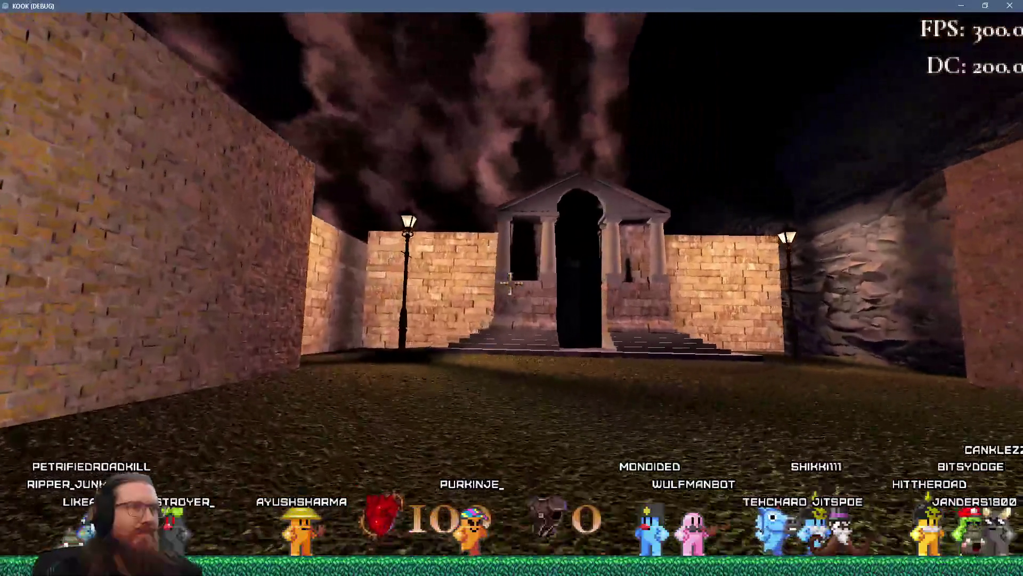
pyautogui.press('w')
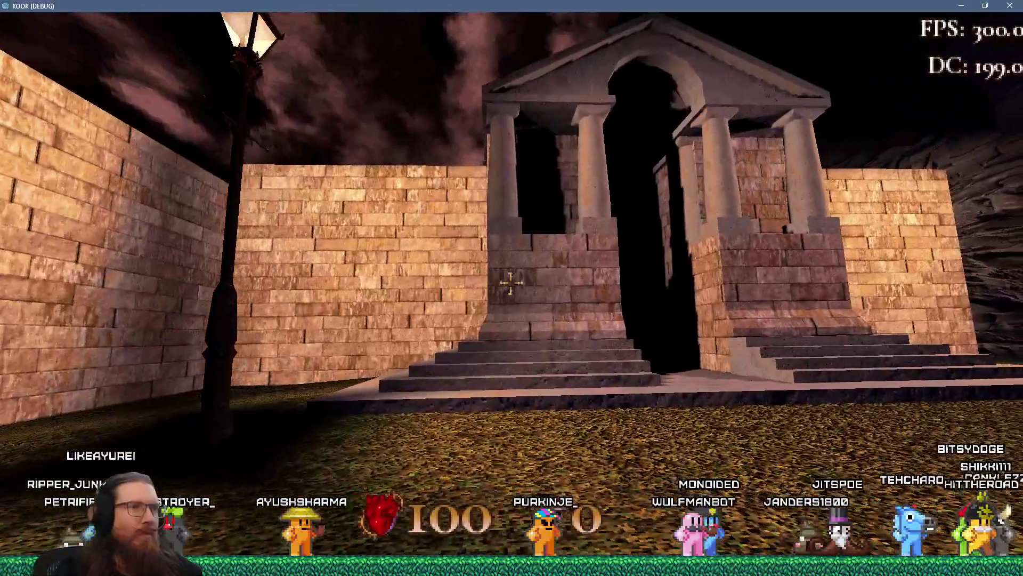
pyautogui.press('s')
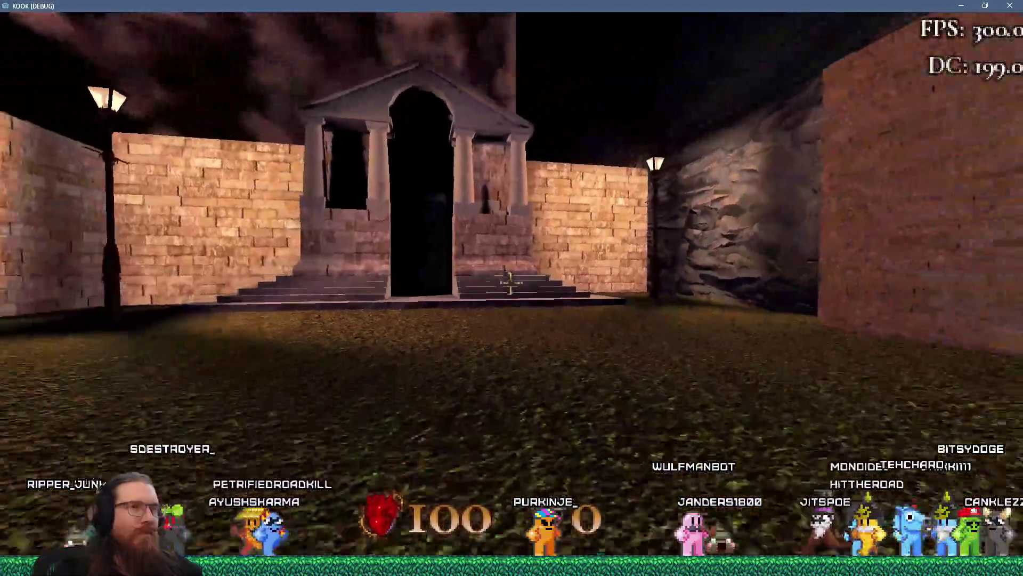
pyautogui.press('d')
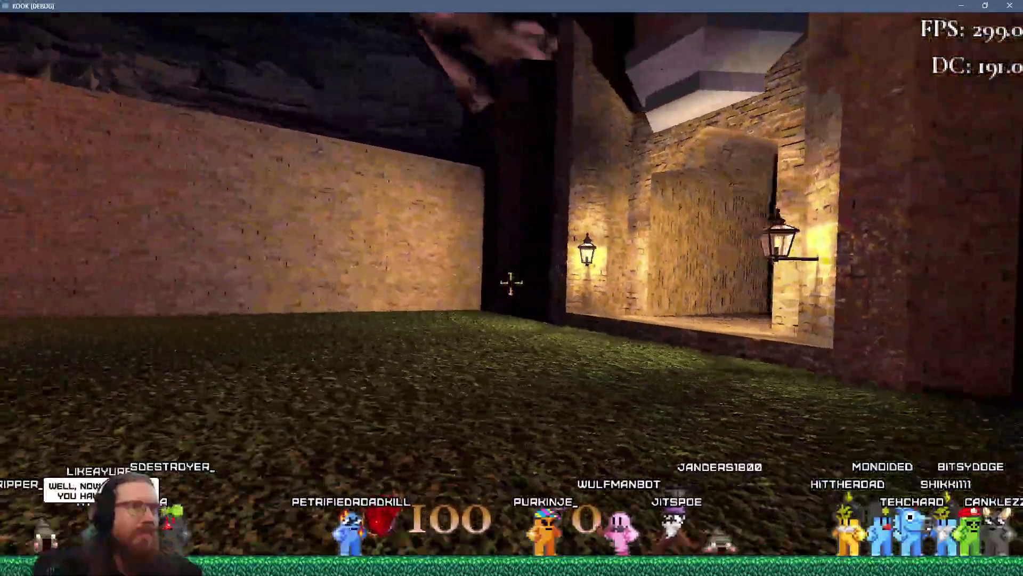
pyautogui.press('a')
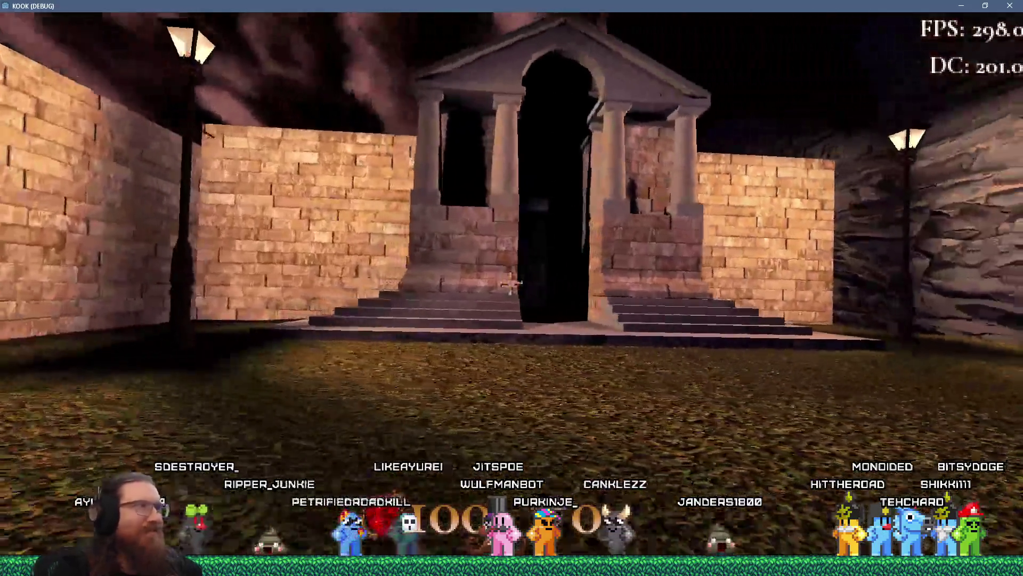
pyautogui.press('a')
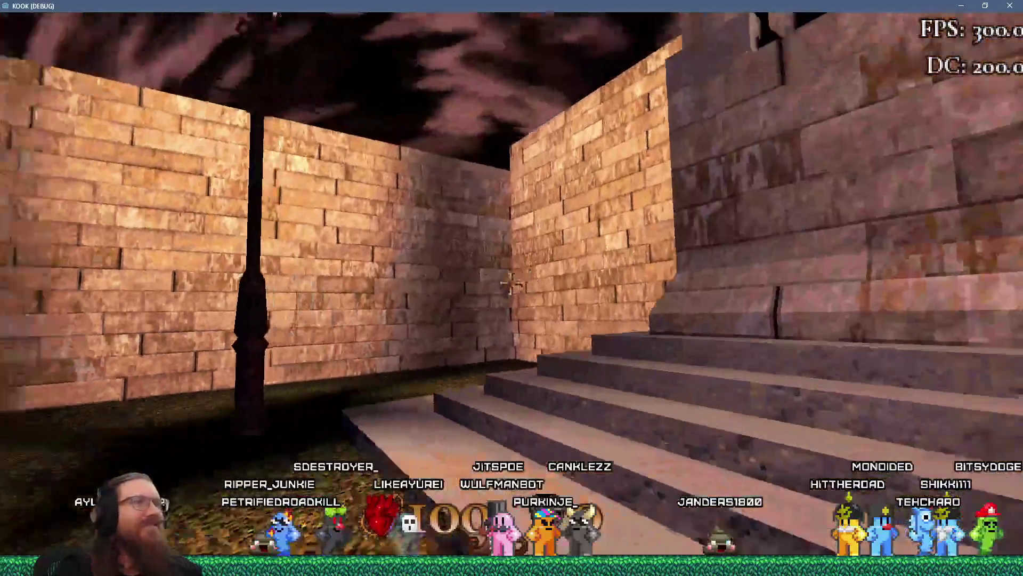
pyautogui.press('w')
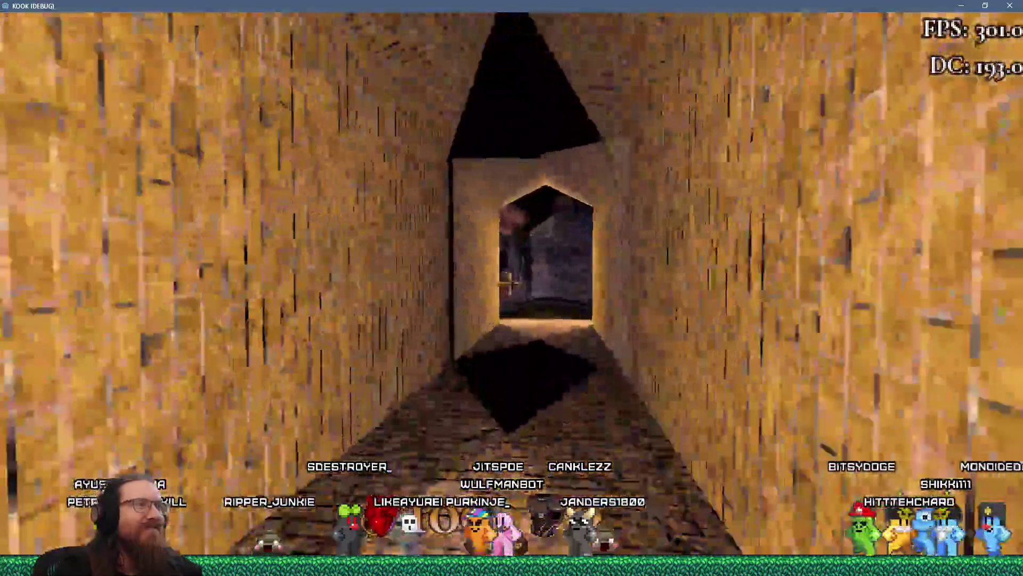
pyautogui.press('w')
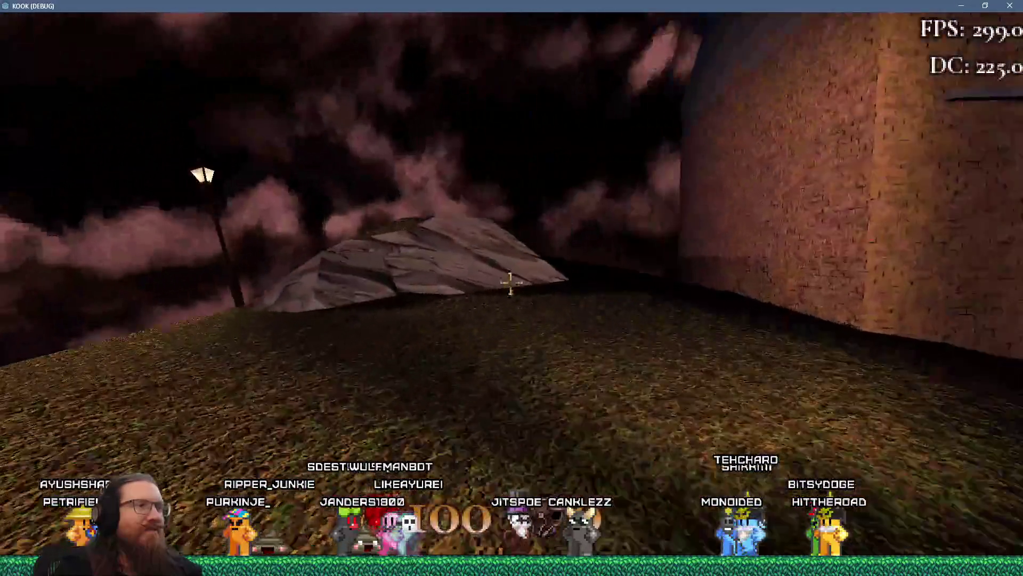
pyautogui.press('d')
pyautogui.press('w')
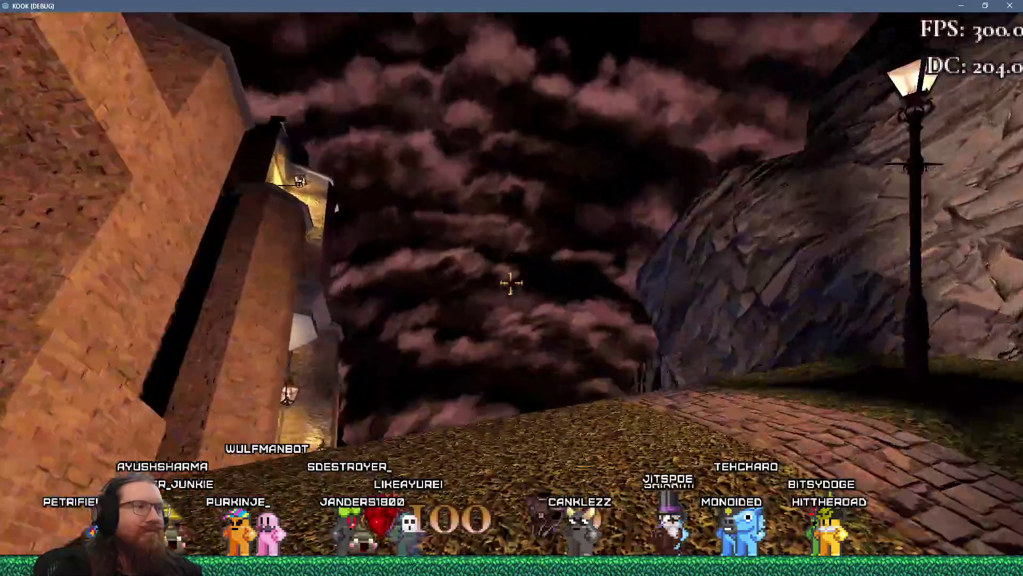
pyautogui.press('w')
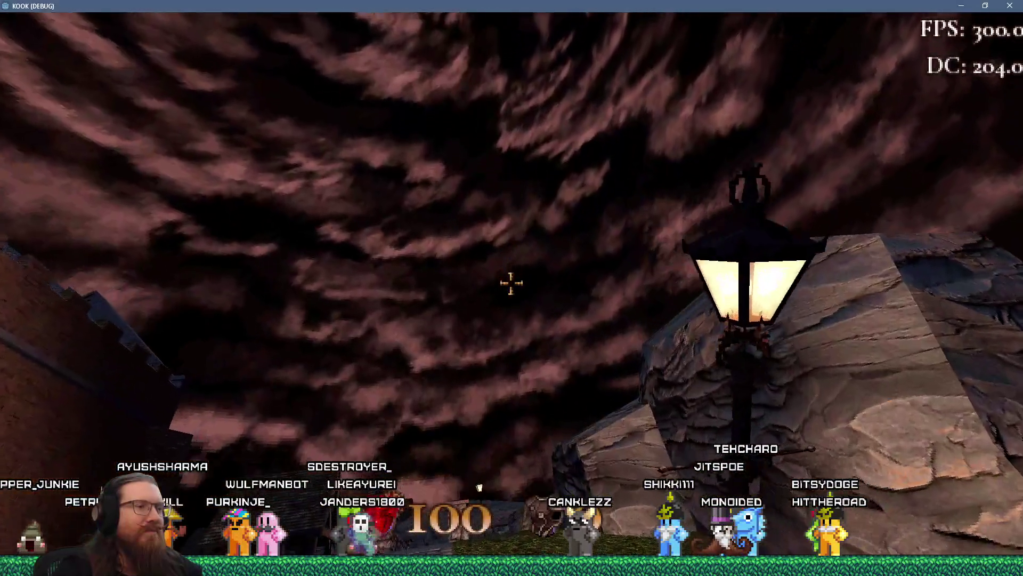
pyautogui.press('w')
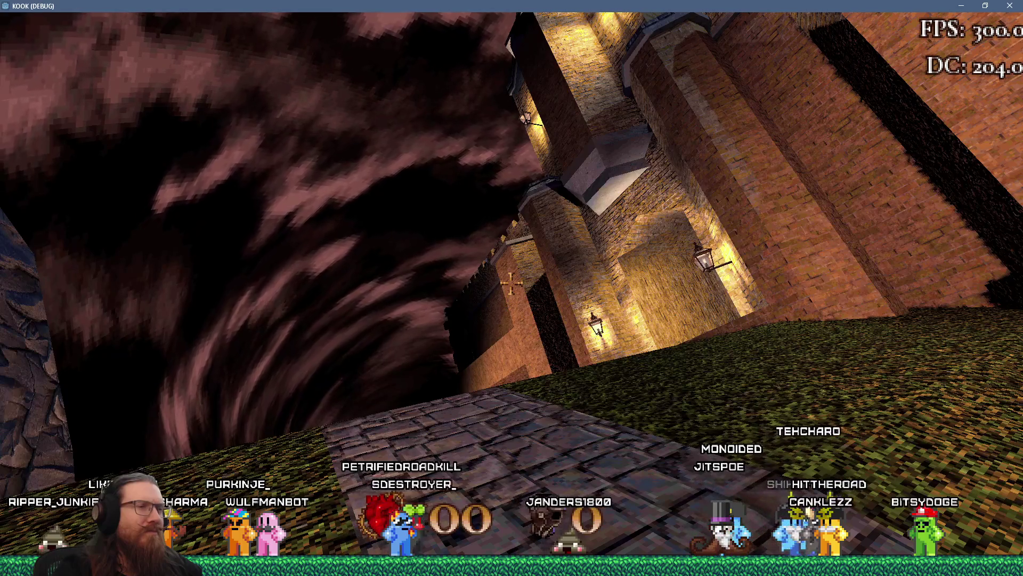
pyautogui.press('w')
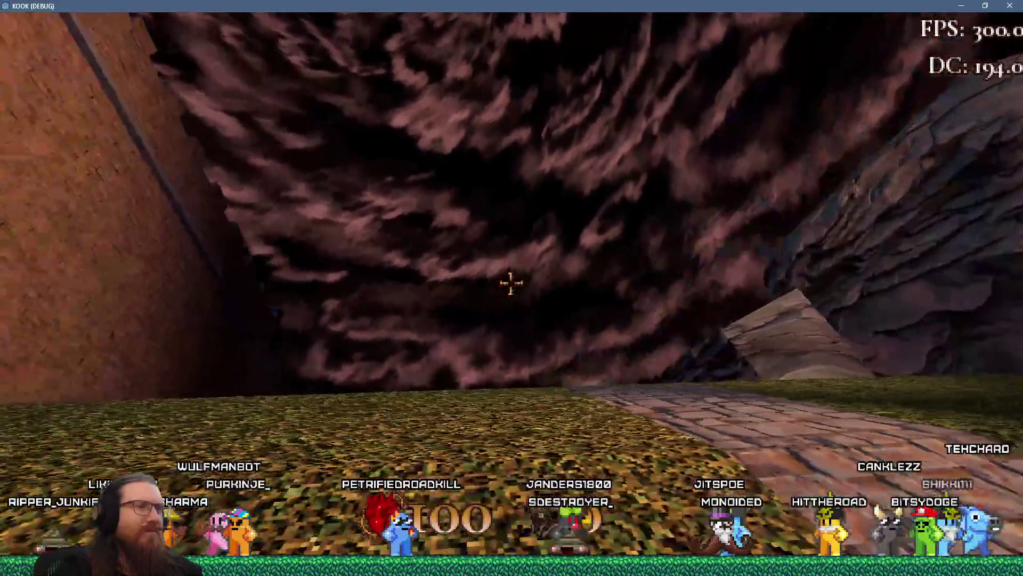
pyautogui.press('w')
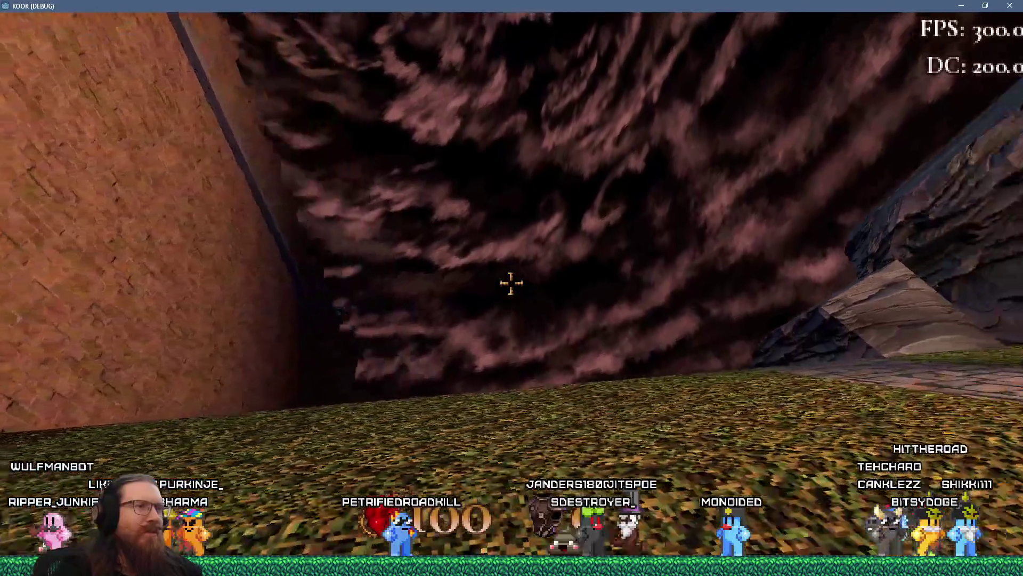
pyautogui.press('w')
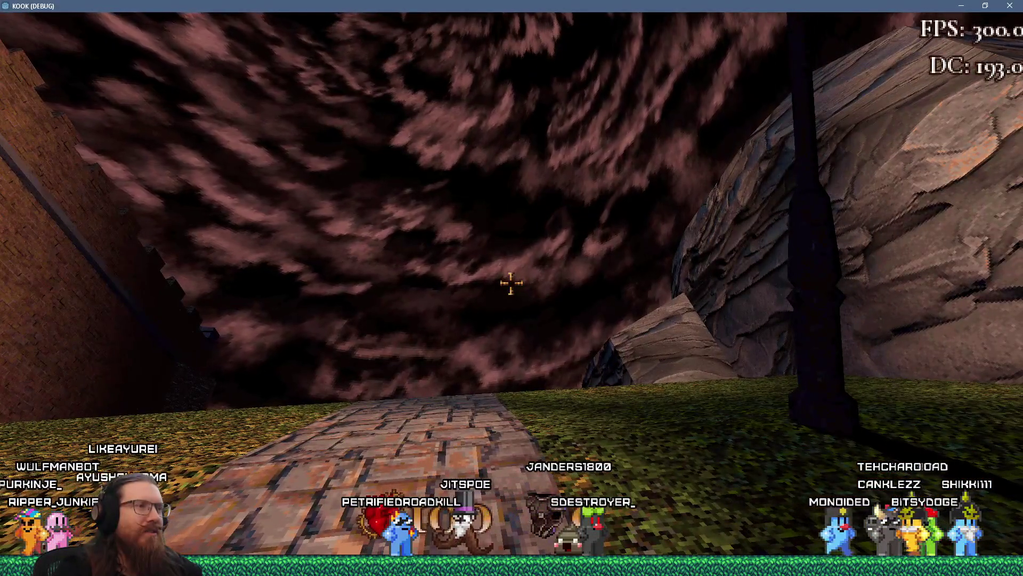
pyautogui.press('w')
pyautogui.press('w')
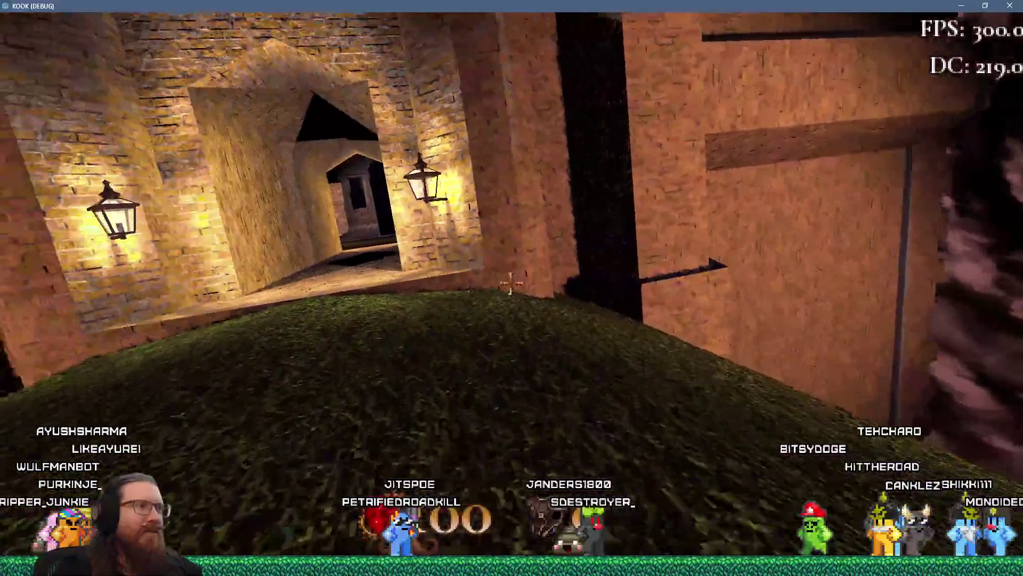
pyautogui.press('w')
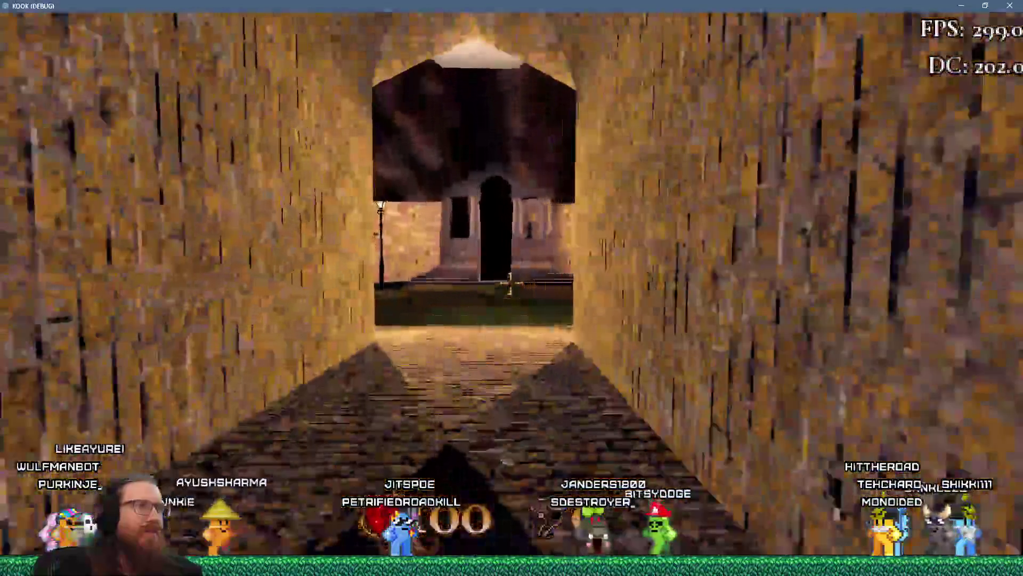
pyautogui.press('w')
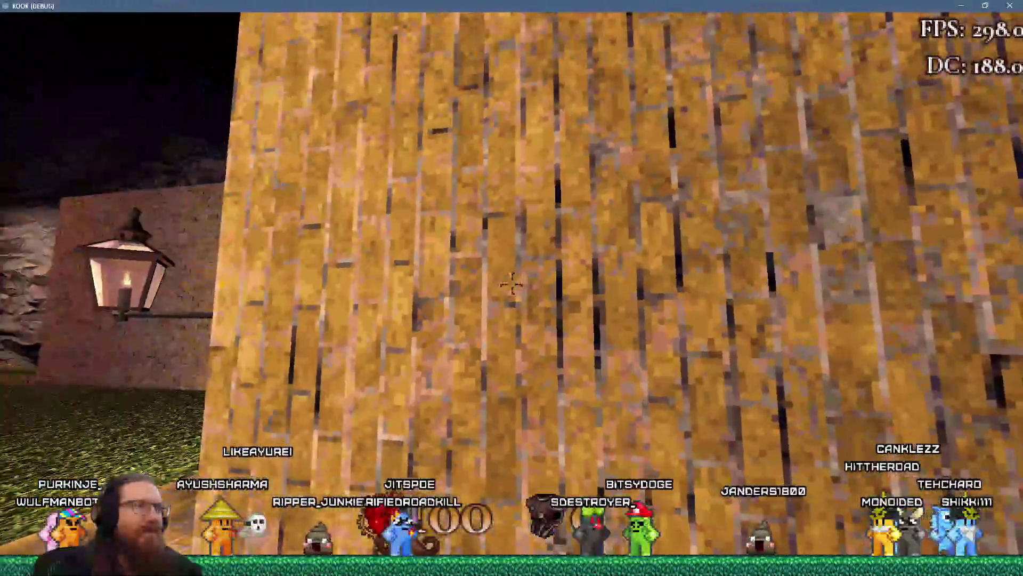
pyautogui.press('w')
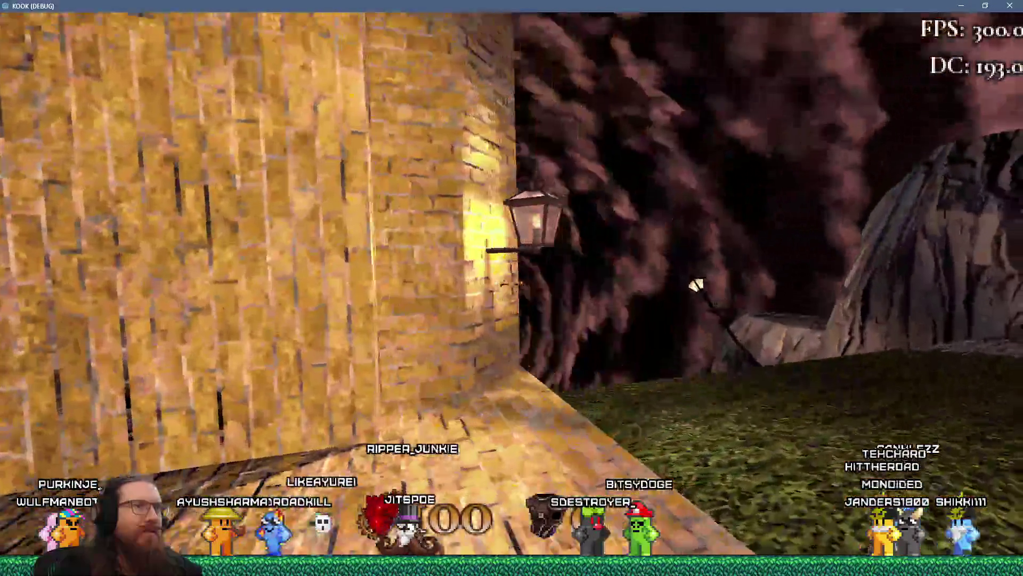
pyautogui.press('w')
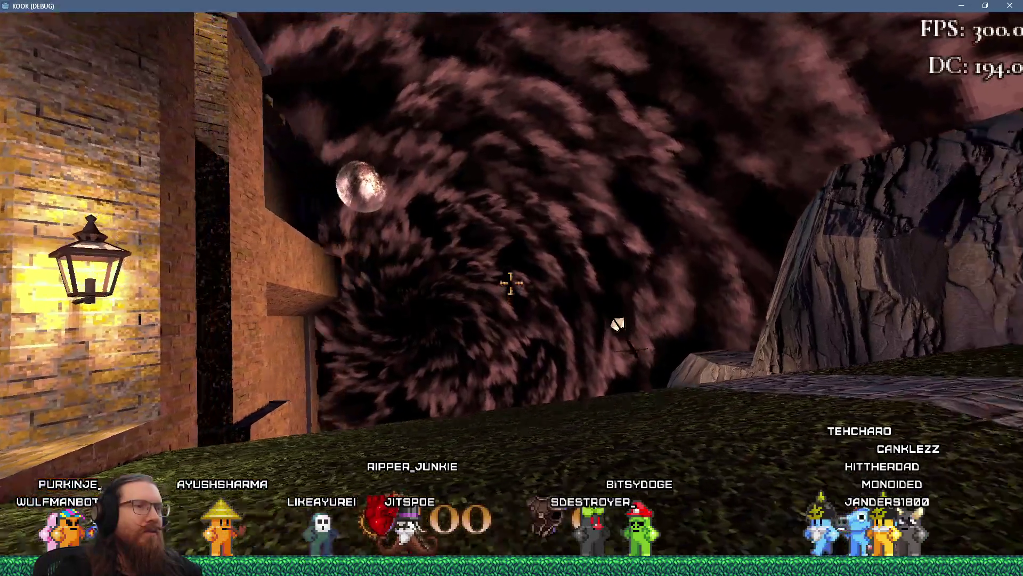
pyautogui.press('w')
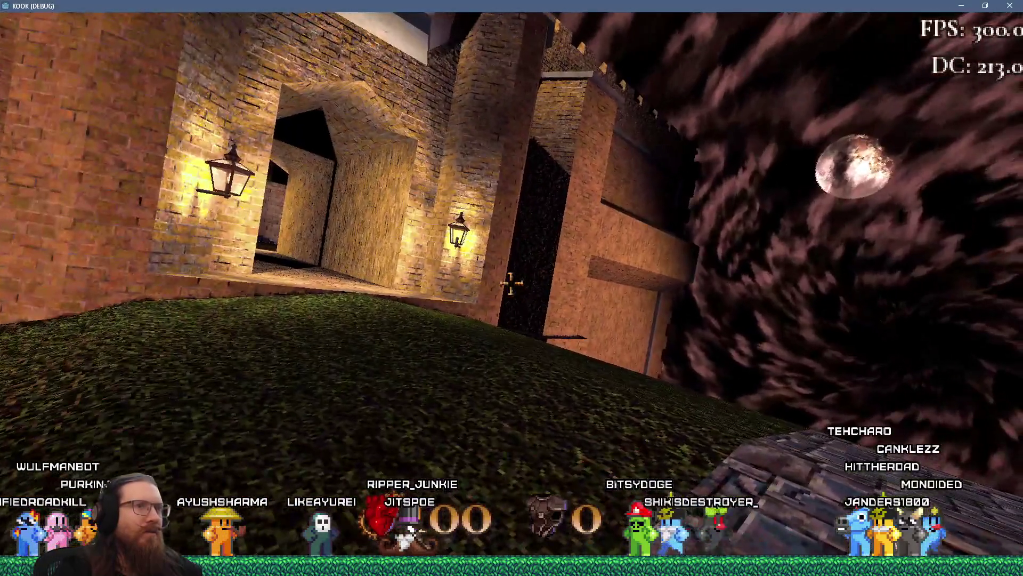
pyautogui.press('w')
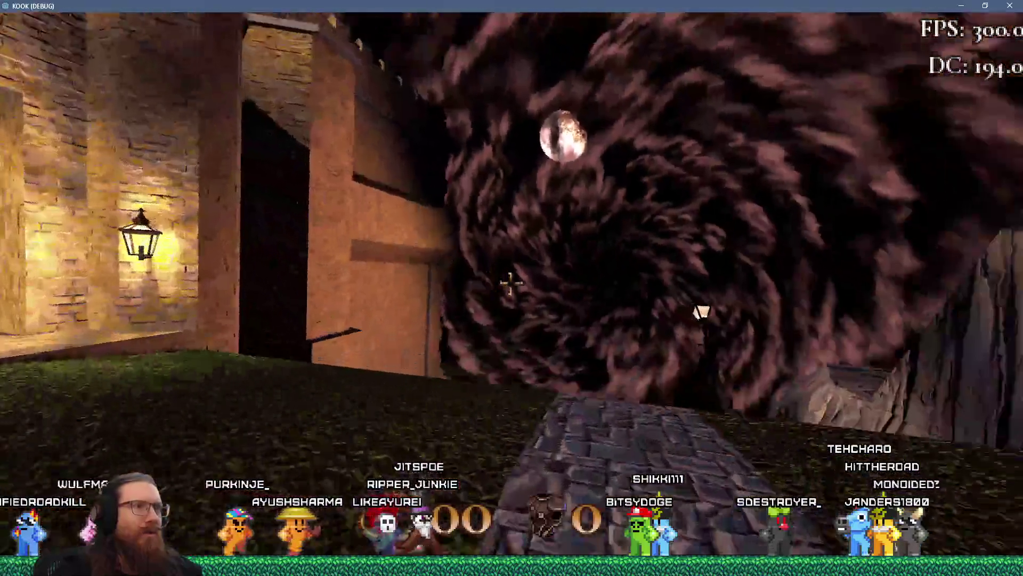
pyautogui.press('w')
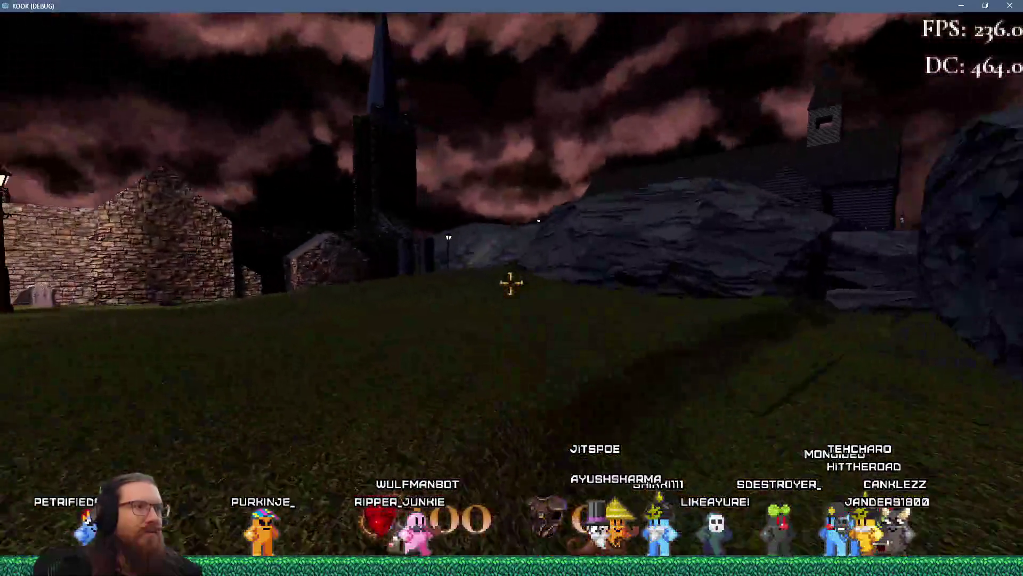
pyautogui.press('w')
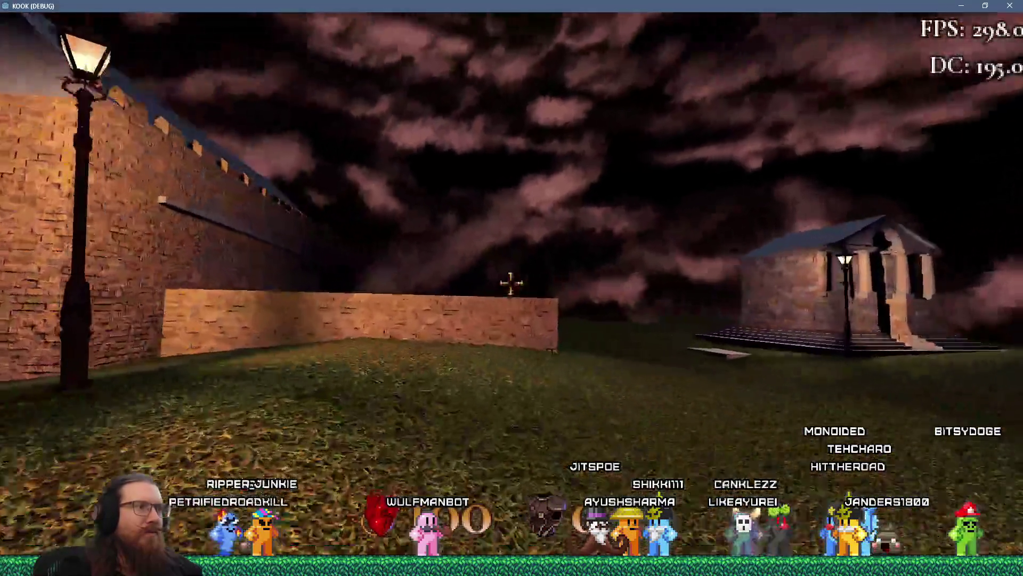
pyautogui.press('w')
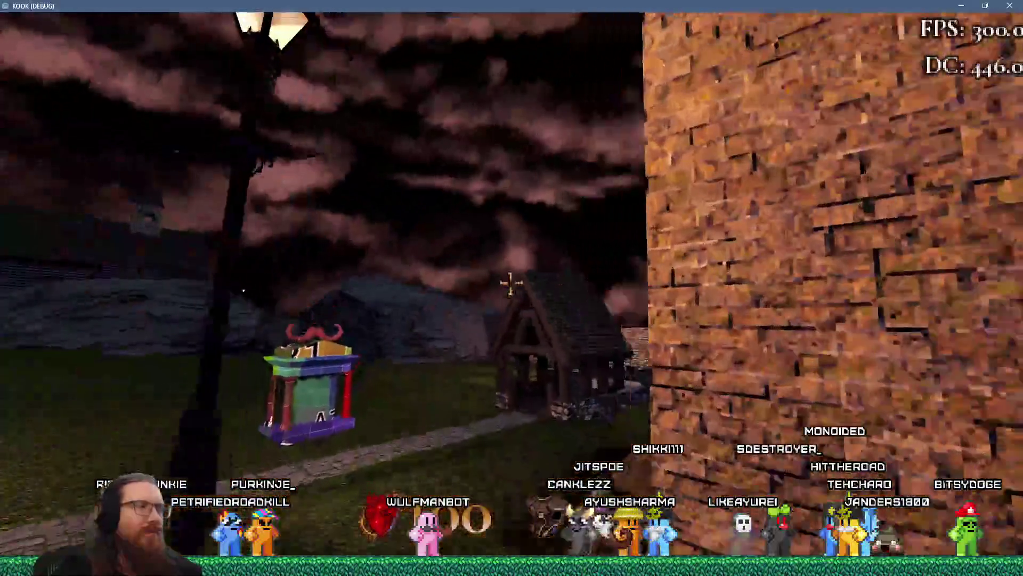
pyautogui.press('w')
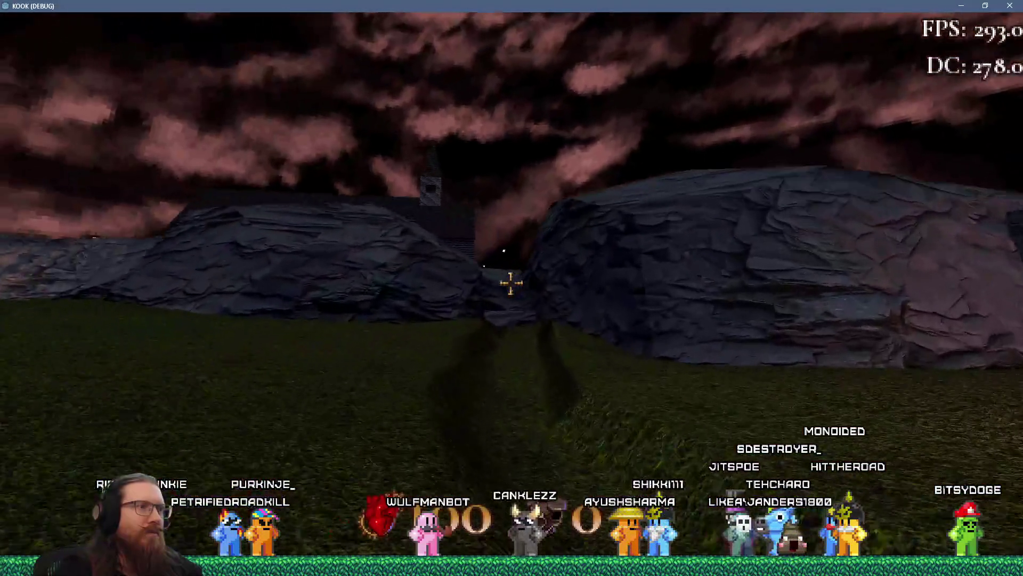
pyautogui.press('w')
pyautogui.press('w')
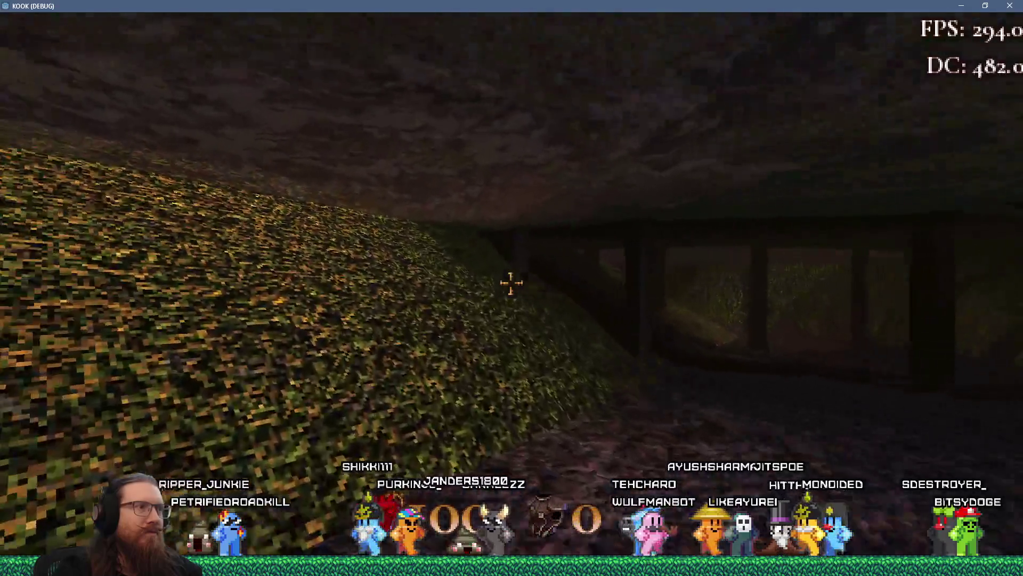
pyautogui.press('w')
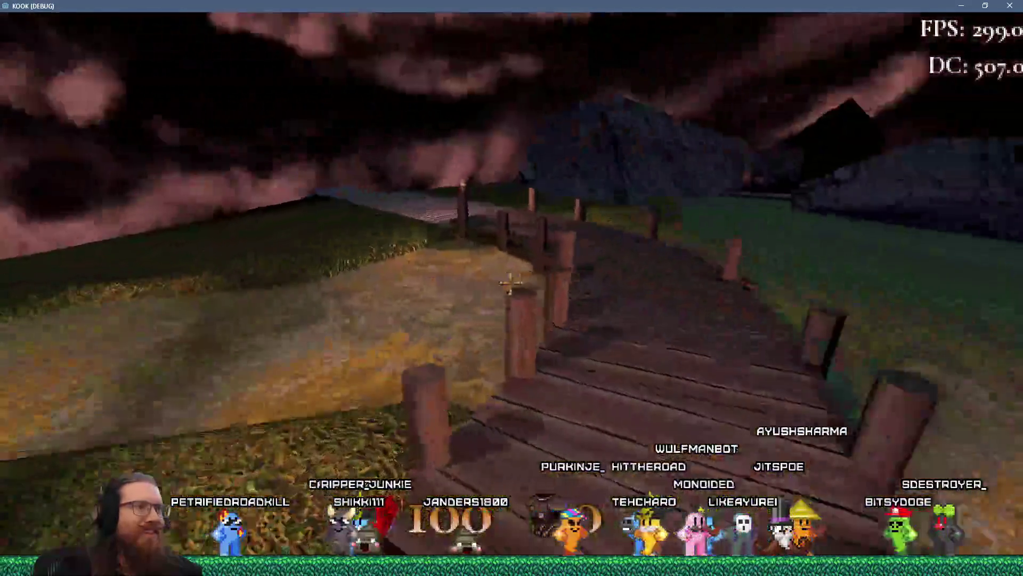
pyautogui.press('w')
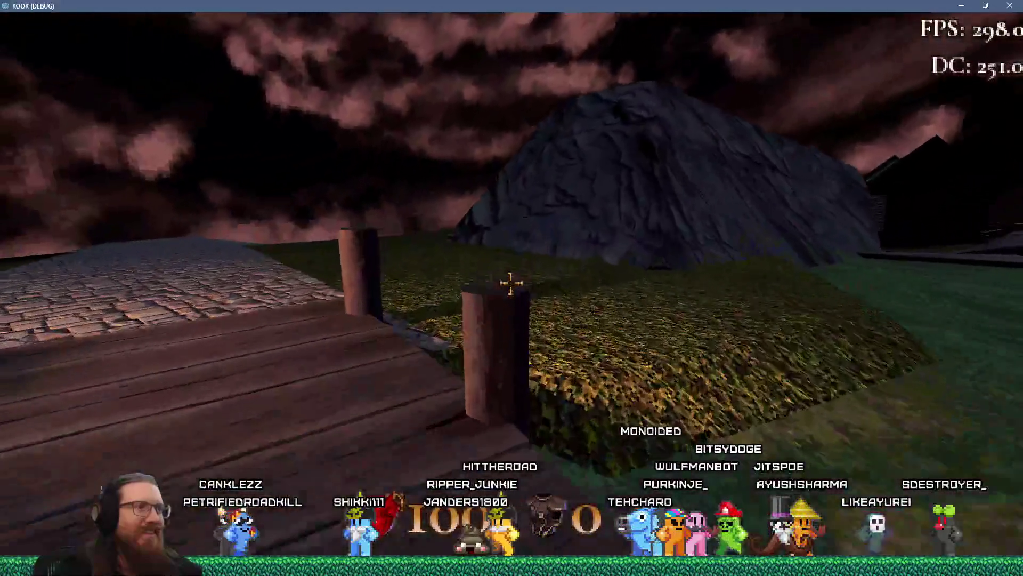
pyautogui.press('w')
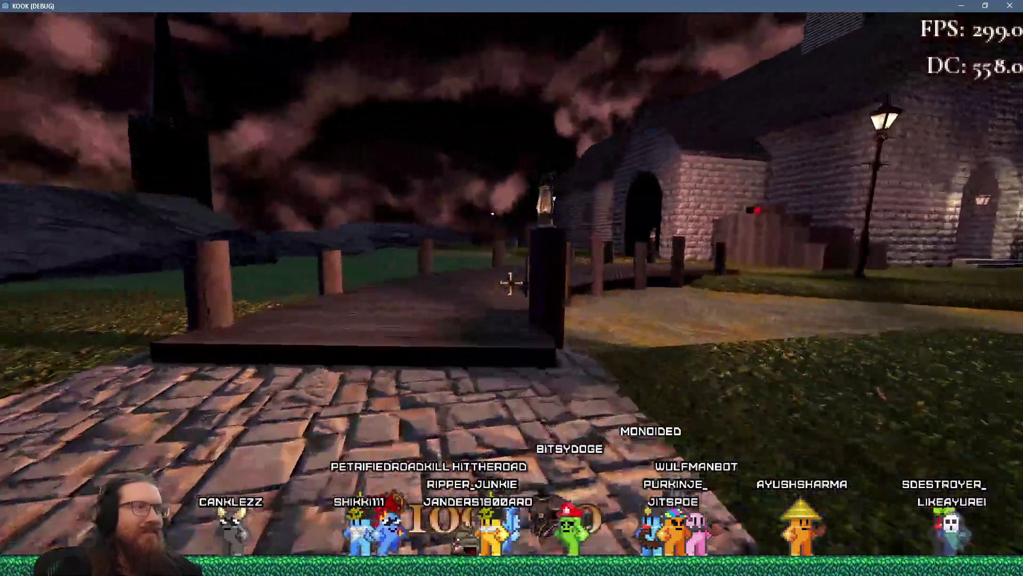
pyautogui.press('w')
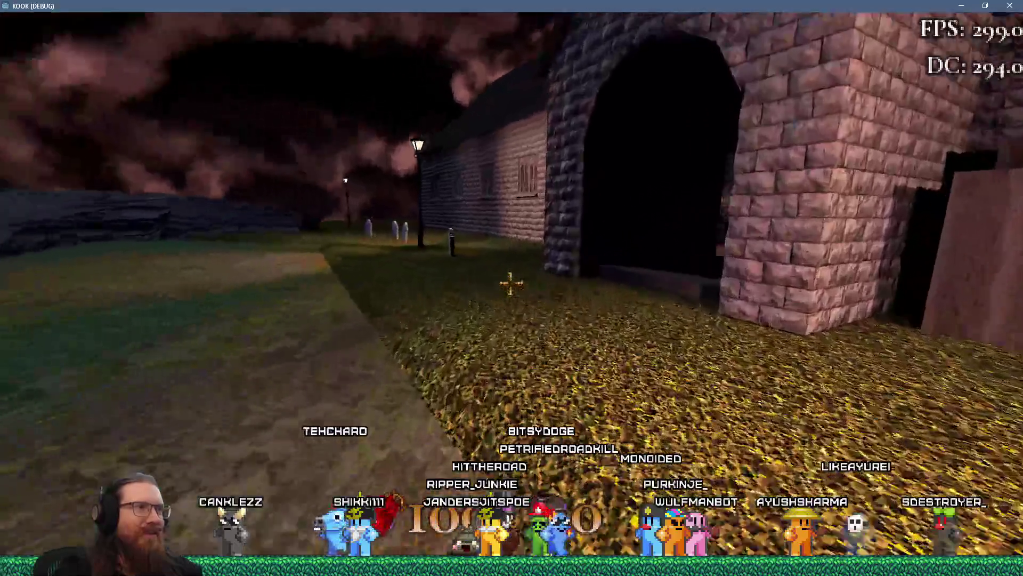
pyautogui.press('w')
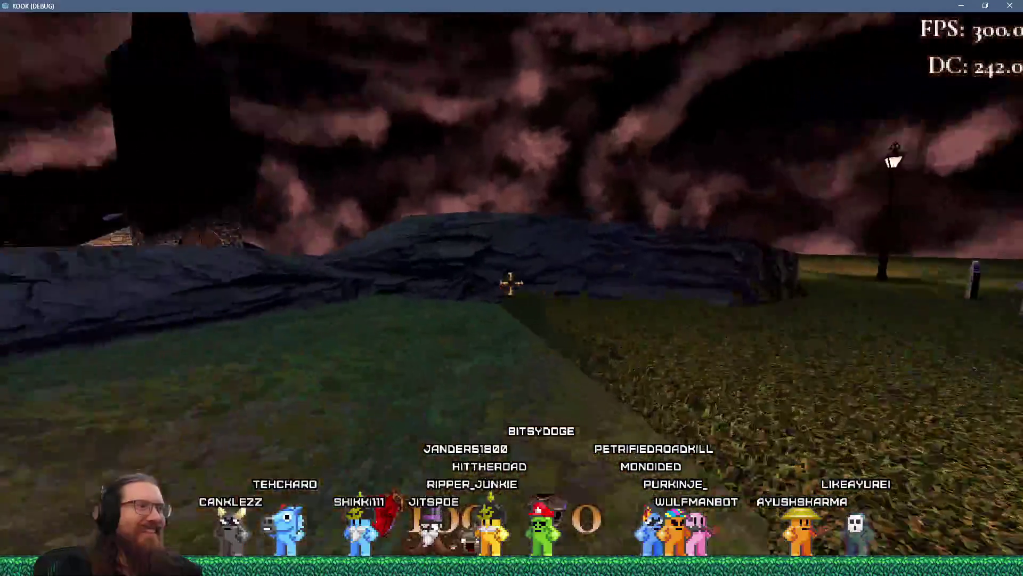
pyautogui.press('w')
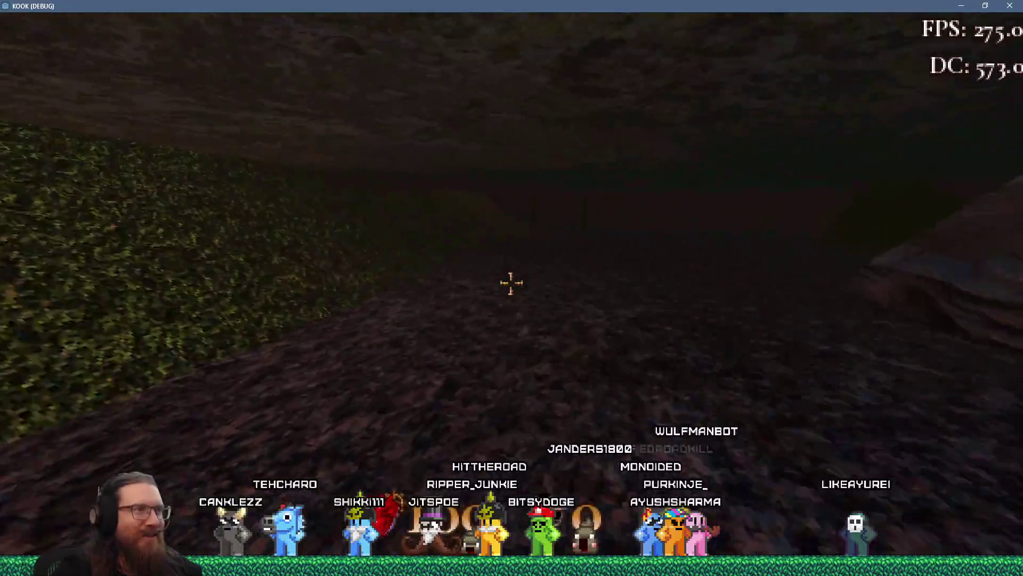
pyautogui.press('w')
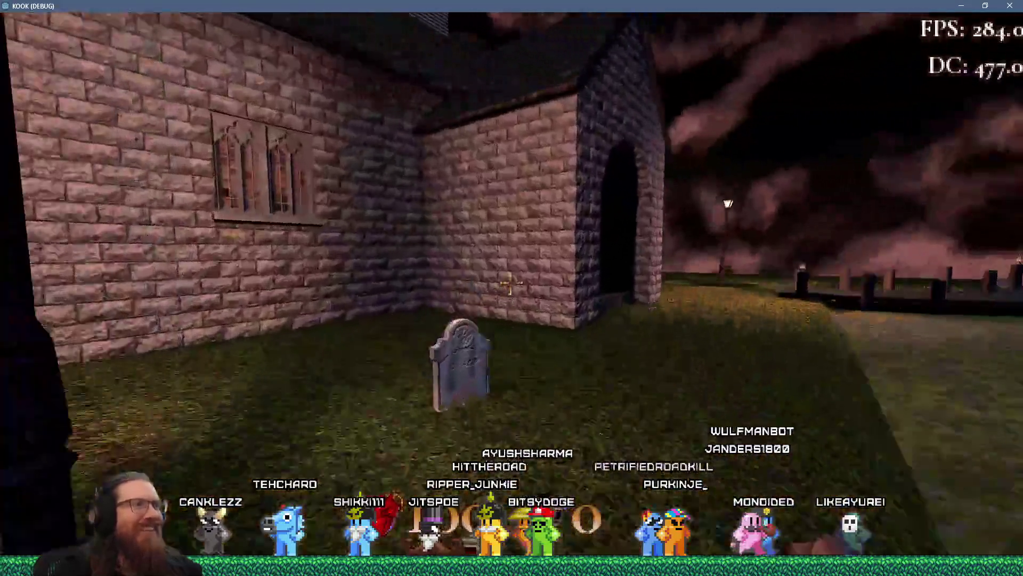
pyautogui.press('w')
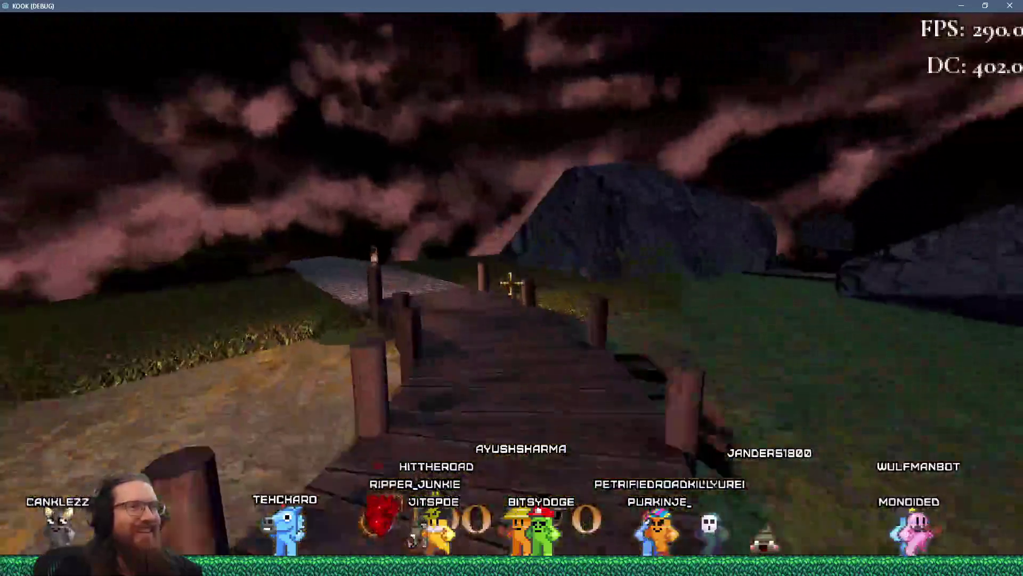
pyautogui.press('w')
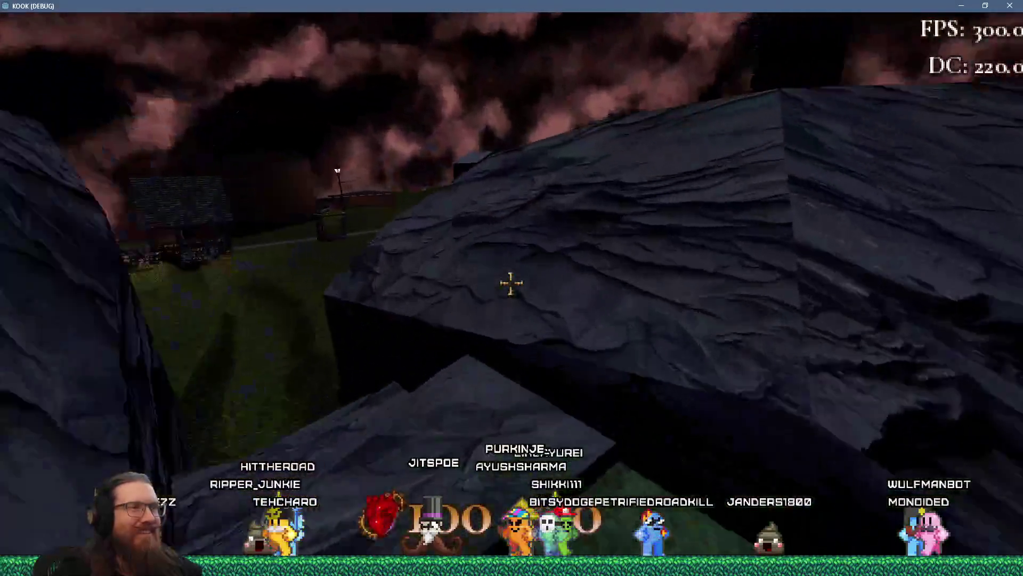
pyautogui.press('w')
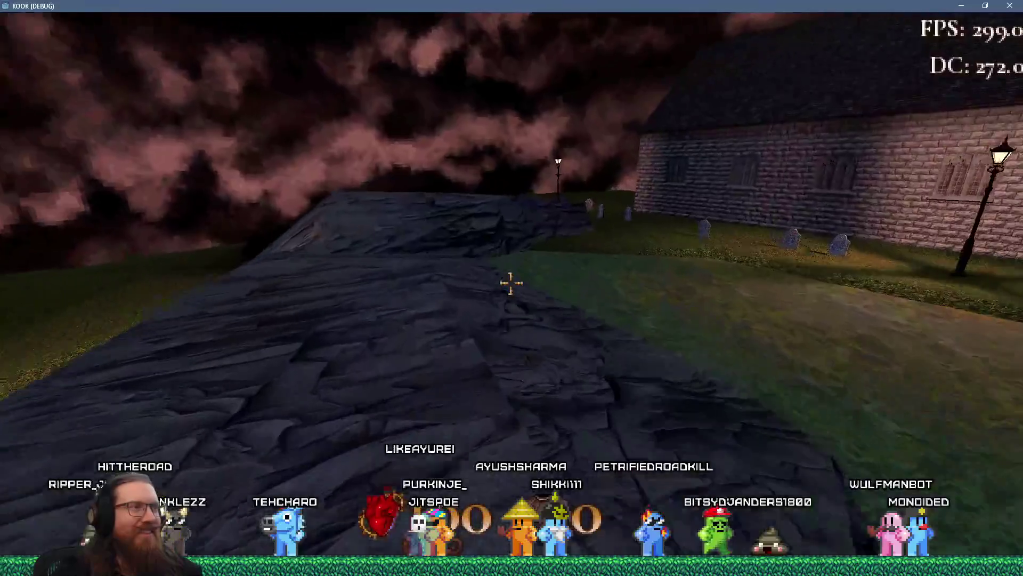
pyautogui.press('w')
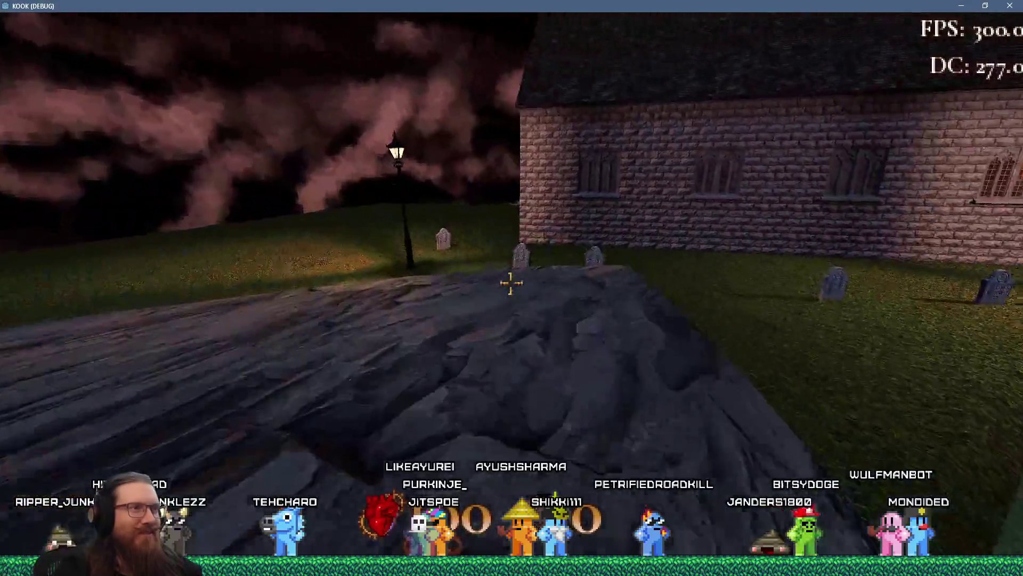
pyautogui.press('w')
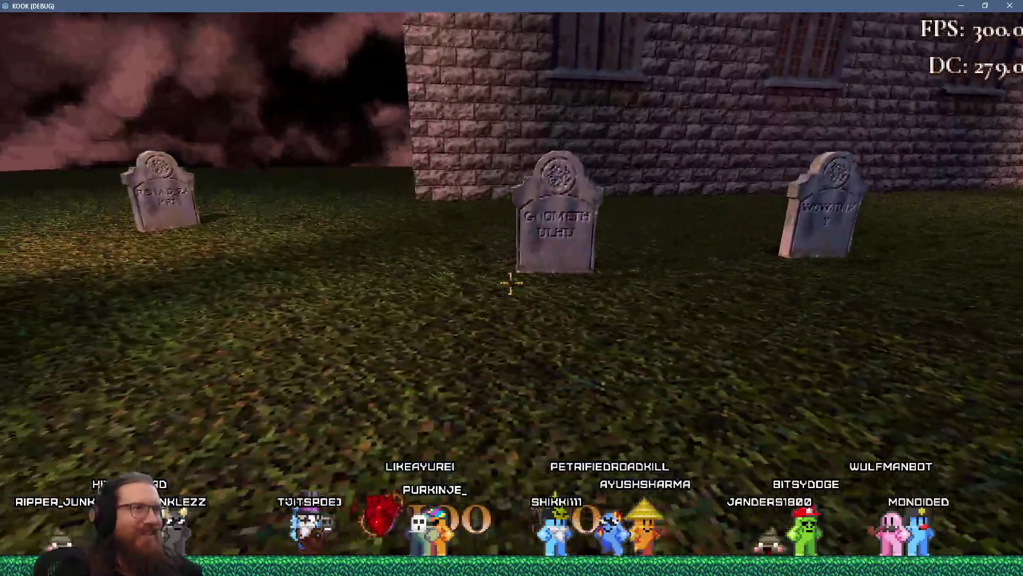
pyautogui.press('w')
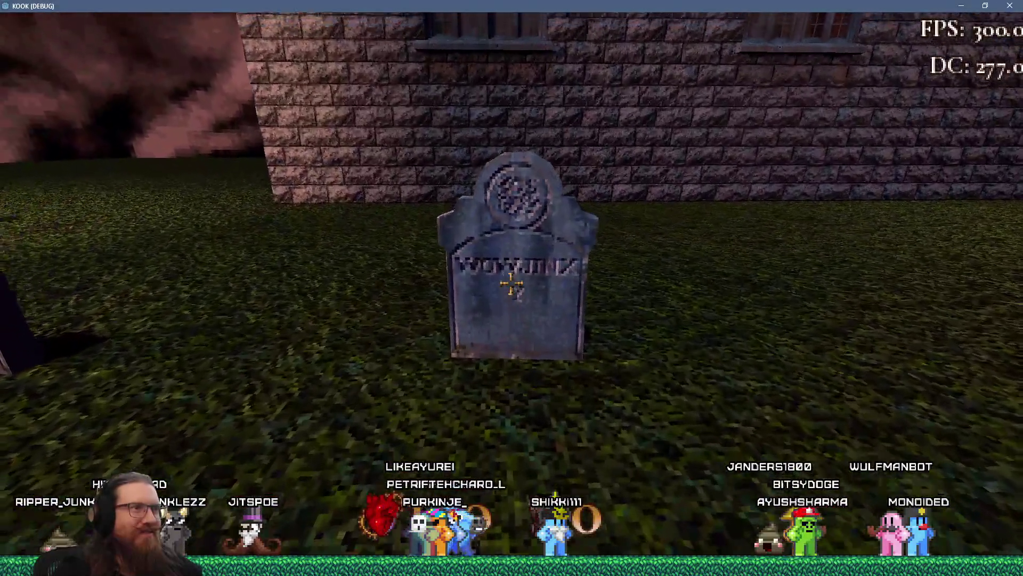
pyautogui.press('w')
pyautogui.press('w')
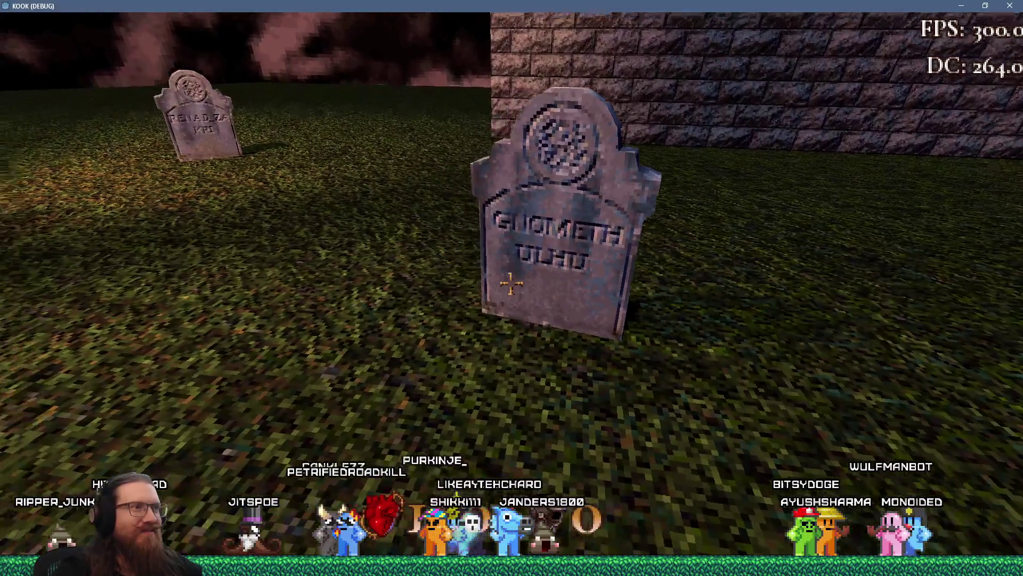
pyautogui.press('w')
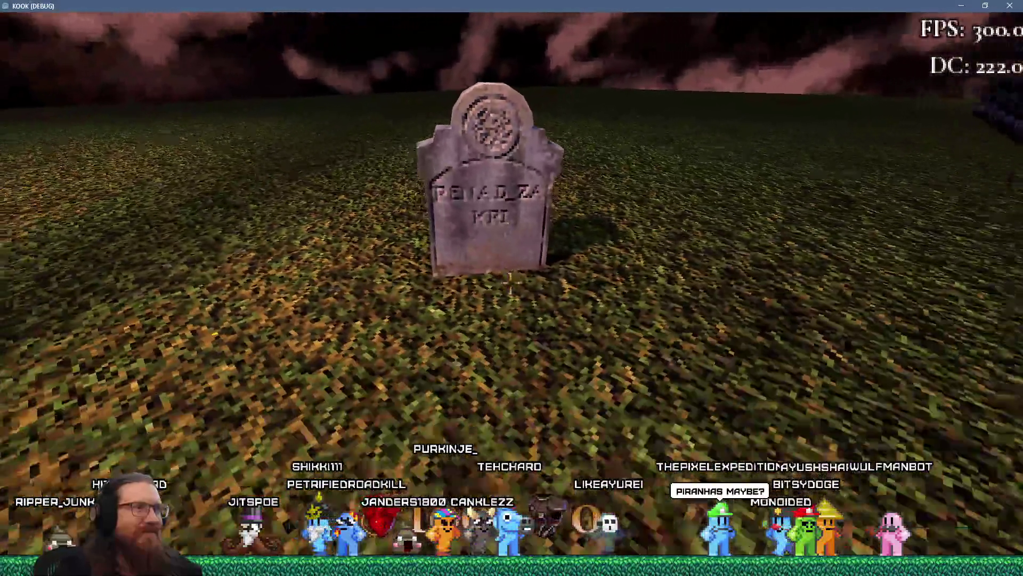
pyautogui.press('w')
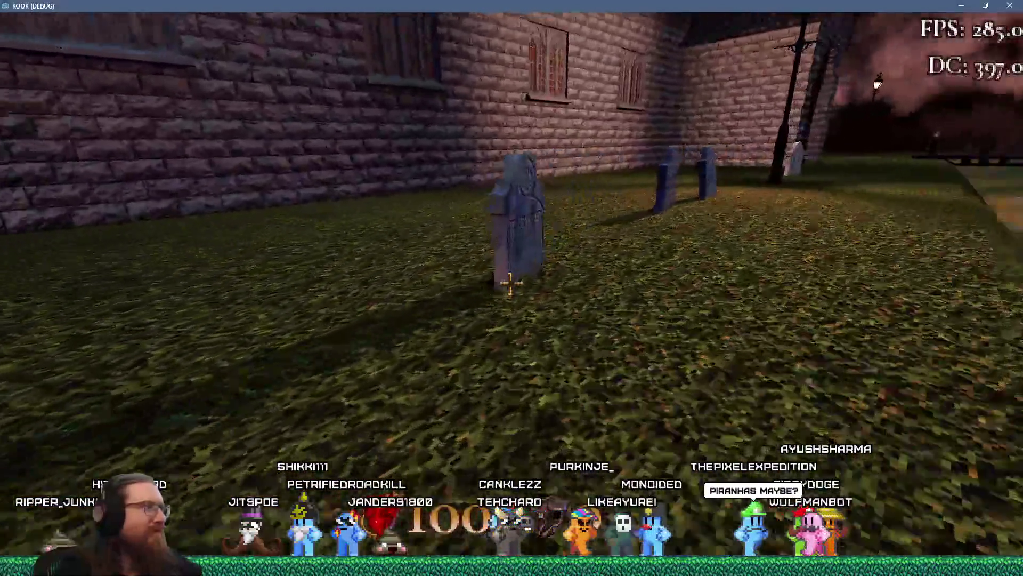
pyautogui.press('w')
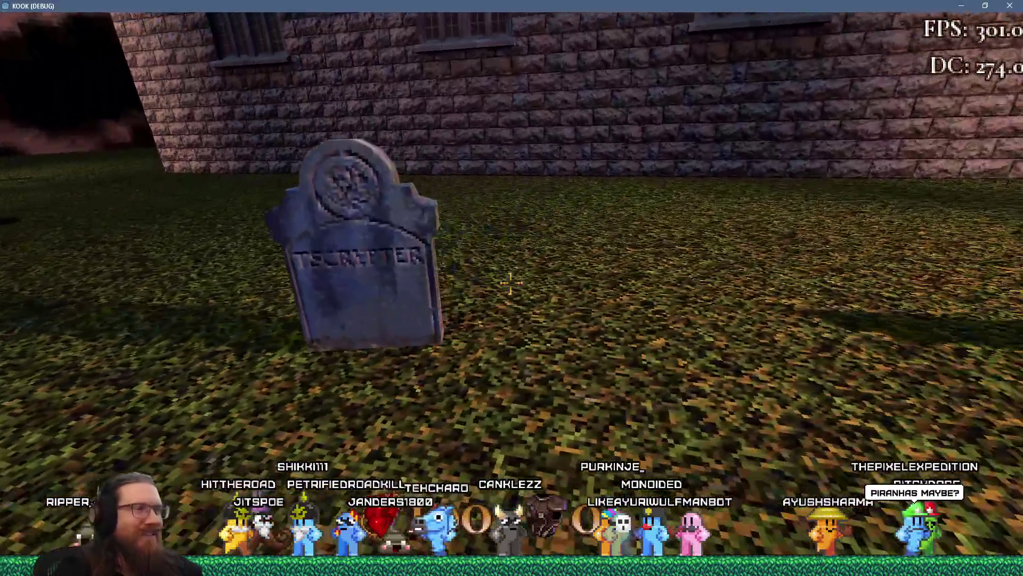
pyautogui.press('w')
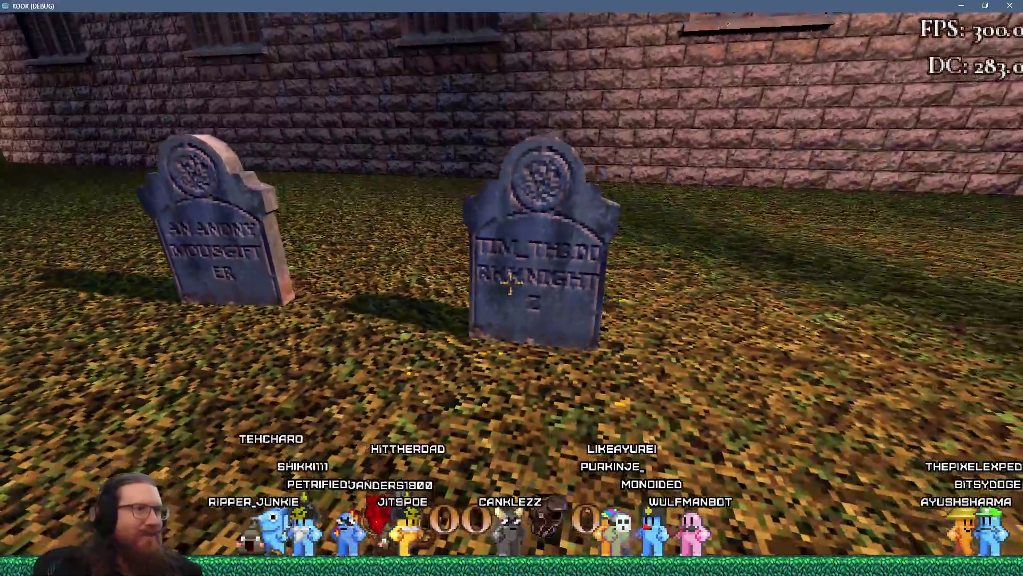
pyautogui.press('w')
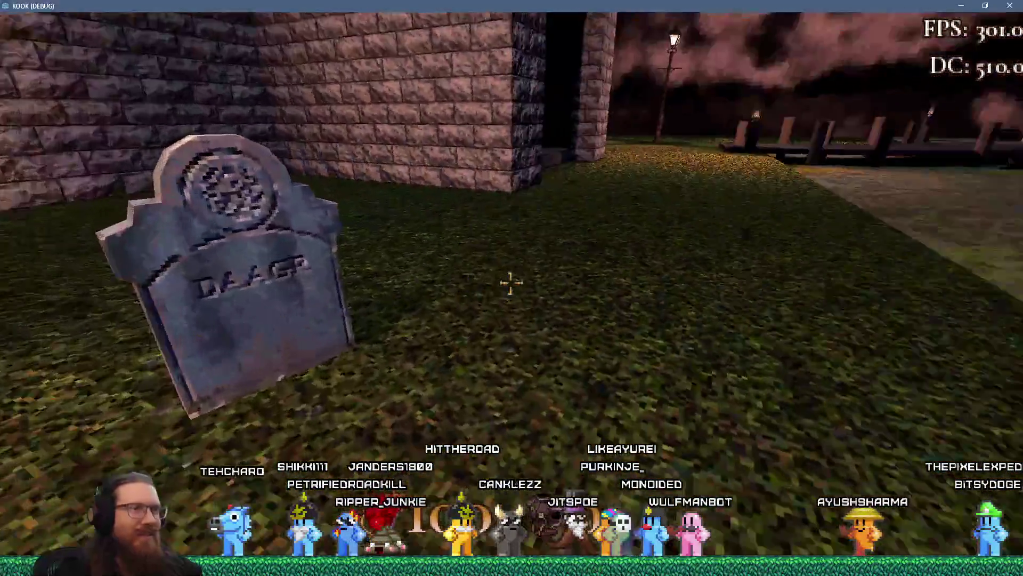
pyautogui.press('w')
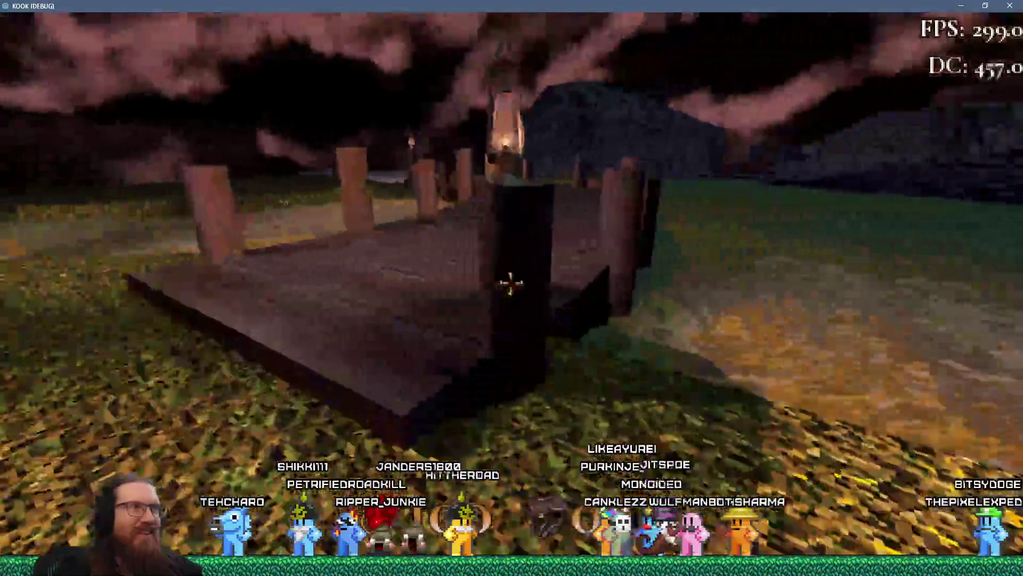
pyautogui.press('w')
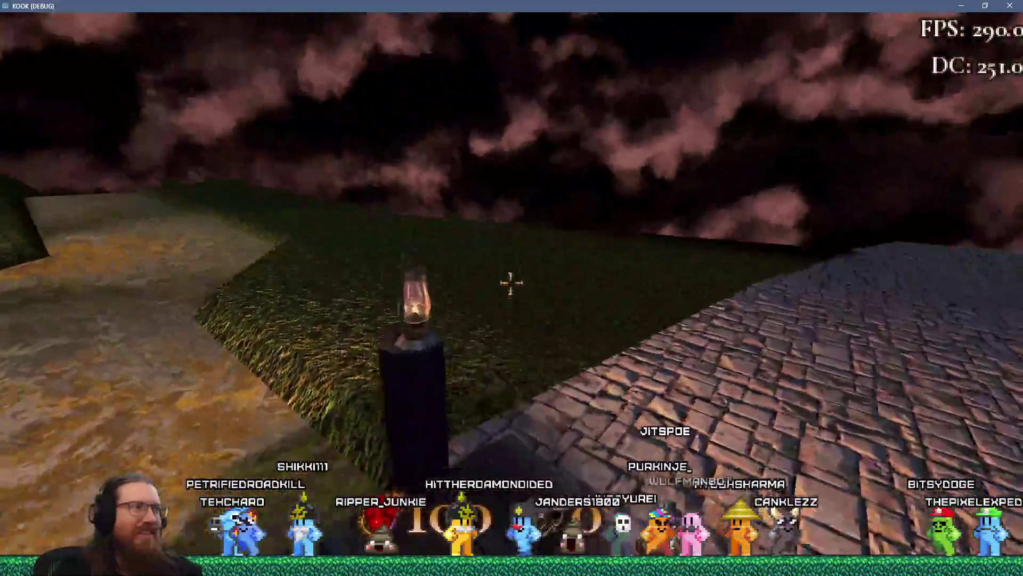
pyautogui.press('w')
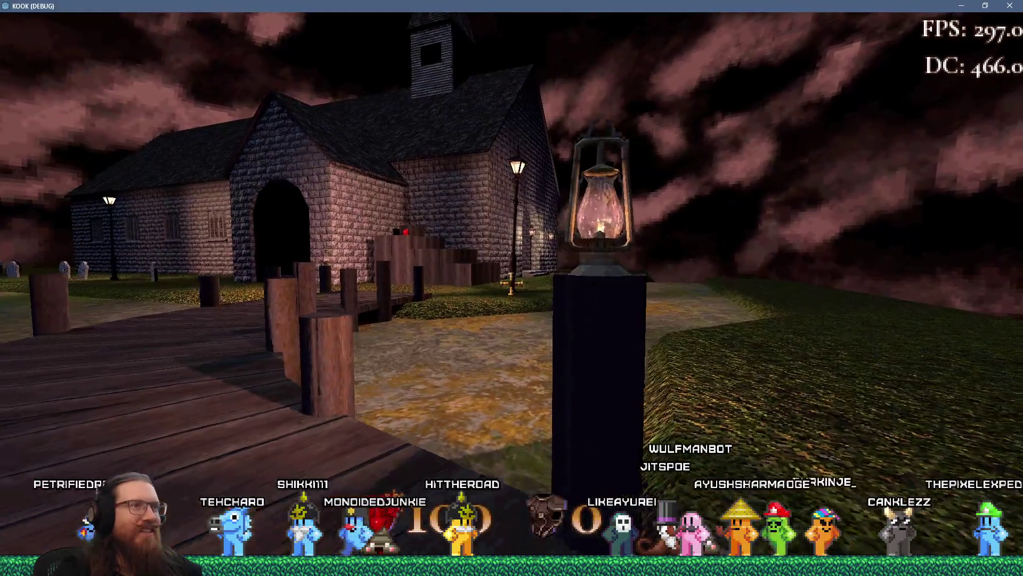
pyautogui.press('s')
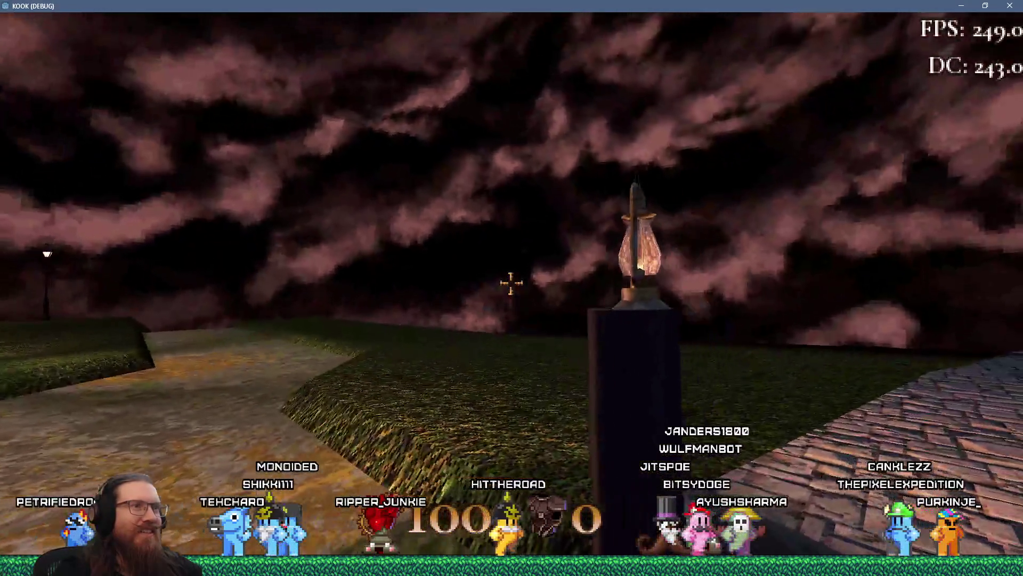
pyautogui.press('w')
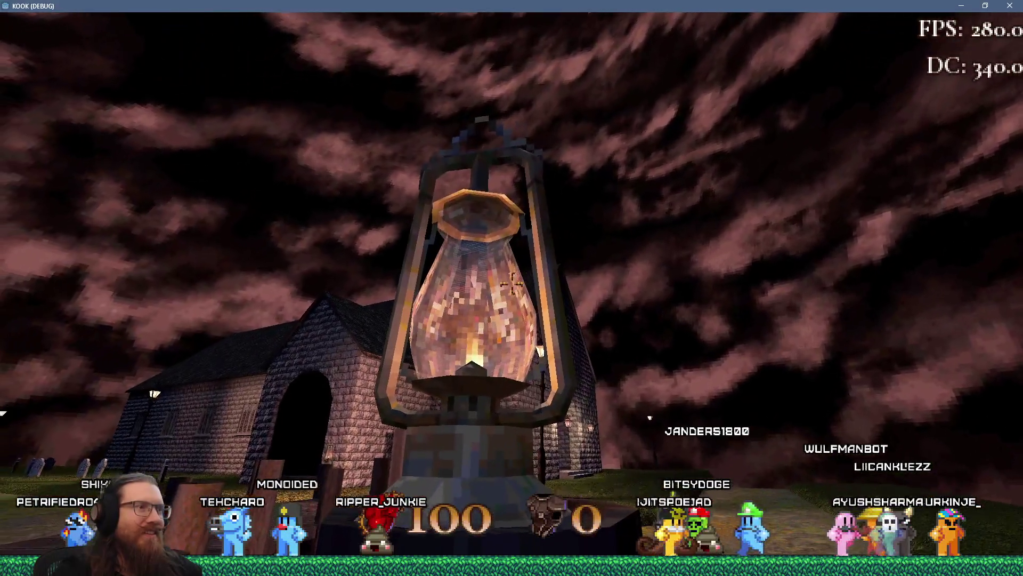
pyautogui.press('s')
pyautogui.press('w')
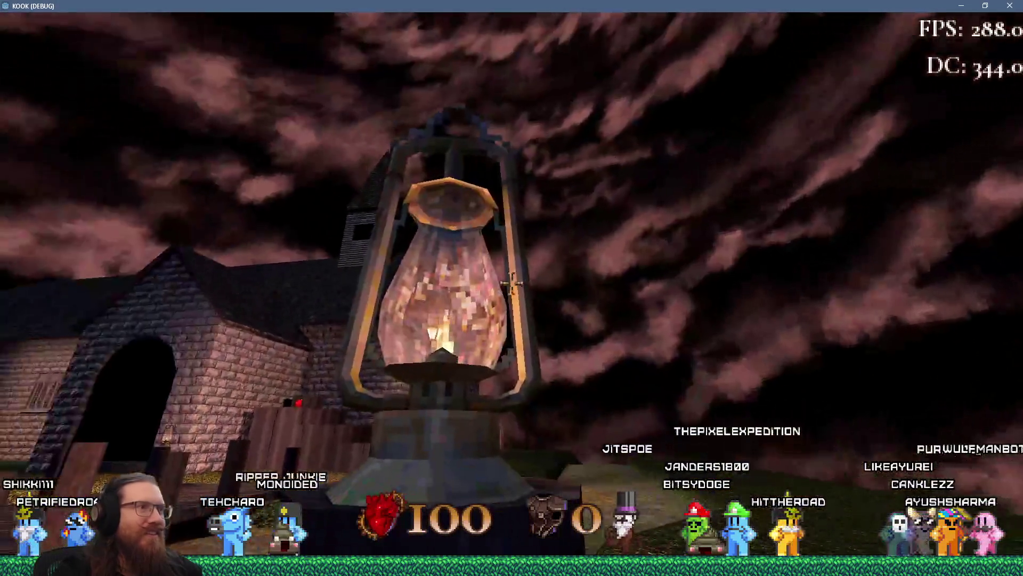
pyautogui.press('d')
pyautogui.press('a')
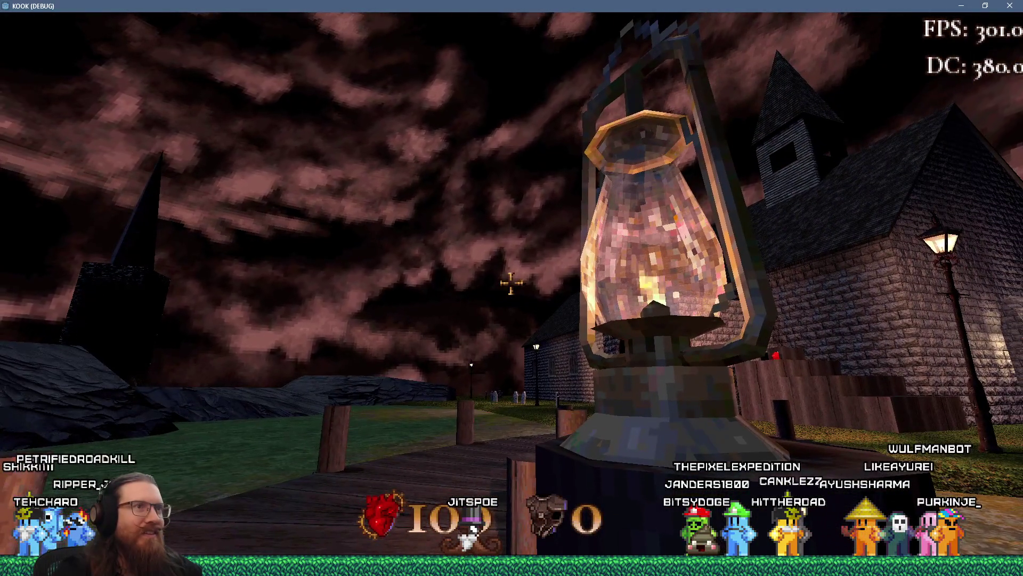
pyautogui.press('d')
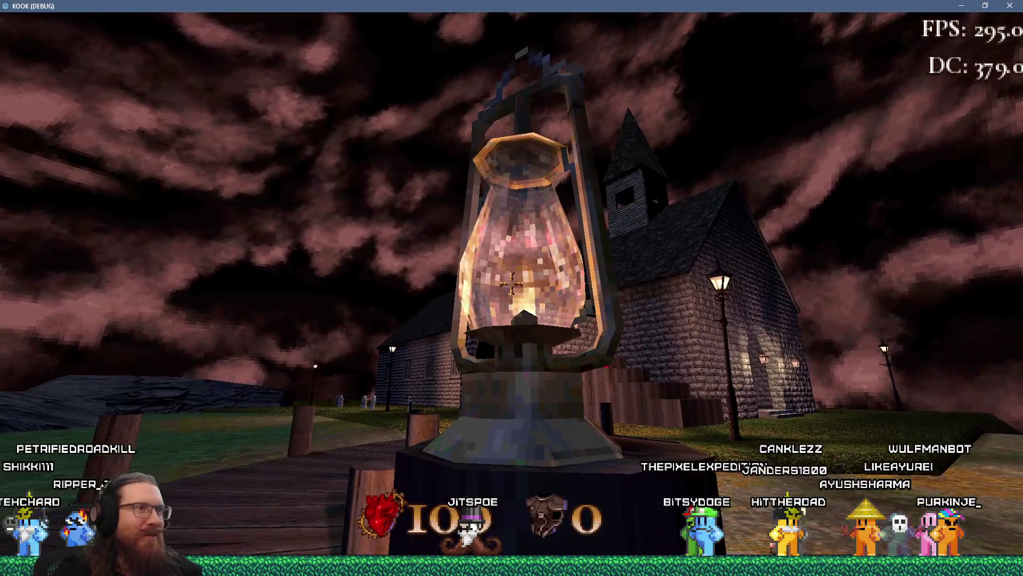
pyautogui.moveTo(511, 286)
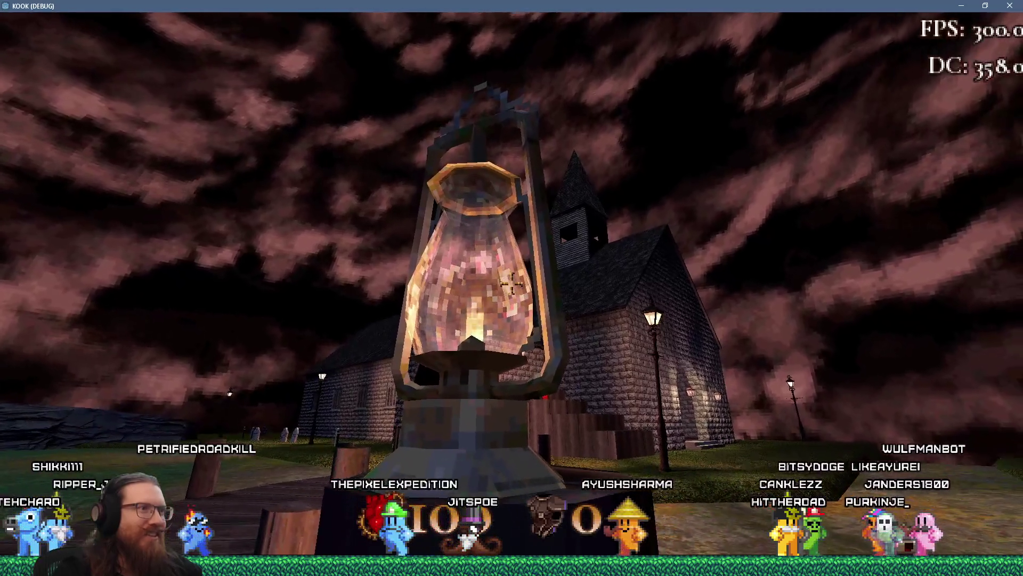
pyautogui.press('a')
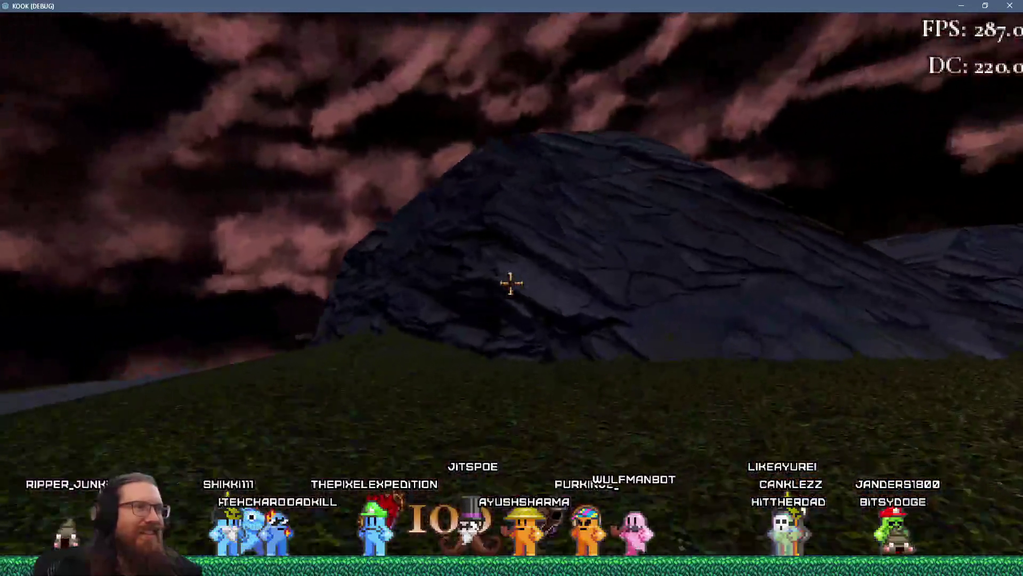
# Climb over the rock mound into the village courtyard and hop the low stone wall.
pyautogui.press('w')
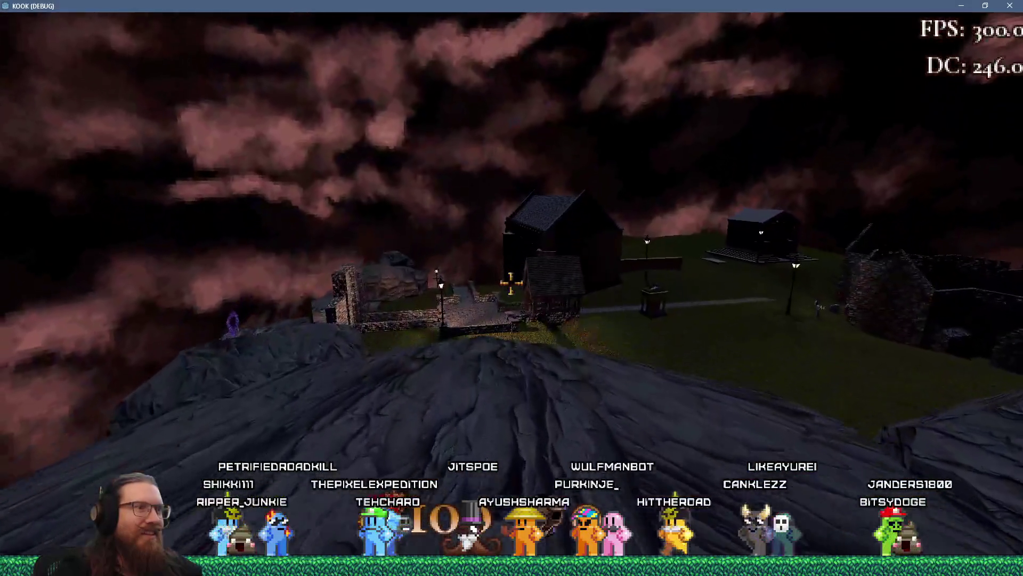
pyautogui.press('w')
pyautogui.press('w')
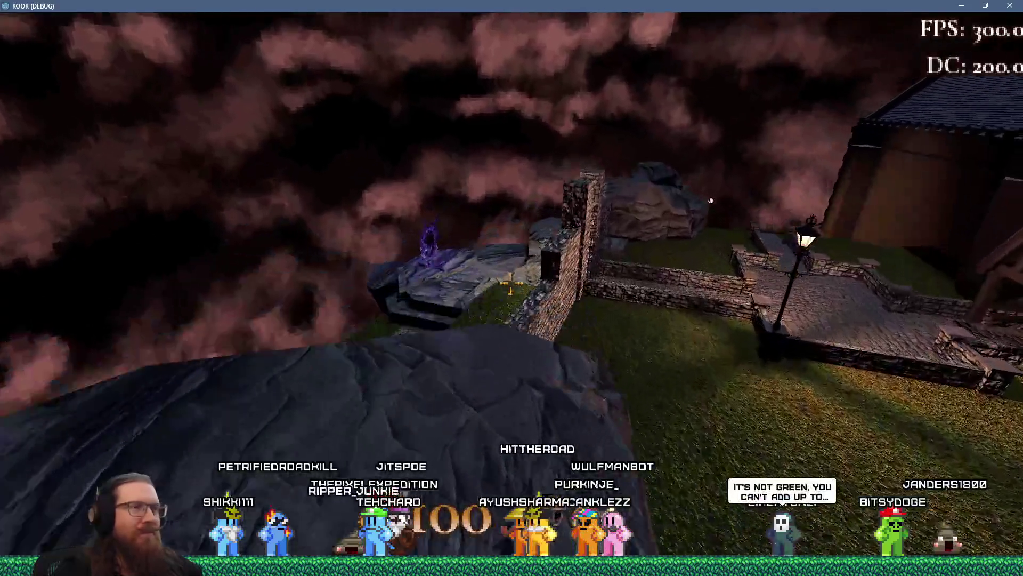
pyautogui.press('w')
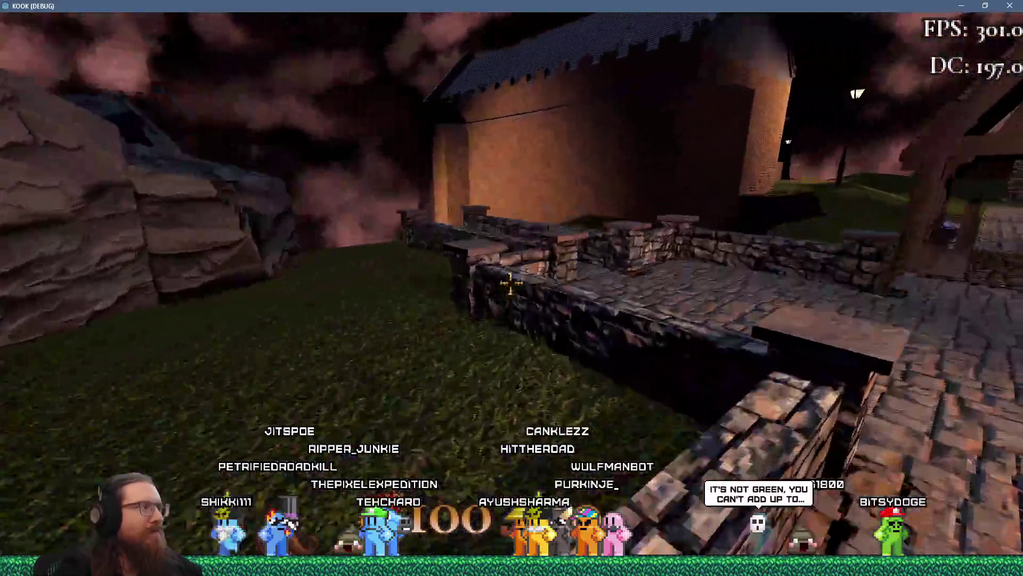
pyautogui.press('w')
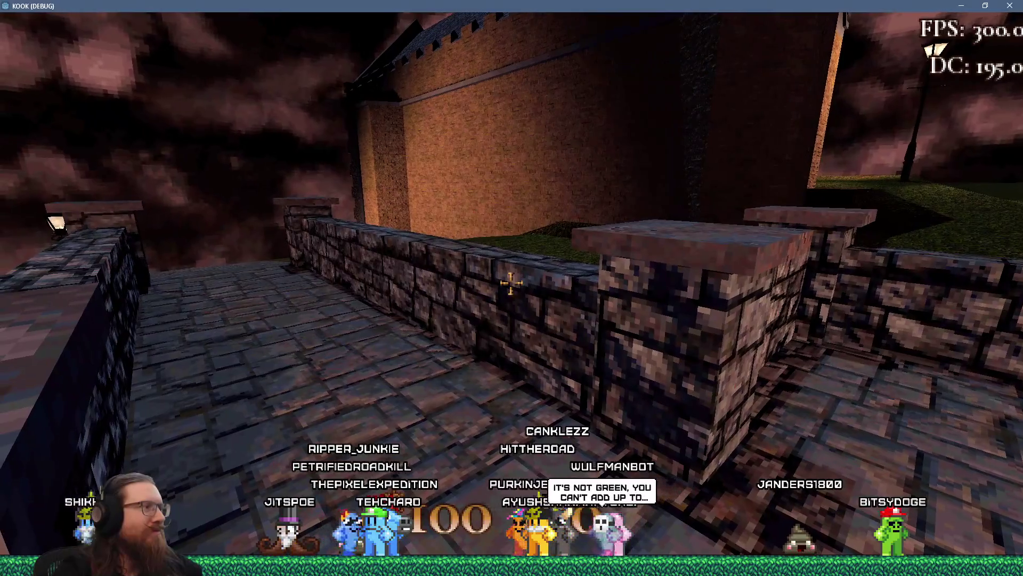
pyautogui.press('w')
pyautogui.press('w')
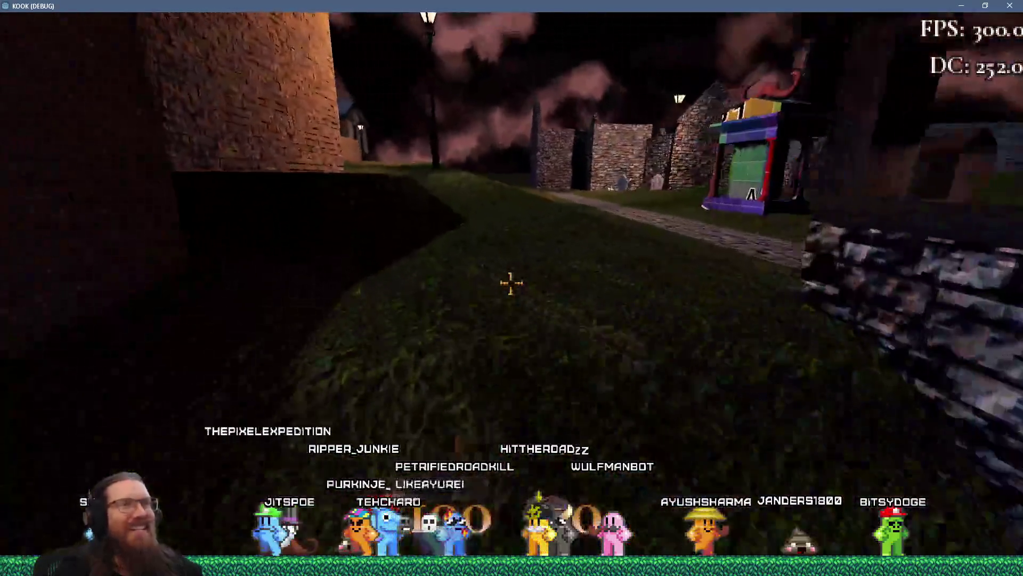
pyautogui.press('w')
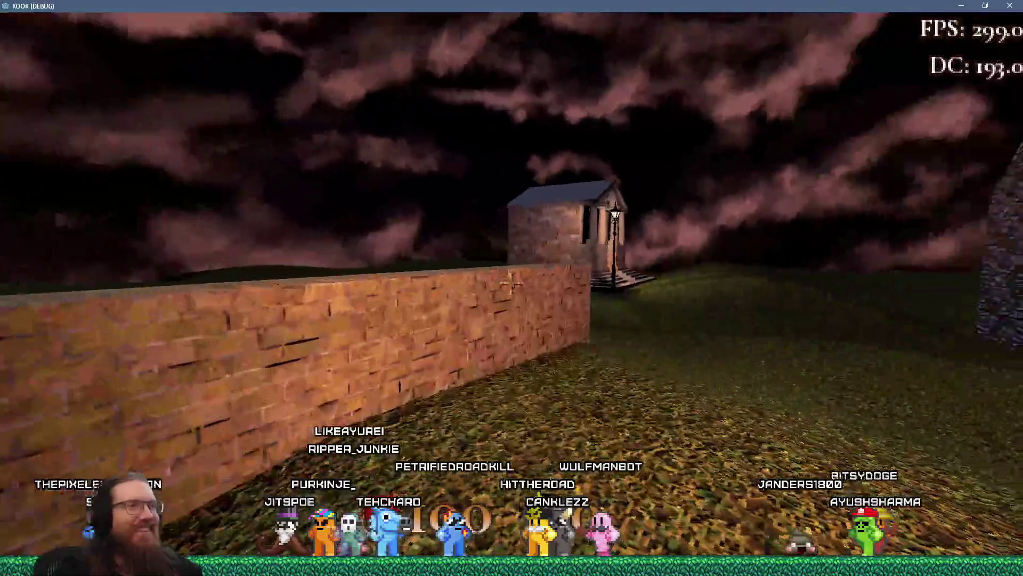
# Walk among the gravestones and turn toward the cobblestone path by the brick wall.
pyautogui.press('w')
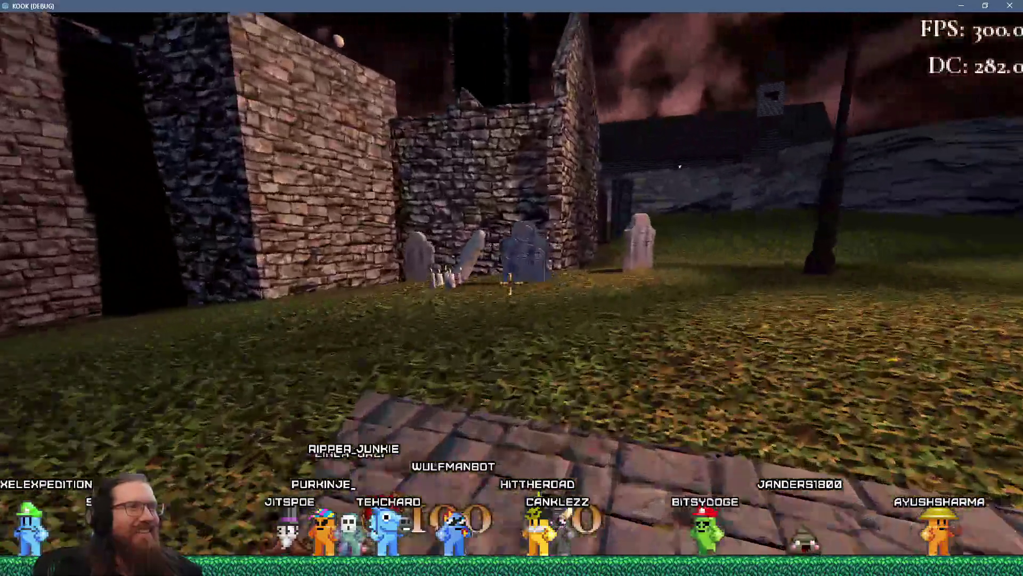
pyautogui.press('w')
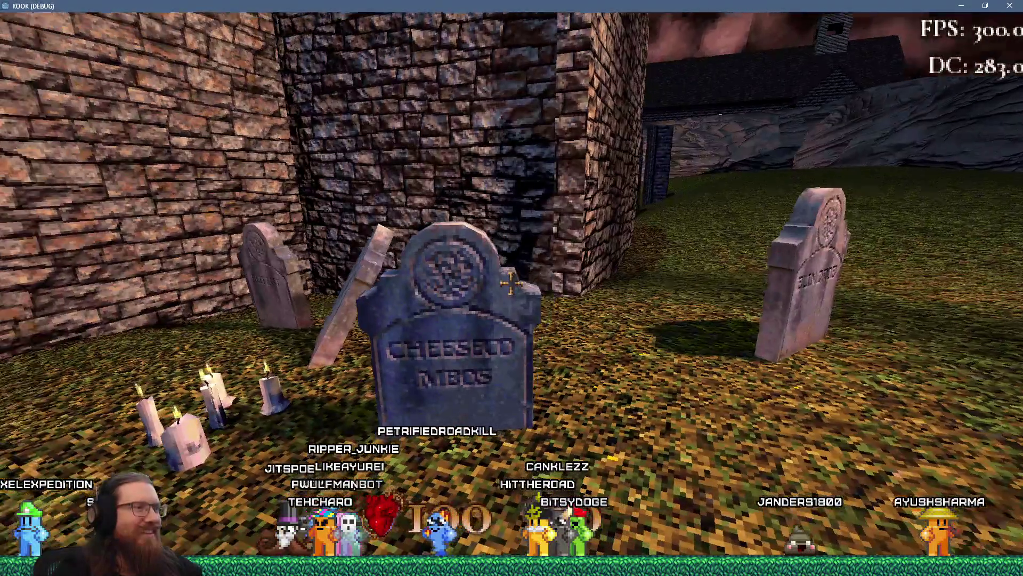
pyautogui.press('w')
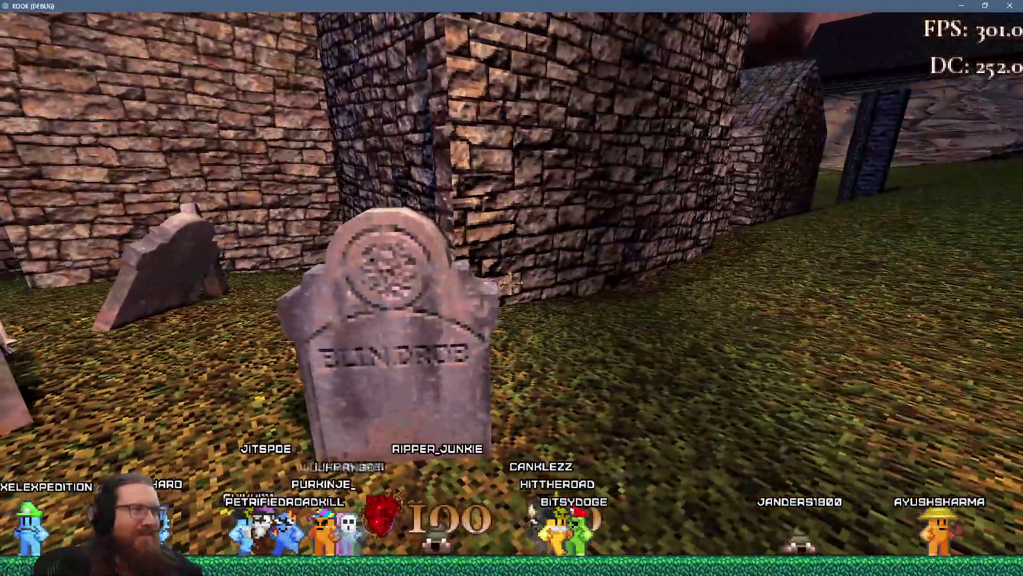
pyautogui.press('a')
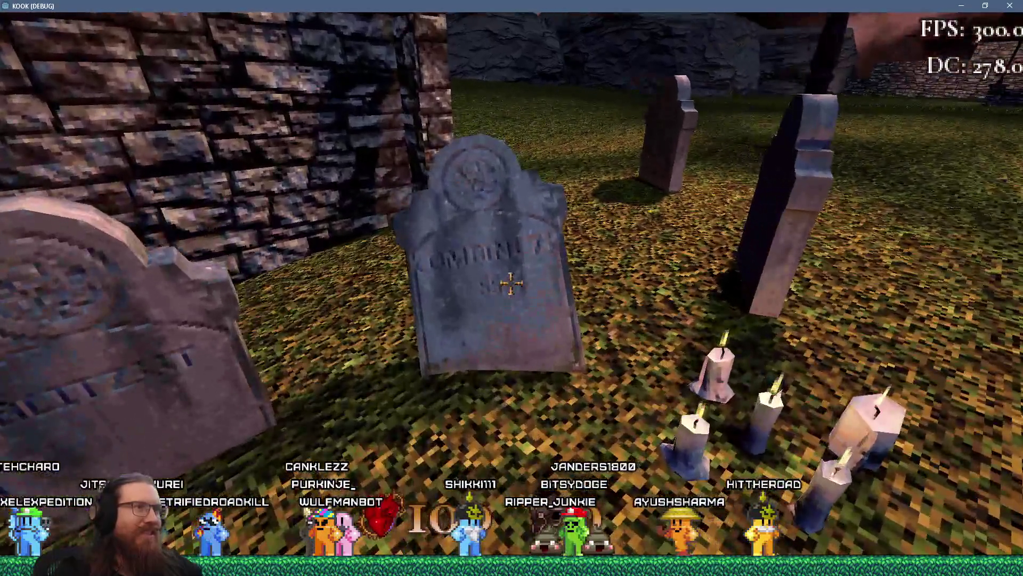
pyautogui.press('a')
pyautogui.press('w')
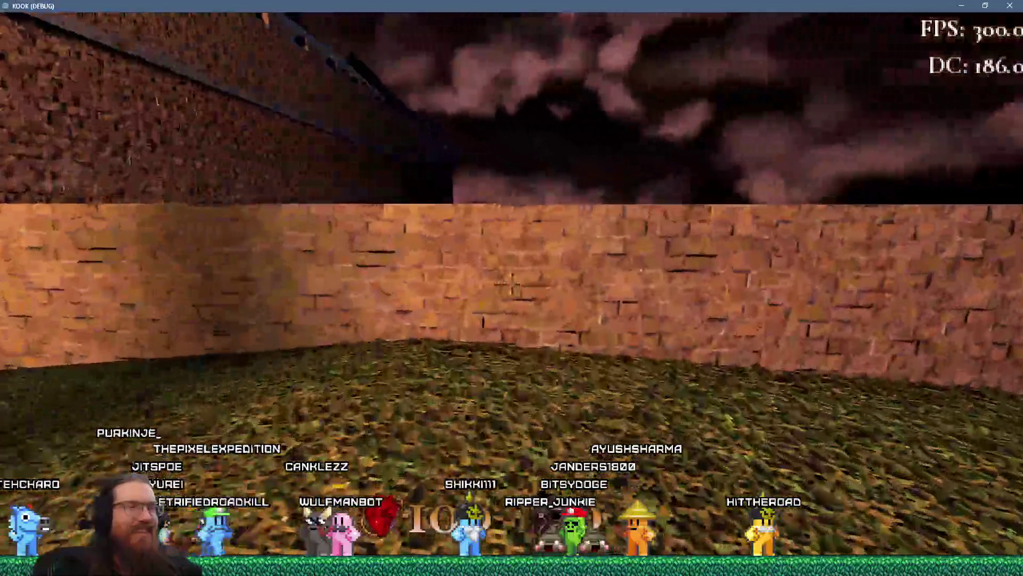
# Follow the cobblestone path past the hut and lamp post to the rock cliffs and brick wall.
pyautogui.press('d')
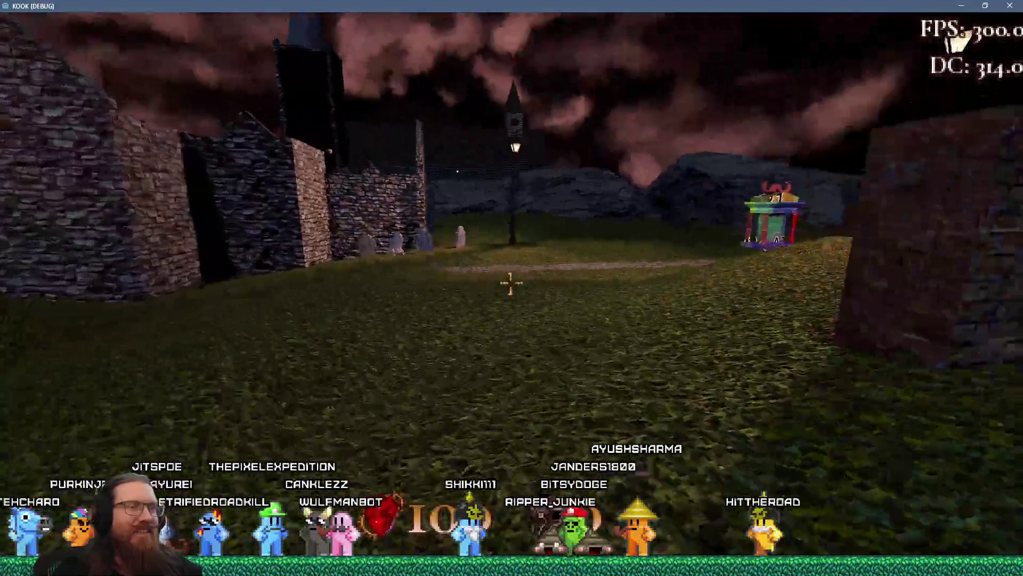
pyautogui.press('d')
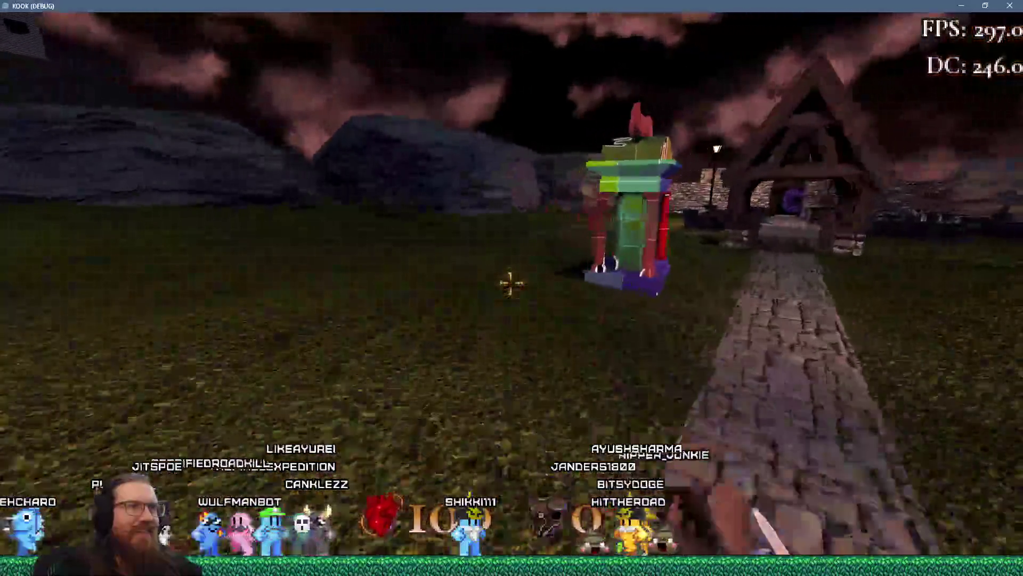
pyautogui.press('w')
pyautogui.press('d')
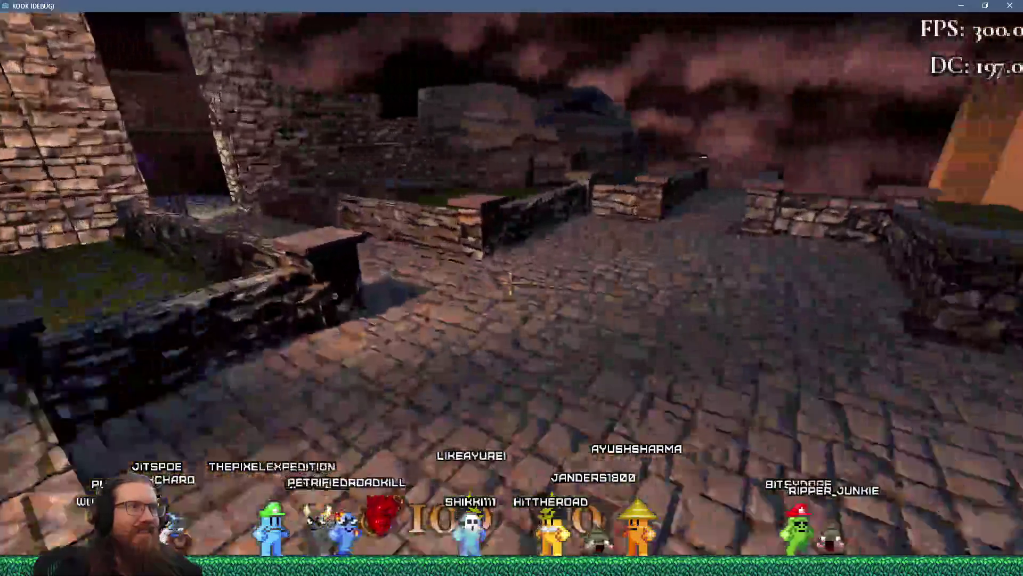
pyautogui.press('w')
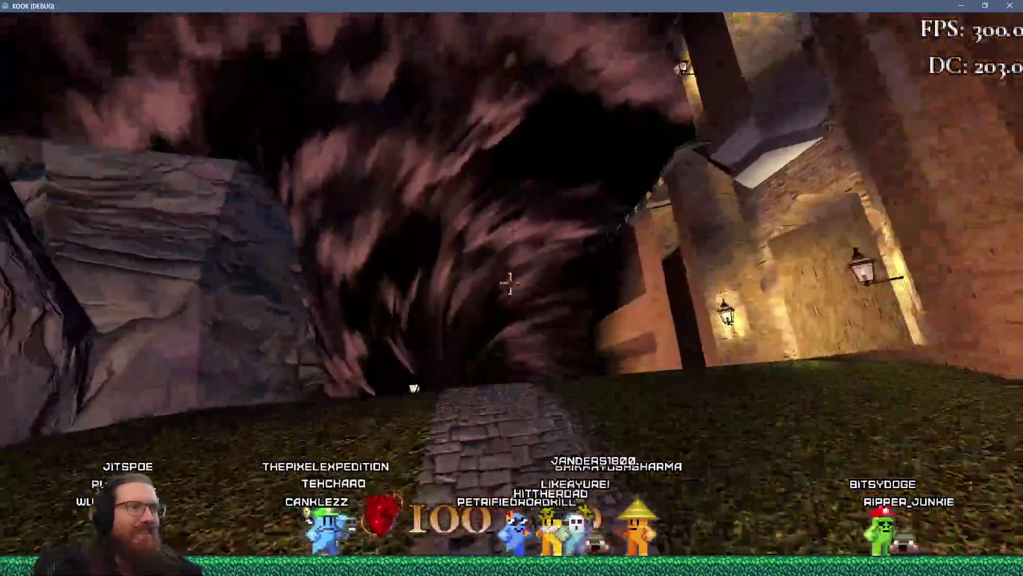
pyautogui.press('w')
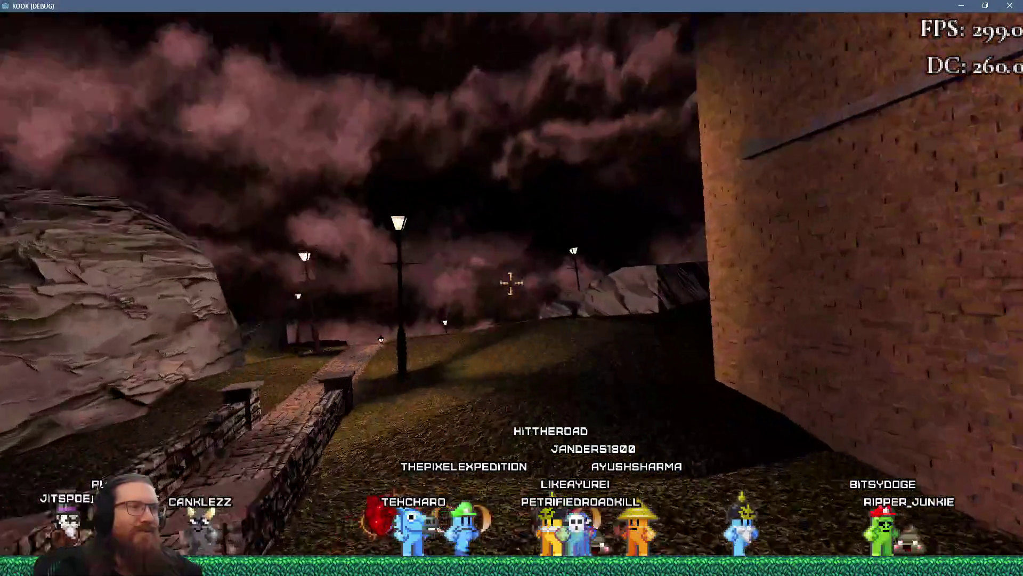
pyautogui.press('w')
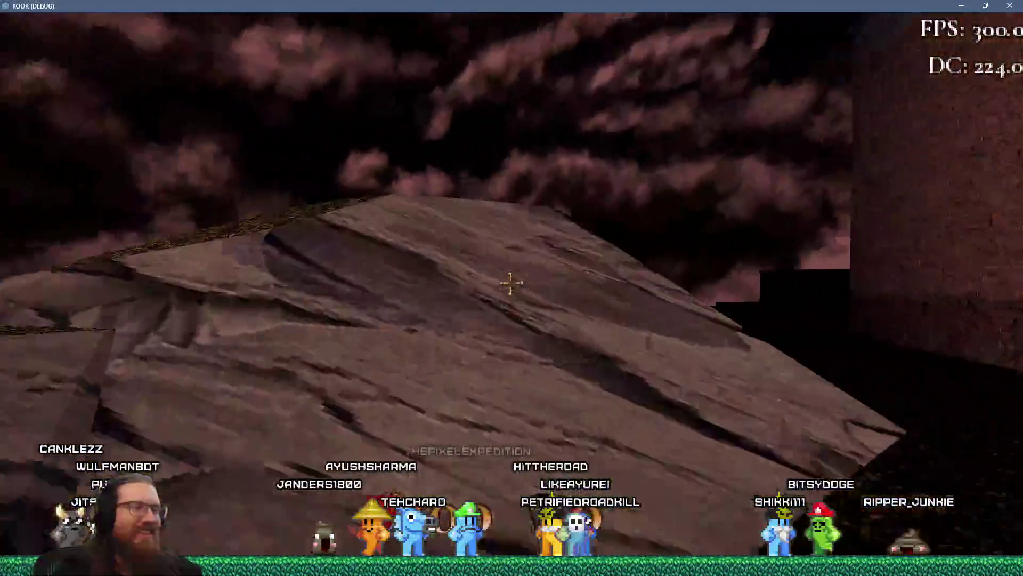
pyautogui.press('w')
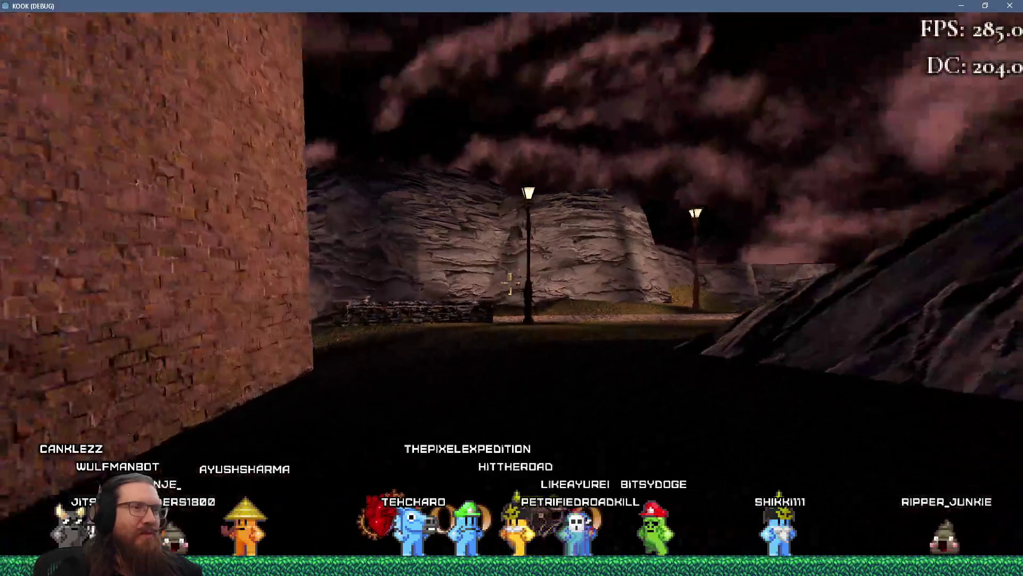
pyautogui.press('w')
pyautogui.press('w')
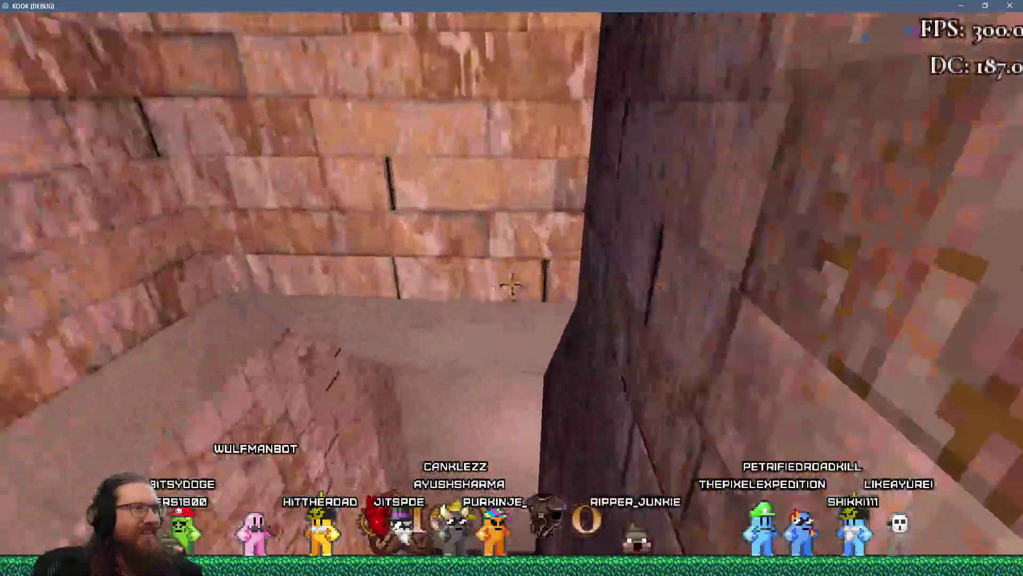
# Walk down the dark corridor through the archway and up to the temple courtyard.
pyautogui.press('w')
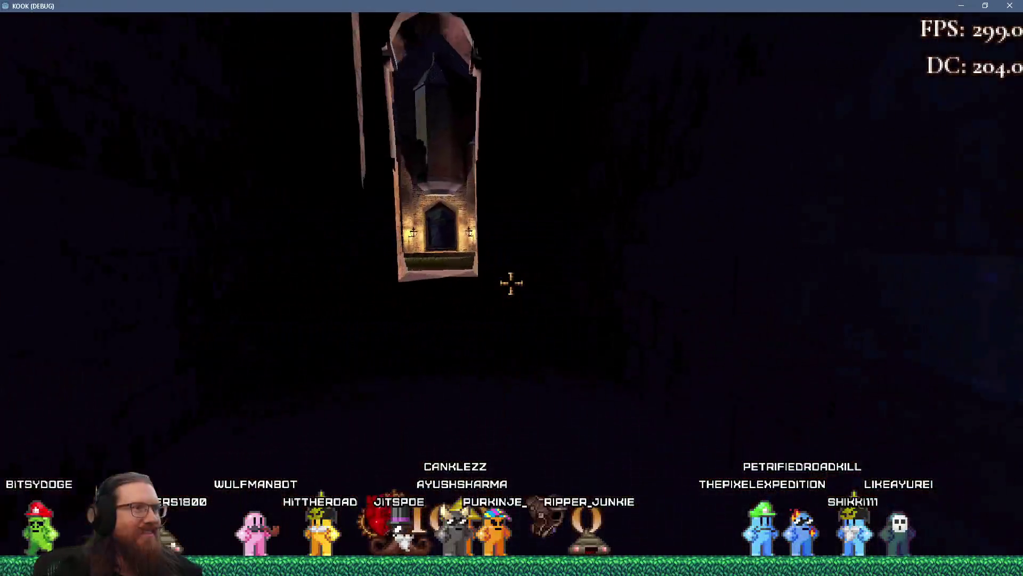
pyautogui.press('w')
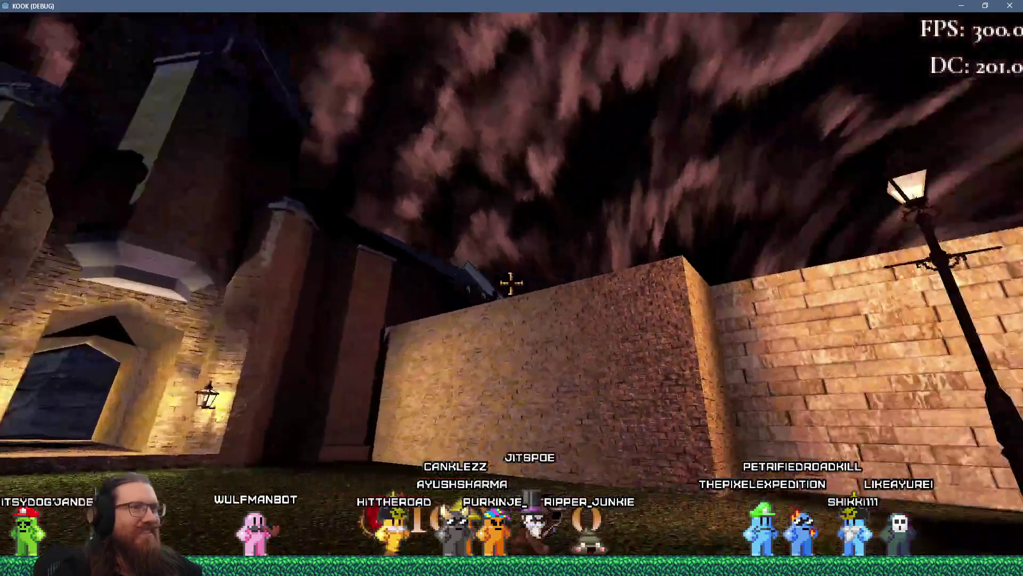
pyautogui.press('w')
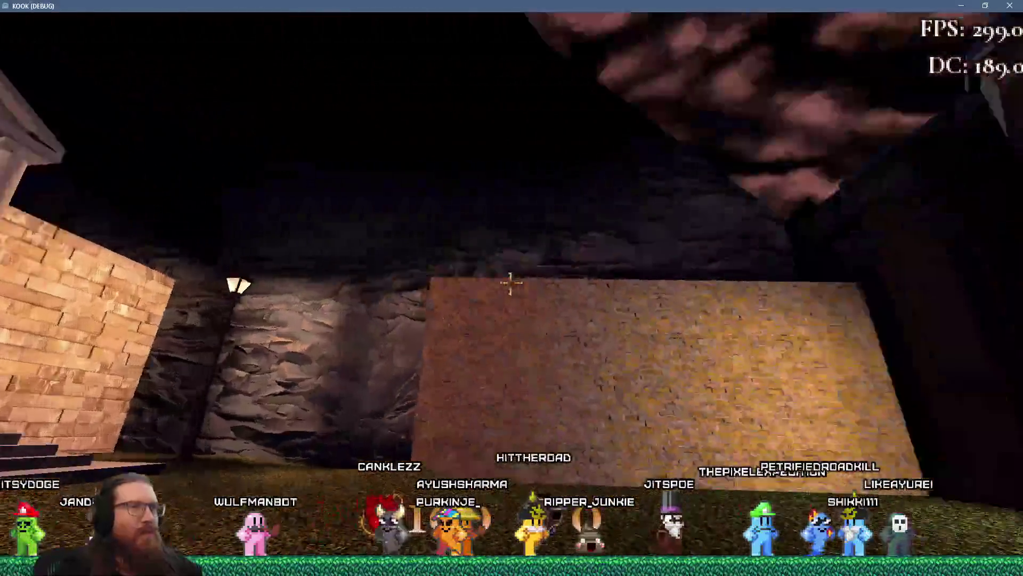
pyautogui.press('w')
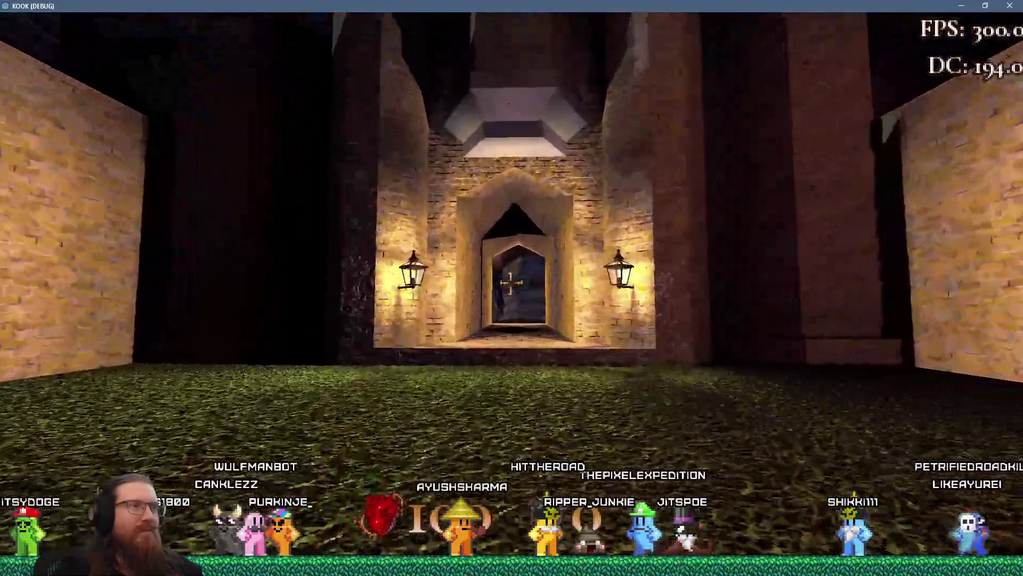
pyautogui.press('w')
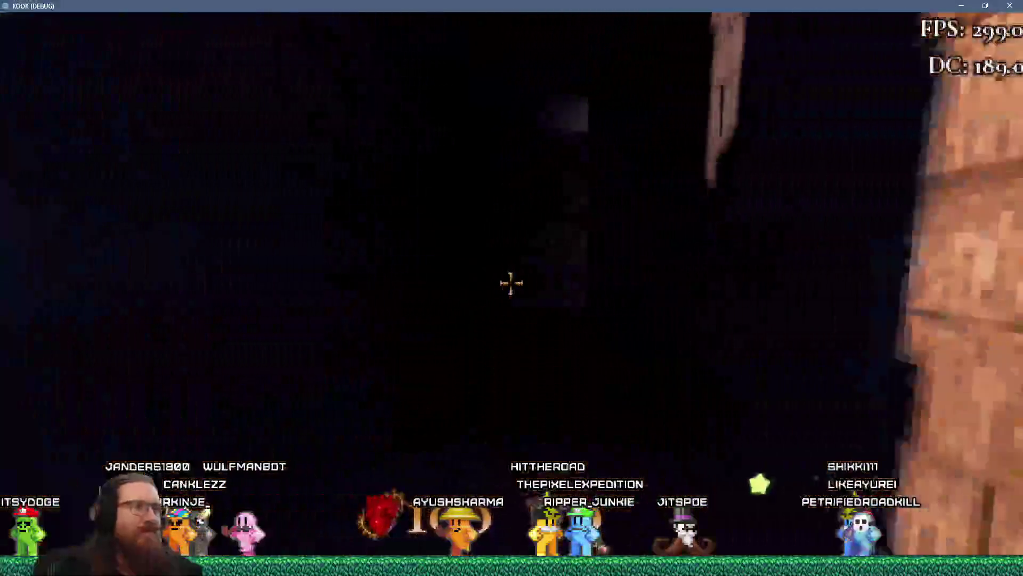
pyautogui.press('w')
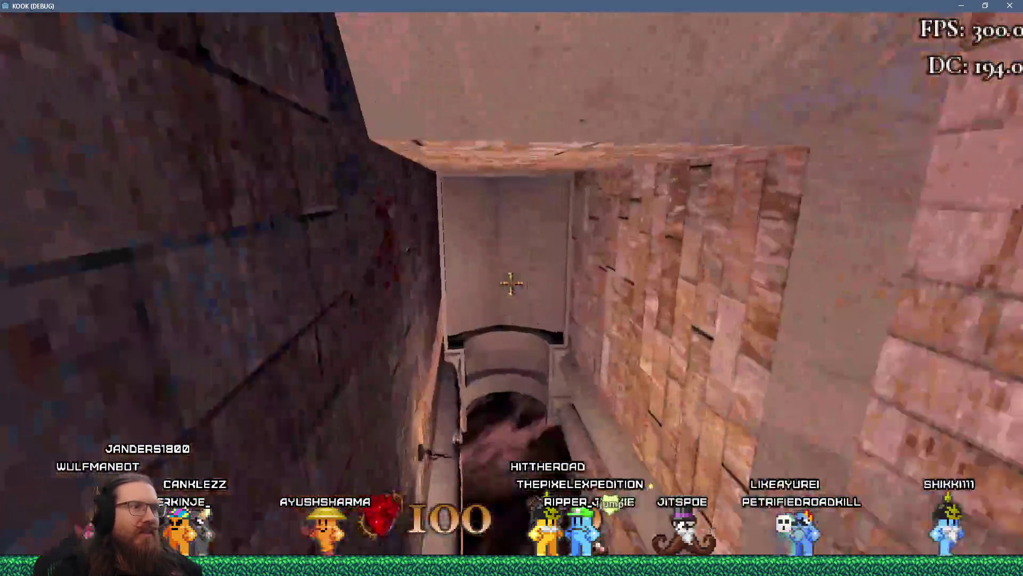
pyautogui.press('w')
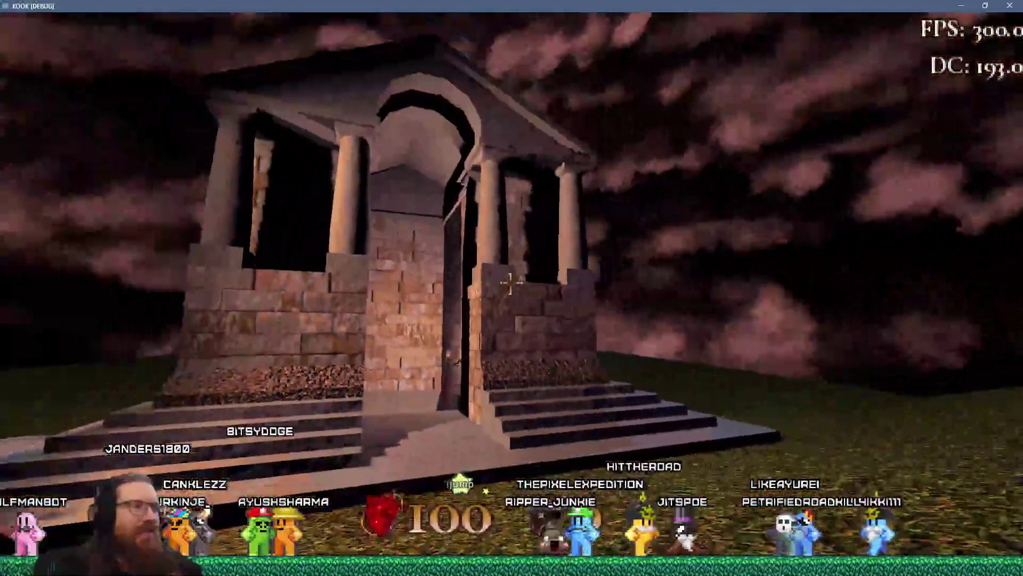
# Quit the game through the development console with the quit command.
pyautogui.press('`')
pyautogui.write('qu')
pyautogui.press('Return')
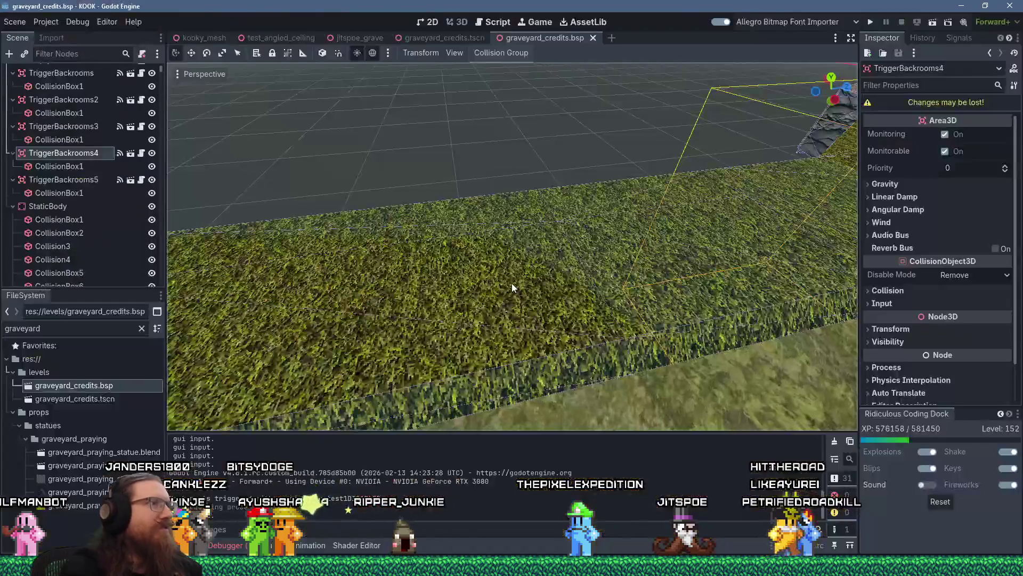
# Bring the PureRef graveyard reference board to the front.
pyautogui.press('super+Tab')
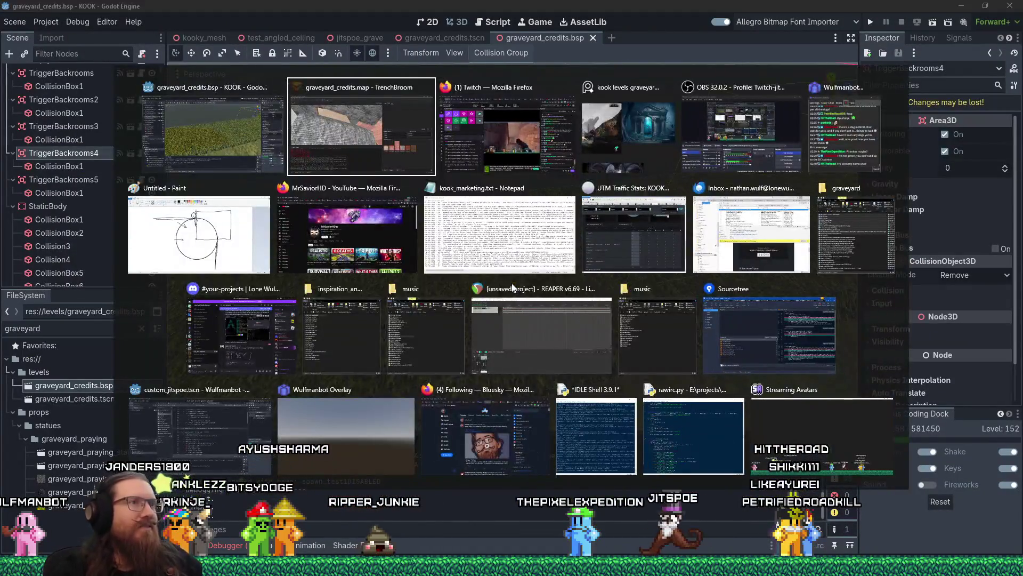
pyautogui.press('Right')
pyautogui.press('Right')
pyautogui.press('Return')
# Pan and zoom the board around the Crypt images.
pyautogui.moveTo(559, 379)
pyautogui.mouseDown()
pyautogui.moveTo(532, 335)
pyautogui.moveTo(433, 278)
pyautogui.moveTo(440, 248)
pyautogui.mouseUp()
pyautogui.scroll(2, 528, 337)
pyautogui.scroll(2, 437, 277)
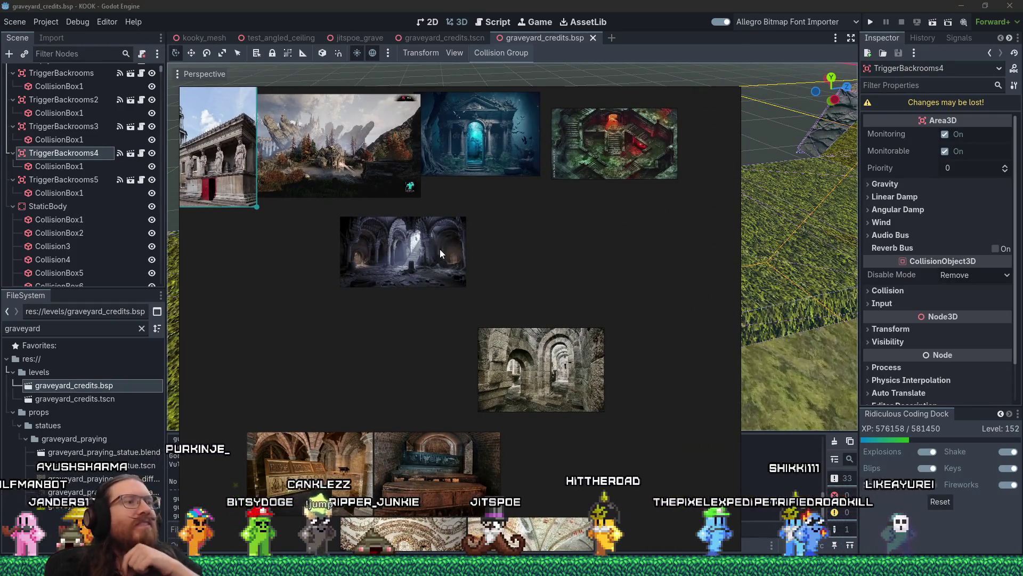
pyautogui.moveTo(439, 249)
pyautogui.mouseDown()
pyautogui.moveTo(465, 379)
pyautogui.moveTo(491, 253)
pyautogui.mouseUp()
pyautogui.scroll(-3, 466, 380)
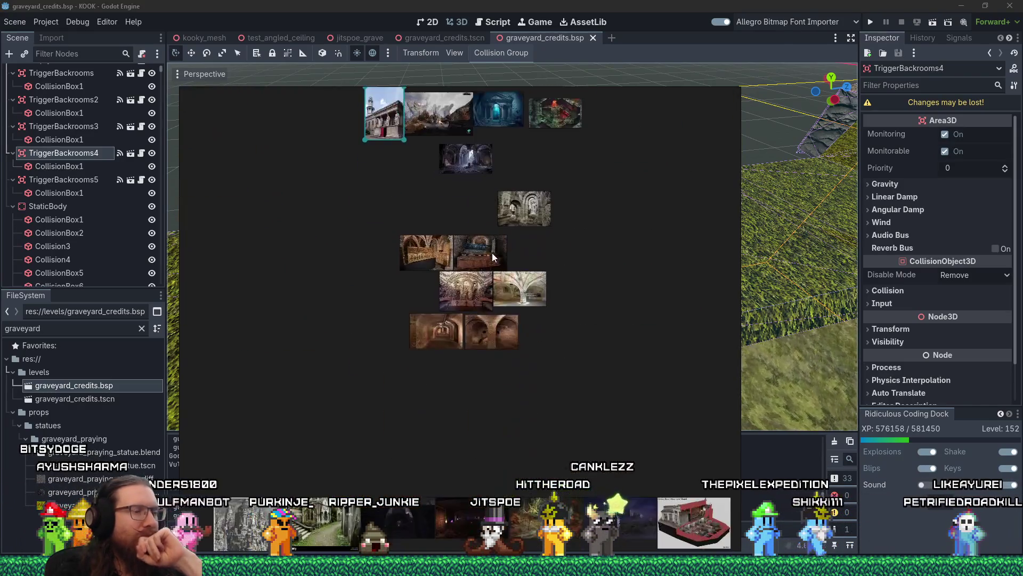
pyautogui.scroll(1, 427, 442)
# Pan across the graveyard, path, chapel cutaway and skull photos, zooming in on the church photo.
pyautogui.moveTo(428, 446); pyautogui.dragTo(318, 293)
pyautogui.scroll(2, 318, 293)
pyautogui.scroll(2, 324, 341)
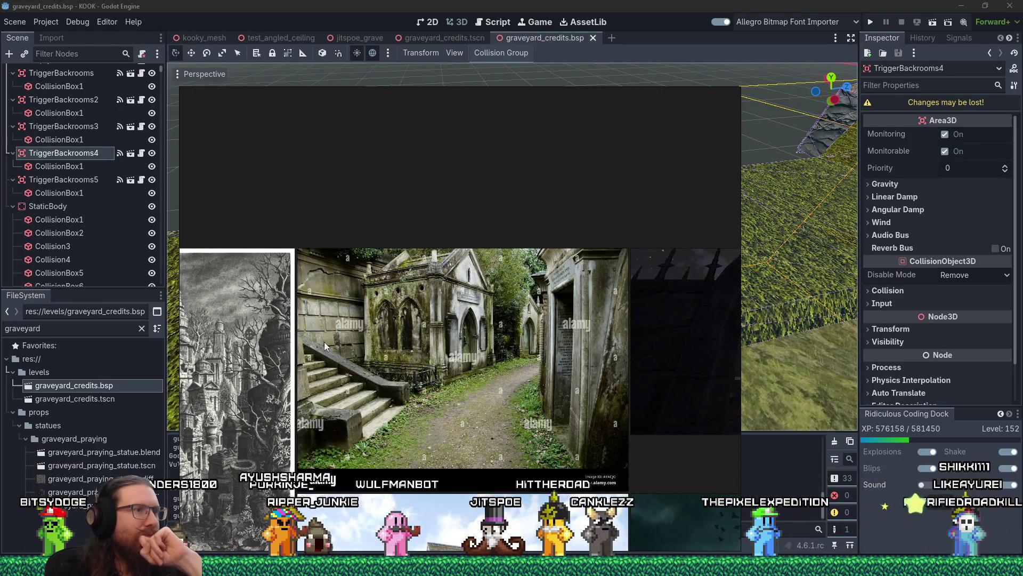
pyautogui.moveTo(393, 422); pyautogui.dragTo(480, 286)
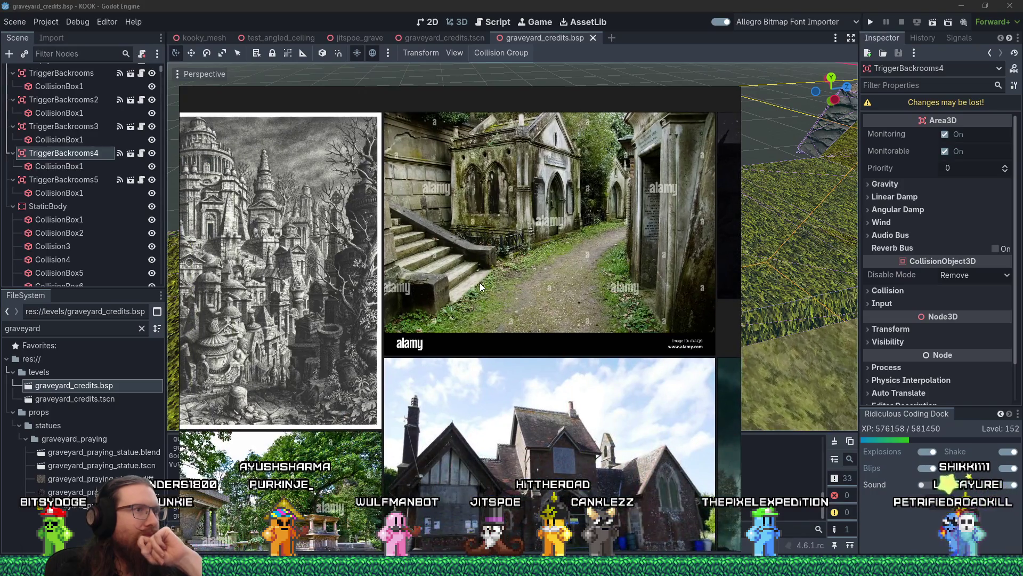
pyautogui.scroll(-3, 480, 286)
pyautogui.moveTo(495, 349); pyautogui.dragTo(465, 249)
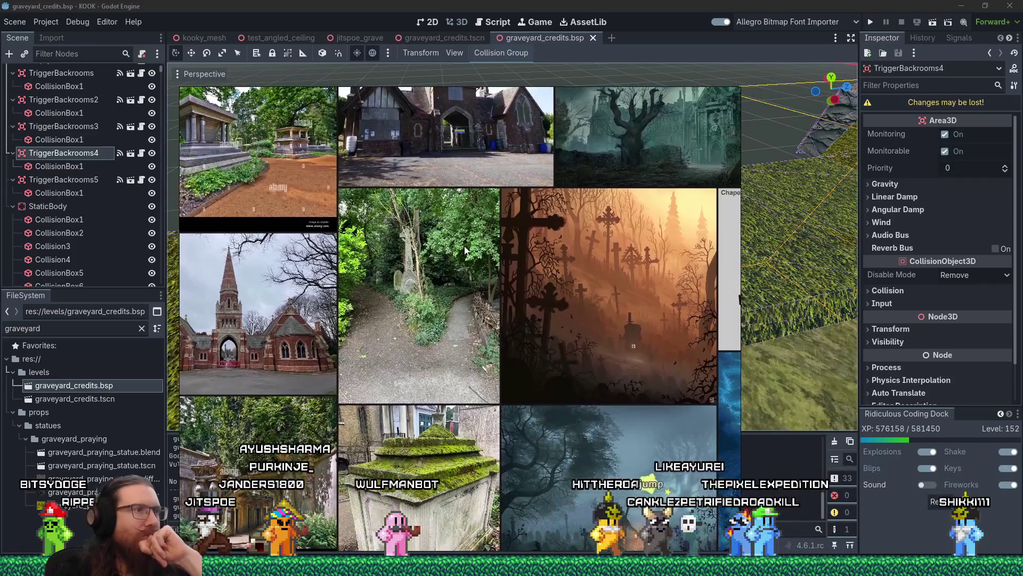
pyautogui.moveTo(562, 344); pyautogui.dragTo(322, 302)
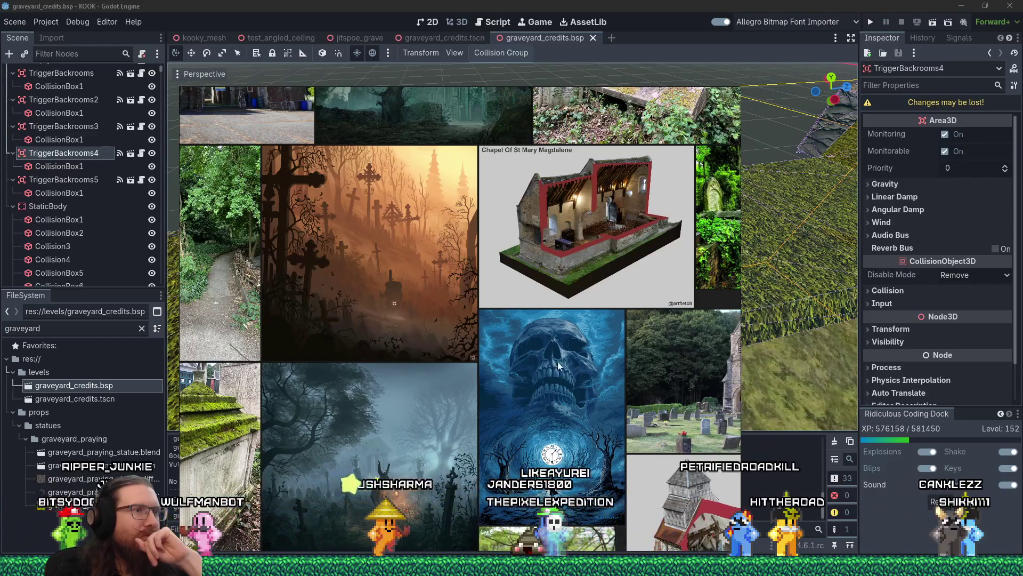
pyautogui.moveTo(558, 365); pyautogui.dragTo(340, 356)
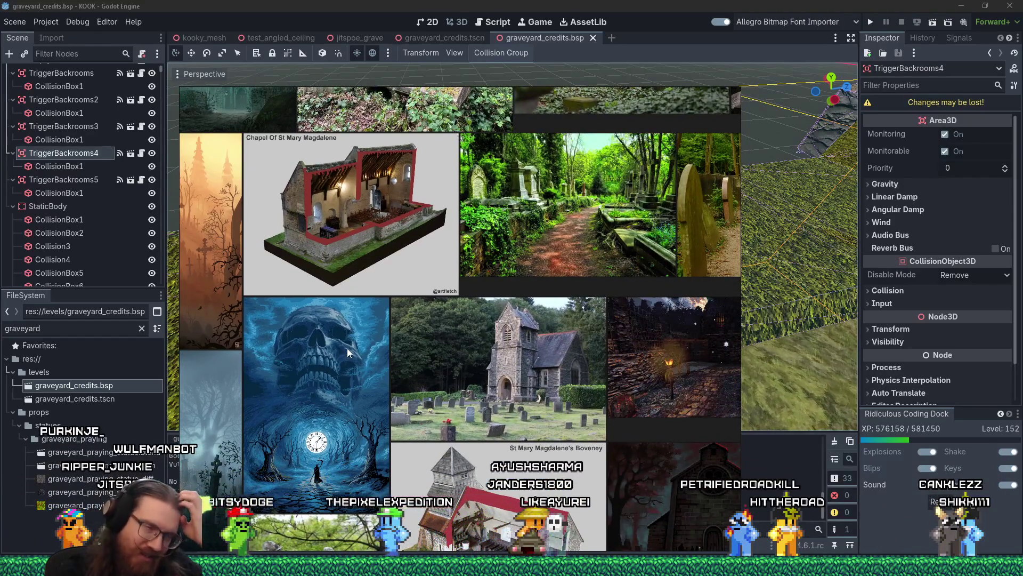
pyautogui.scroll(5, 454, 404)
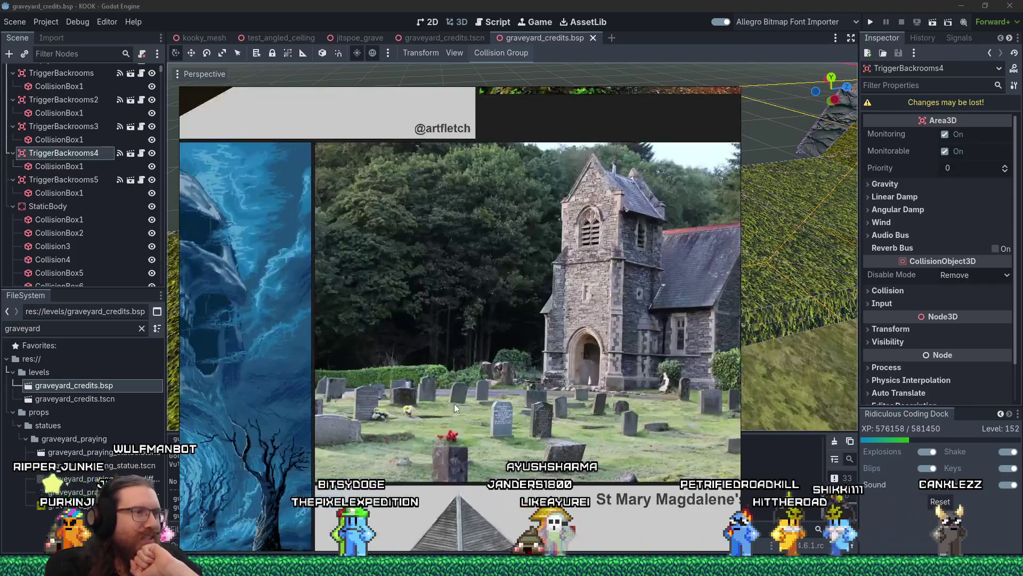
pyautogui.moveTo(477, 385); pyautogui.dragTo(484, 434)
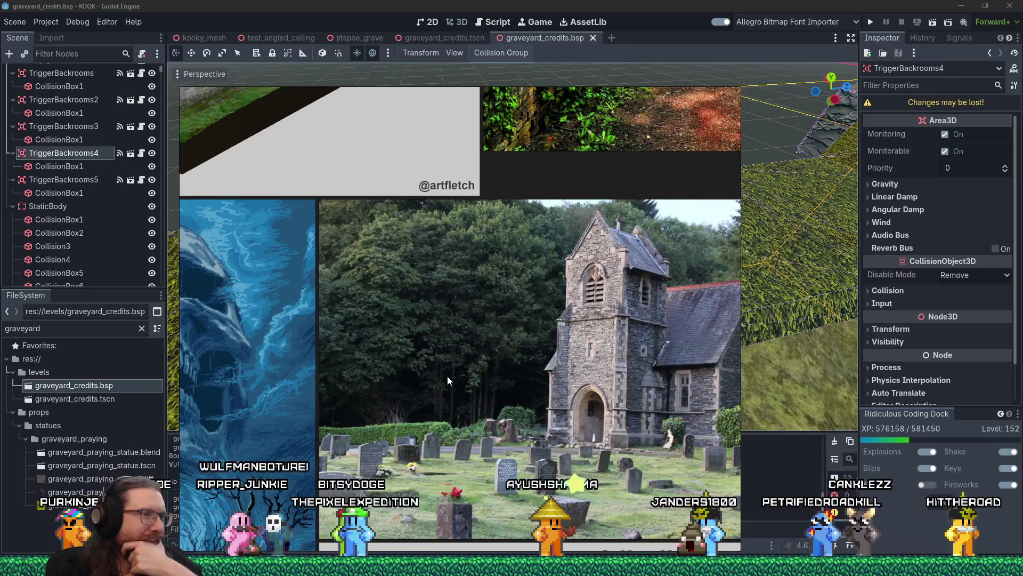
pyautogui.scroll(2, 446, 376)
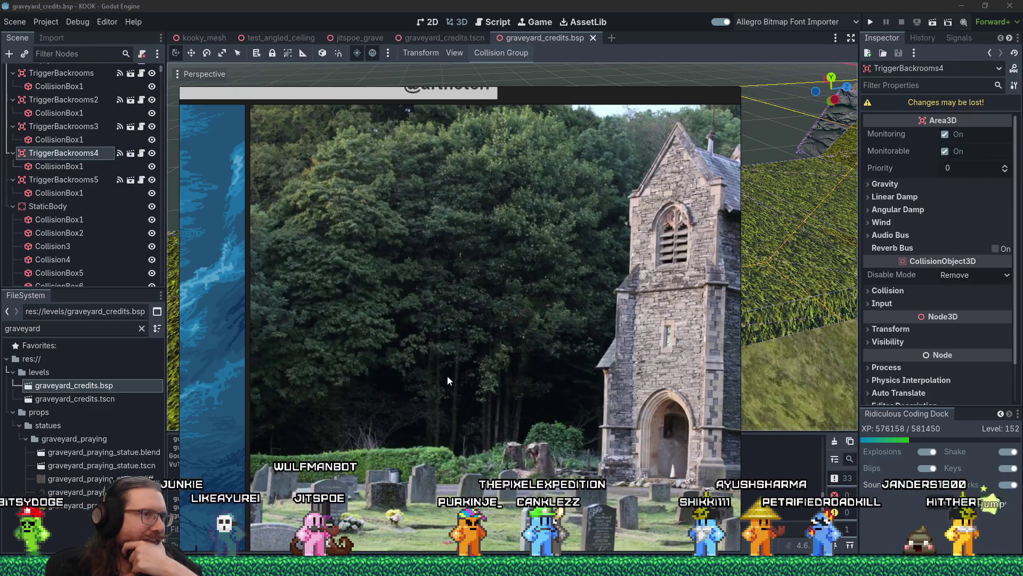
pyautogui.scroll(-3, 447, 375)
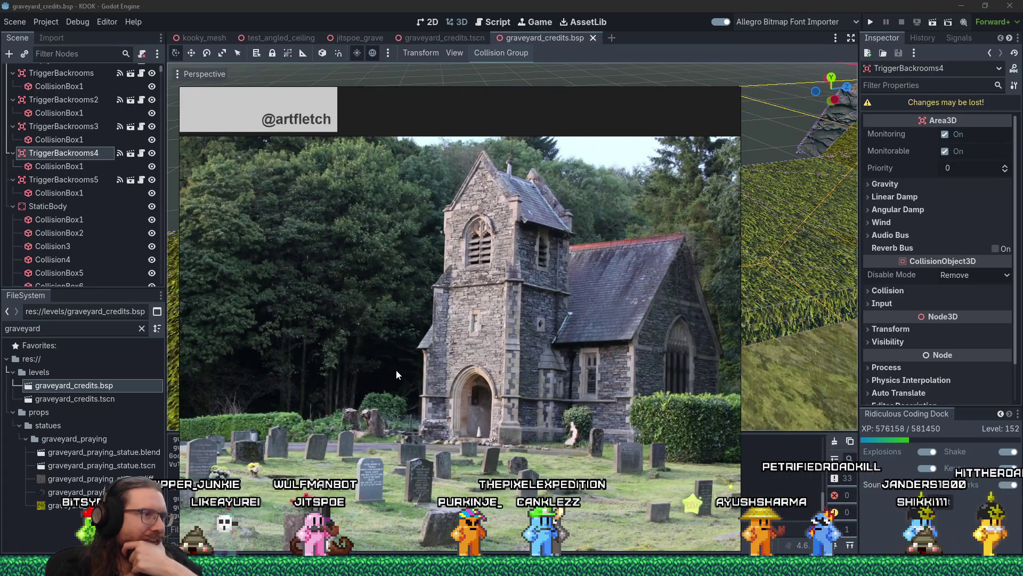
pyautogui.scroll(3, 464, 355)
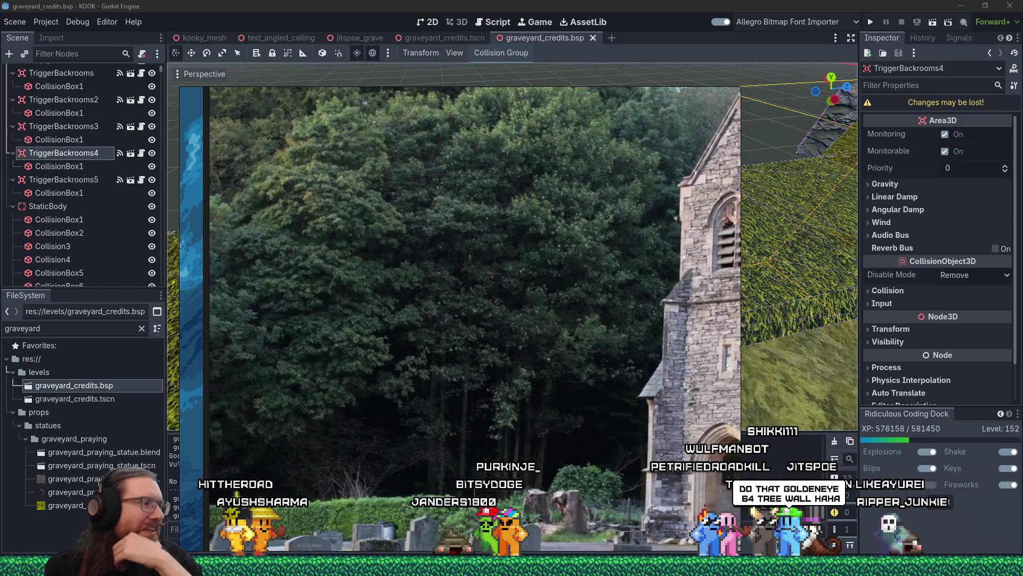
# Search DuckDuckGo for 'goldeneye 64 tree wall' in a new Firefox tab.
pyautogui.moveTo(512, 568)
pyautogui.click(899, 528)
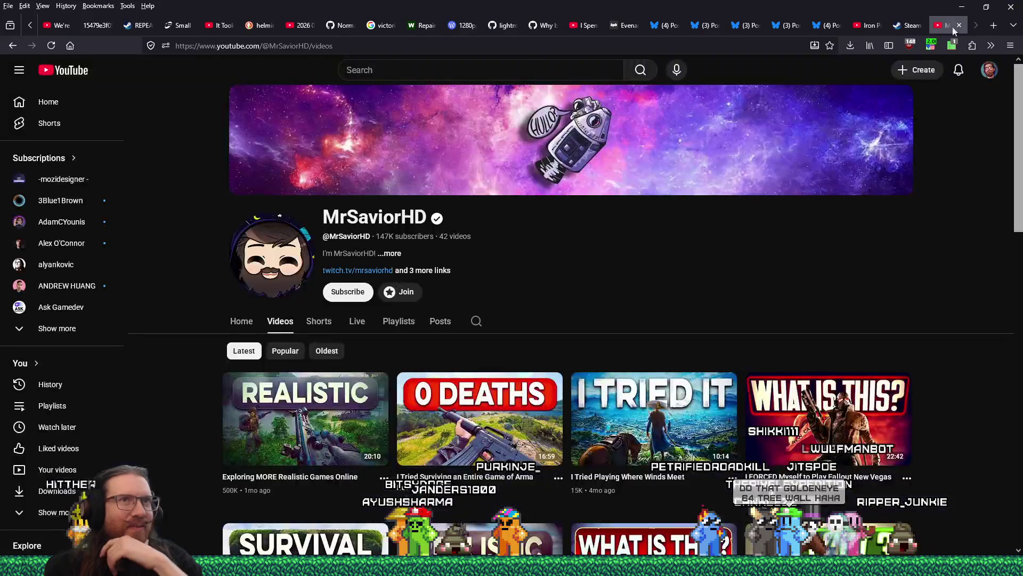
pyautogui.click(987, 27)
pyautogui.write('goldeneye')
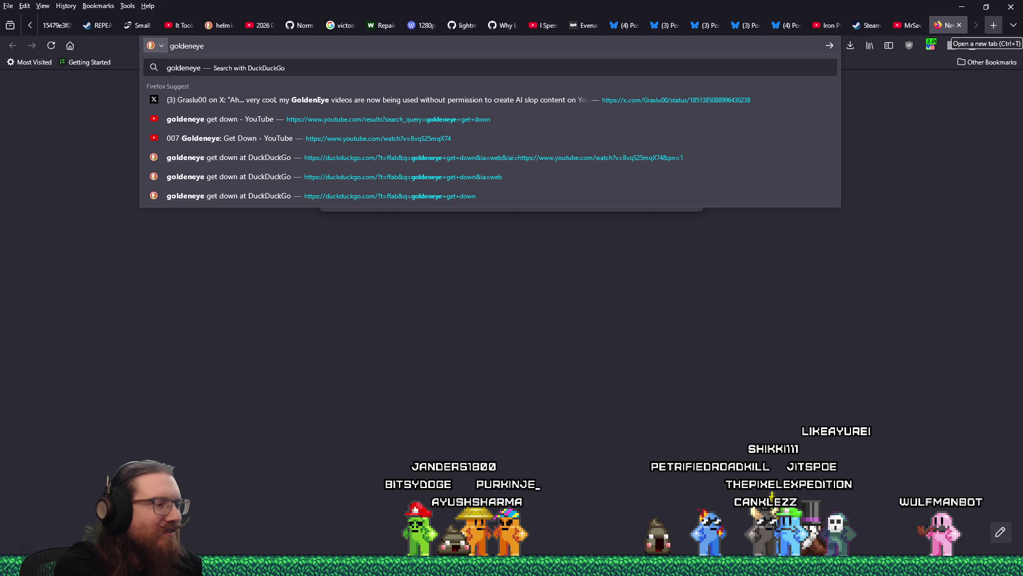
pyautogui.write('wall')
pyautogui.press('Return')
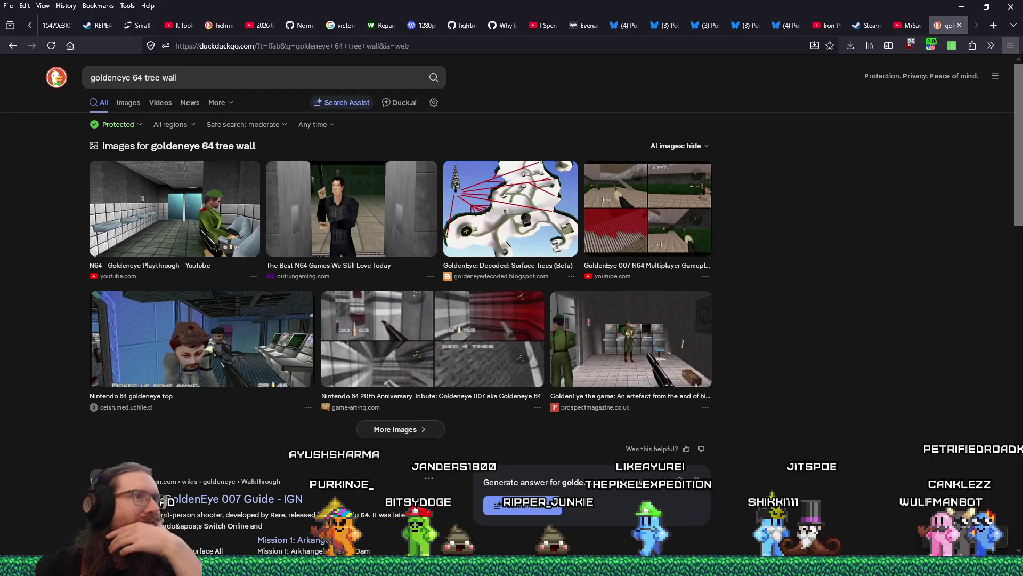
# Switch the results to Images and scroll through the tree wall screenshots.
pyautogui.scroll(-5, 772, 292)
pyautogui.scroll(4, 772, 292)
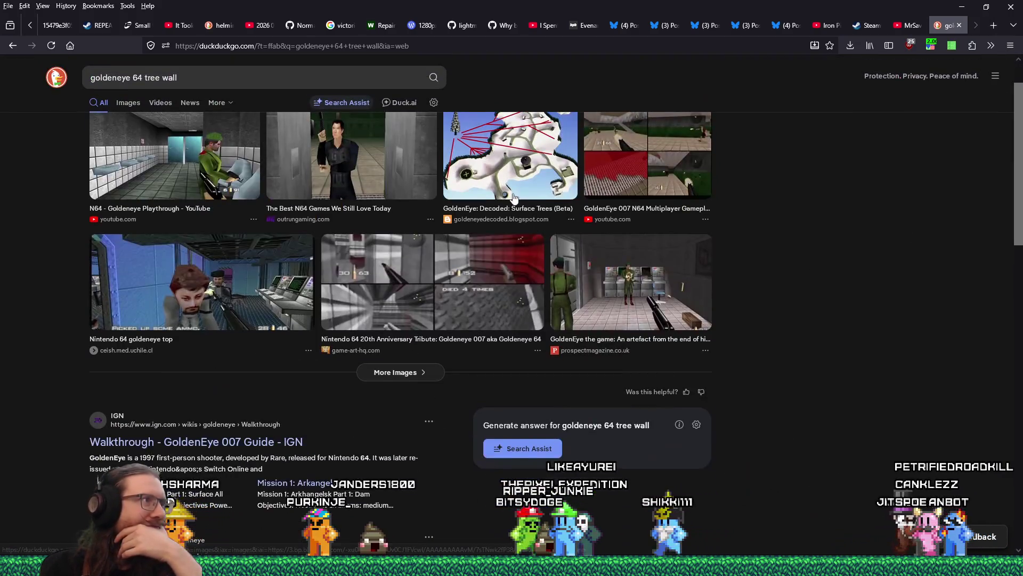
pyautogui.scroll(1, 312, 208)
pyautogui.click(138, 105)
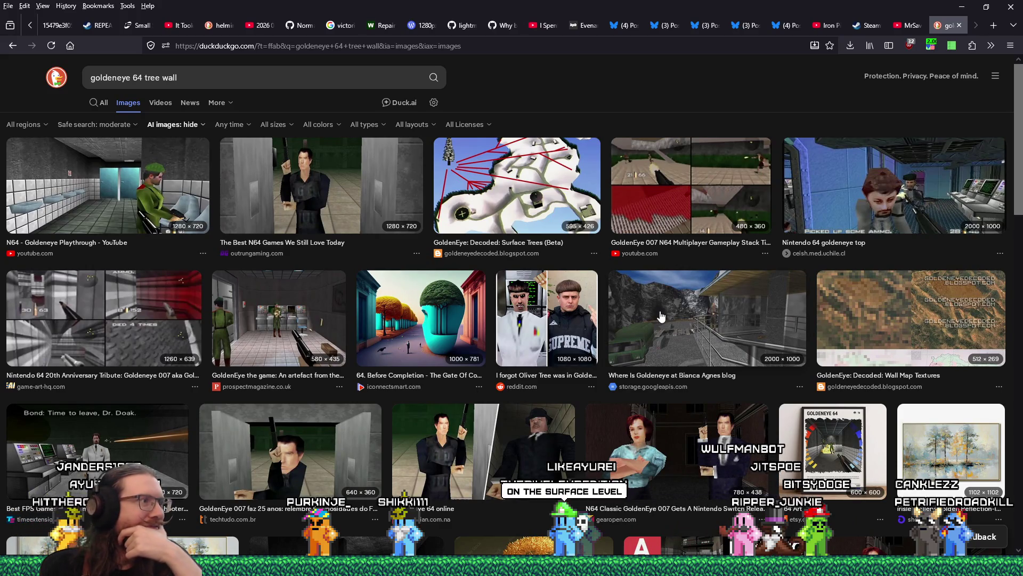
pyautogui.scroll(-5, 660, 316)
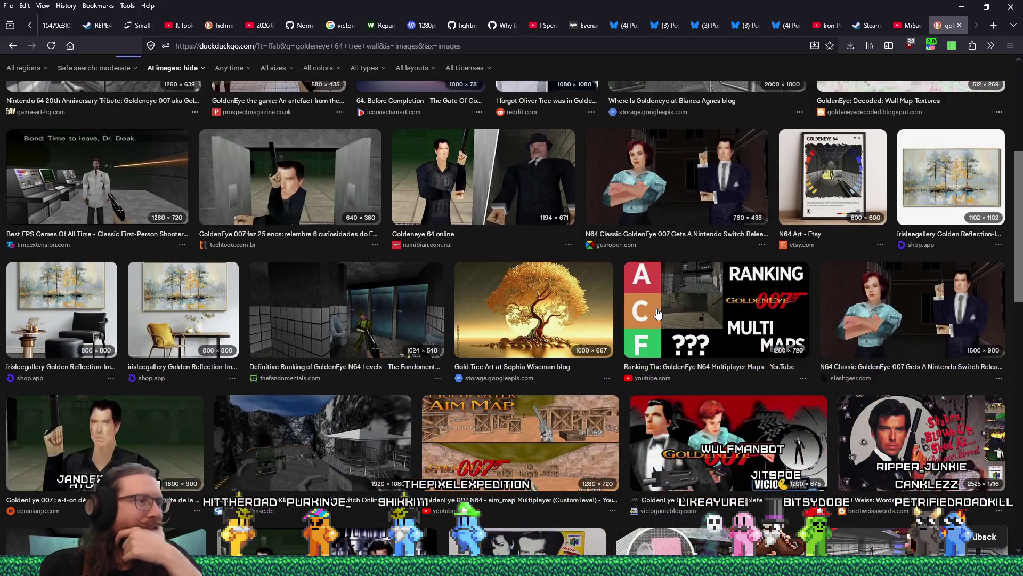
pyautogui.scroll(5, 421, 240)
pyautogui.click(161, 77)
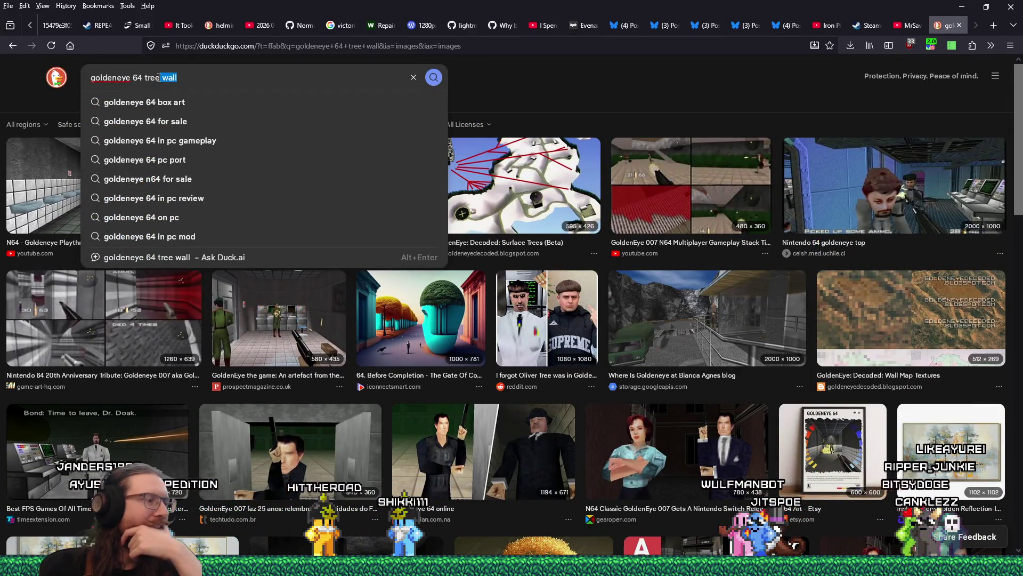
# Revise the search to 'goldeneye 64 trees' and scroll down the image results.
pyautogui.write('s')
pyautogui.press('Return')
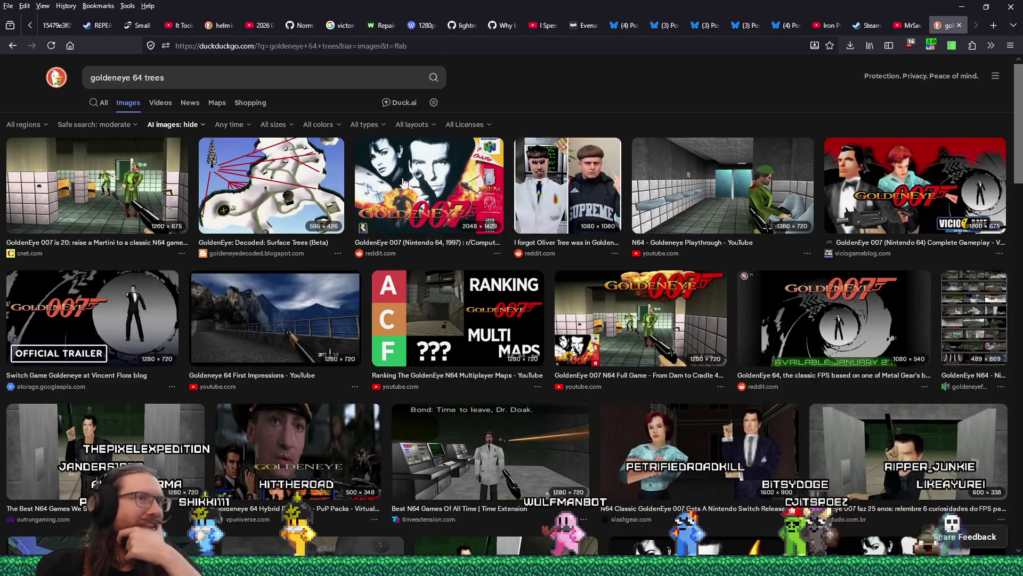
pyautogui.scroll(-5, 454, 334)
pyautogui.scroll(-4, 454, 334)
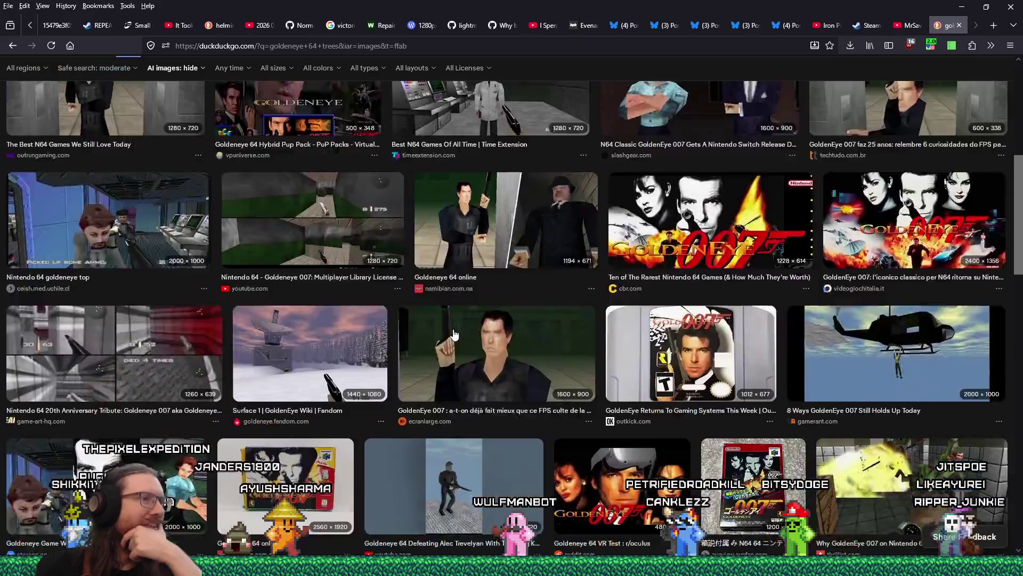
pyautogui.scroll(-5, 454, 334)
pyautogui.scroll(-5, 453, 335)
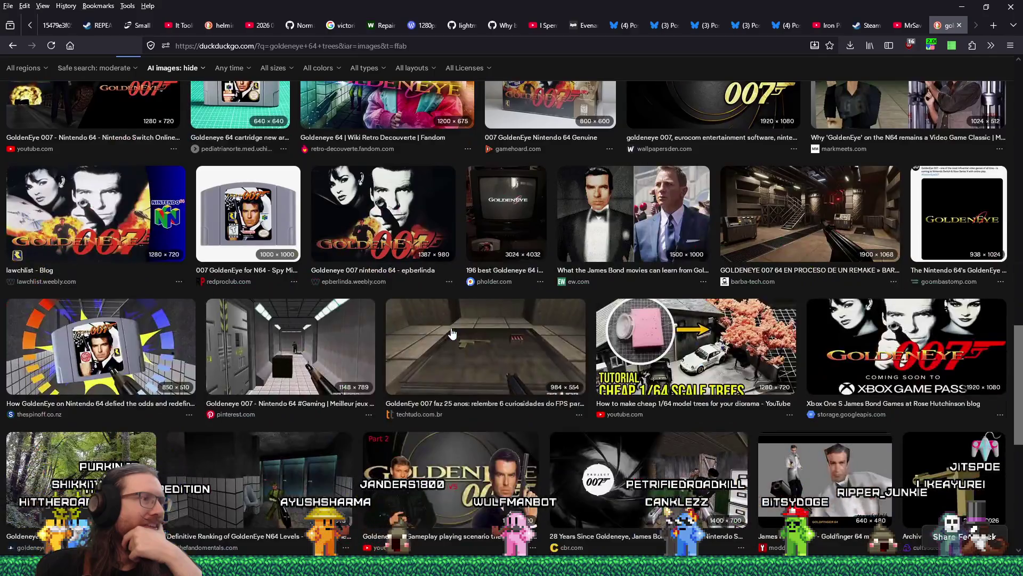
pyautogui.scroll(-4, 452, 333)
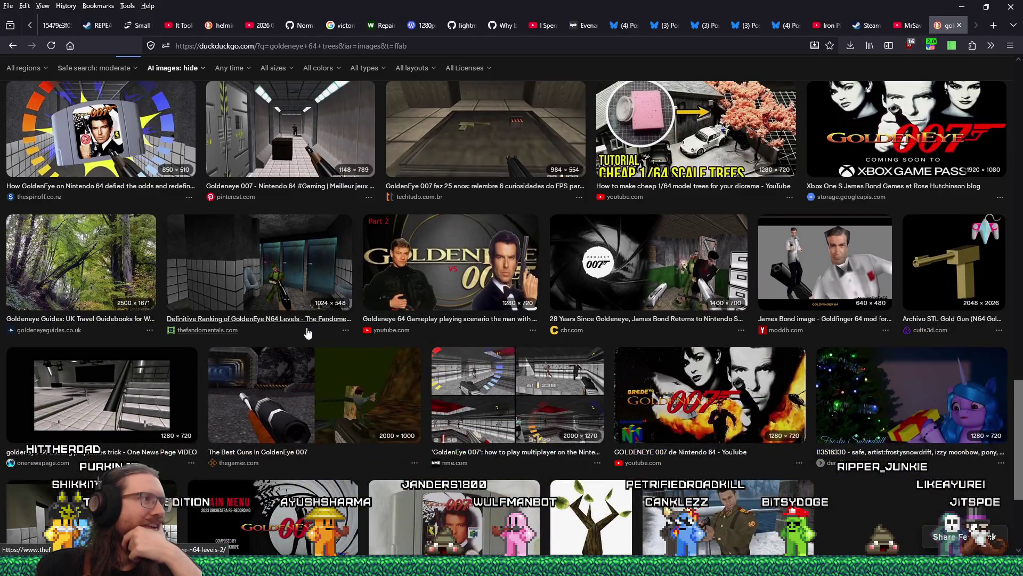
# Preview the forest, bathroom-level and Goldeneye Guides forest images, then close the preview.
pyautogui.click(123, 271)
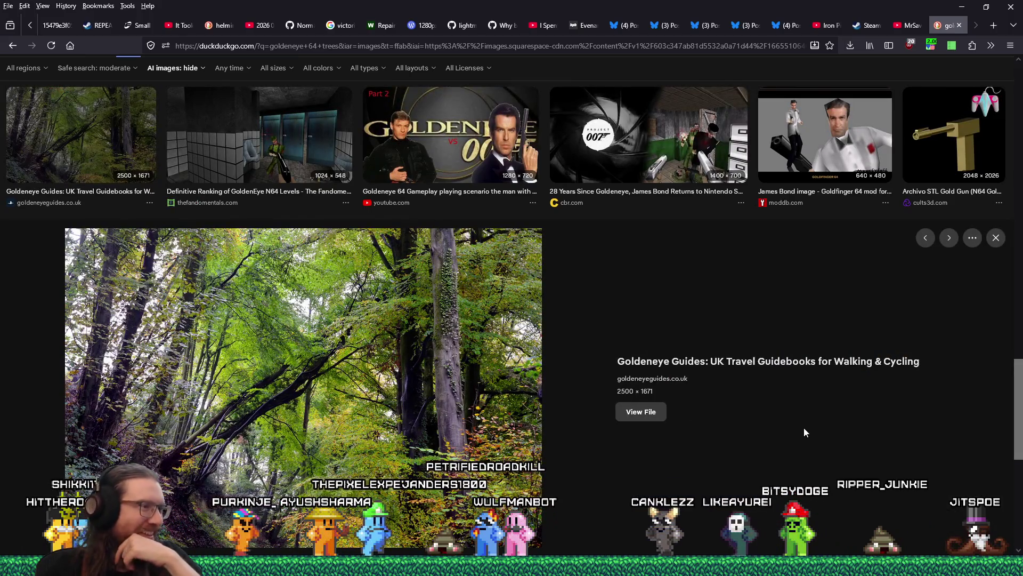
pyautogui.scroll(7, 804, 432)
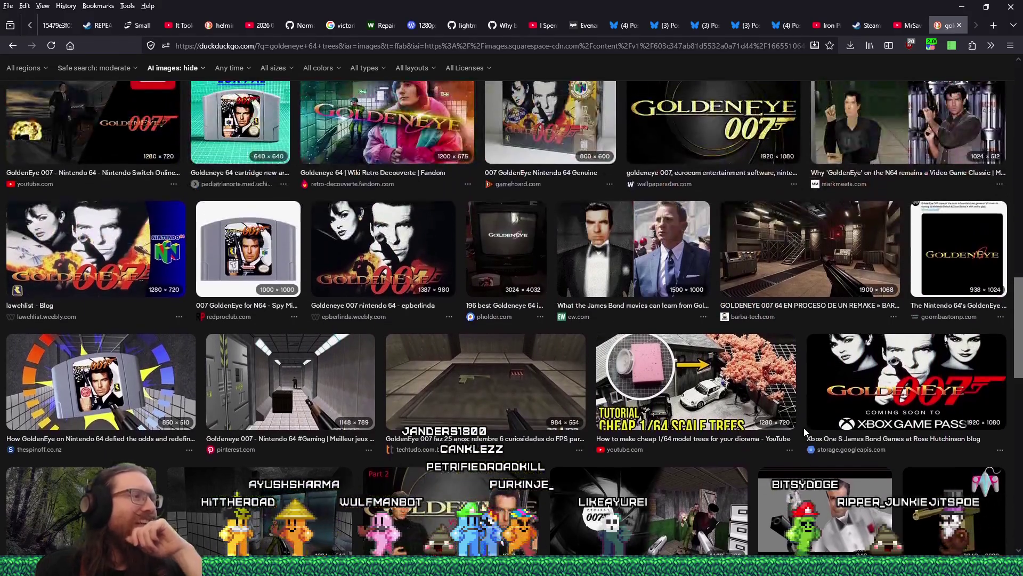
pyautogui.click(350, 474)
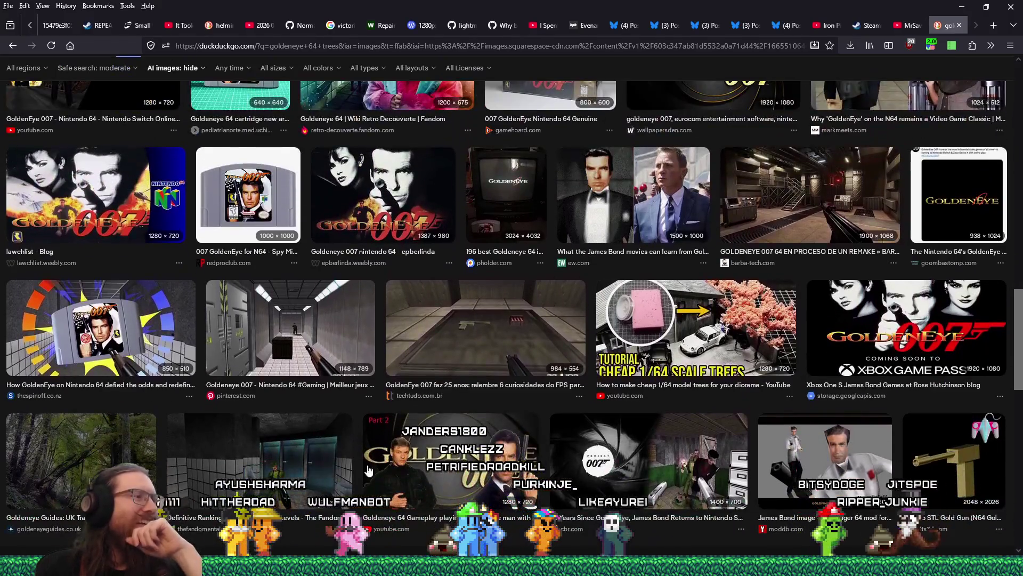
pyautogui.scroll(-8, 581, 413)
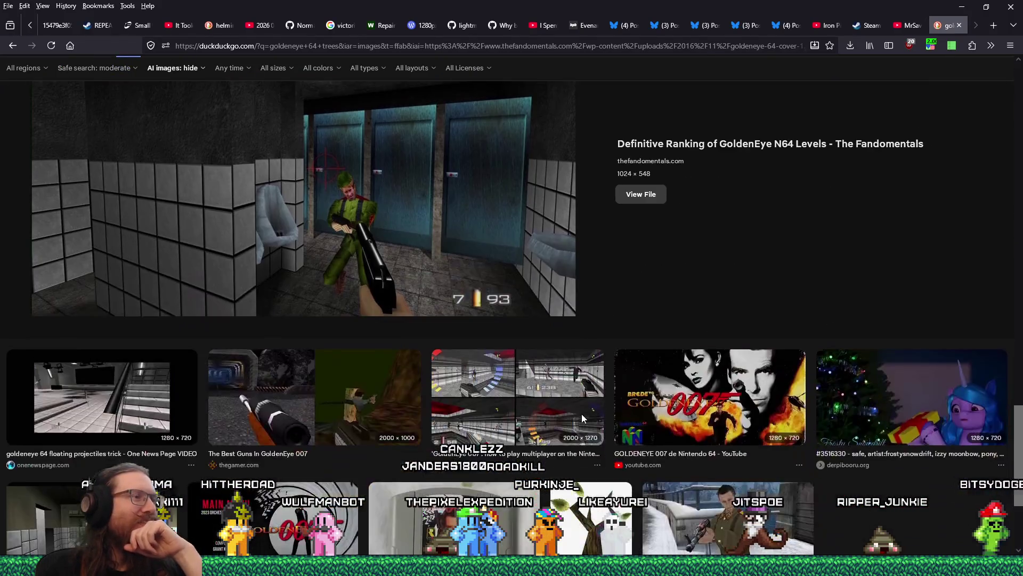
pyautogui.scroll(-6, 676, 381)
pyautogui.scroll(12, 881, 250)
pyautogui.scroll(3, 880, 250)
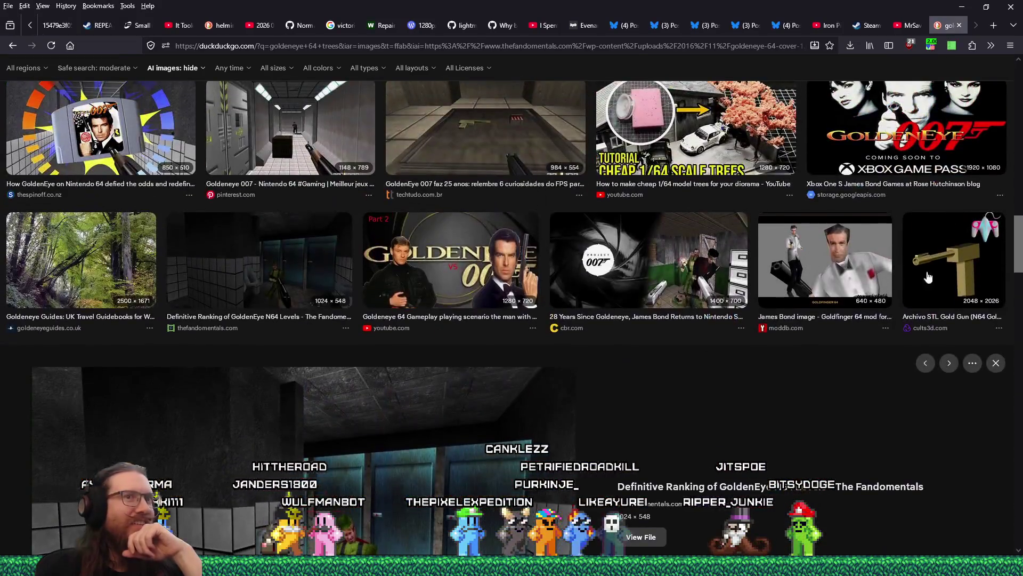
pyautogui.click(118, 275)
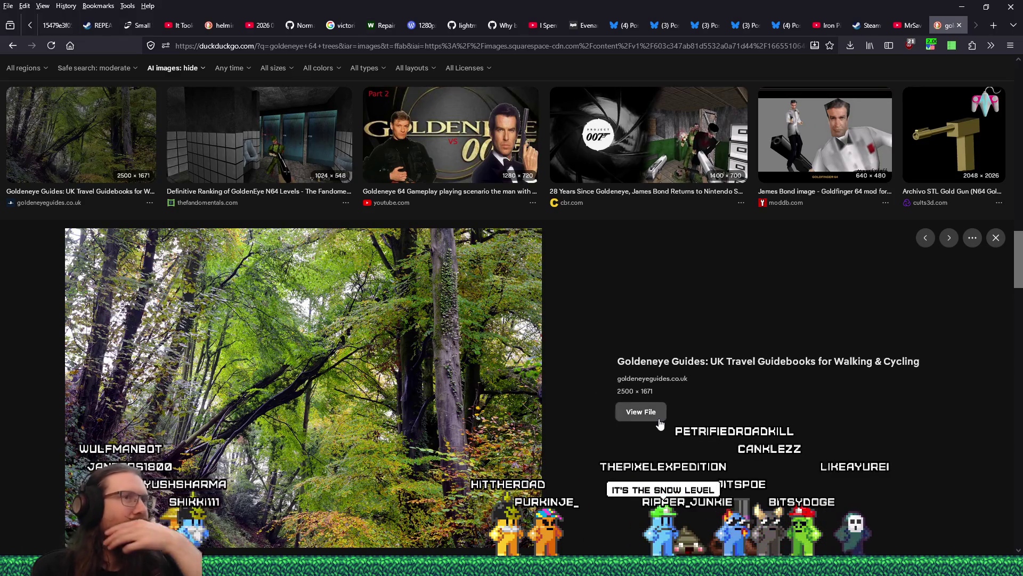
pyautogui.click(996, 238)
pyautogui.scroll(-5, 685, 417)
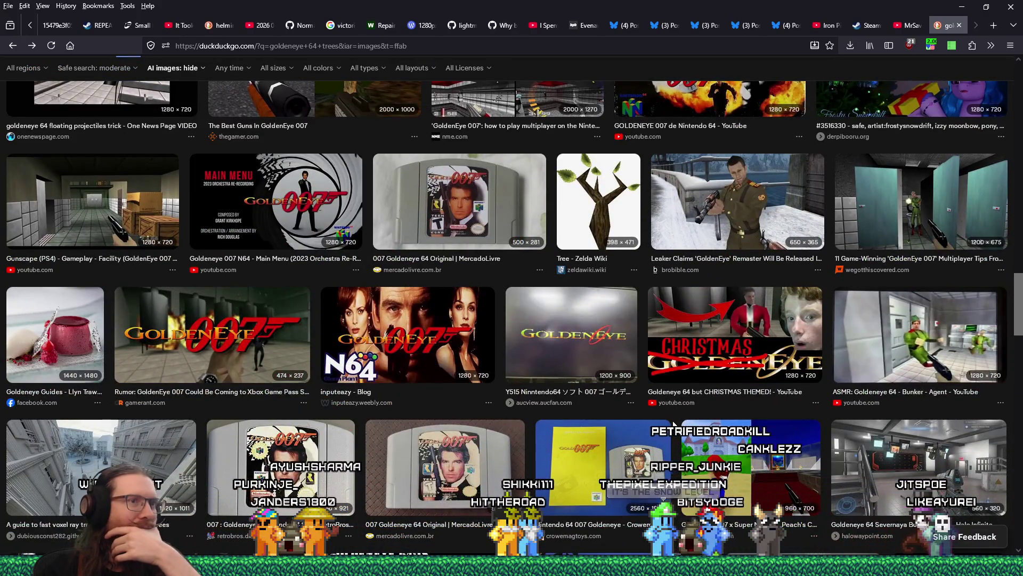
pyautogui.scroll(7, 685, 417)
pyautogui.moveTo(144, 77); pyautogui.dragTo(153, 77)
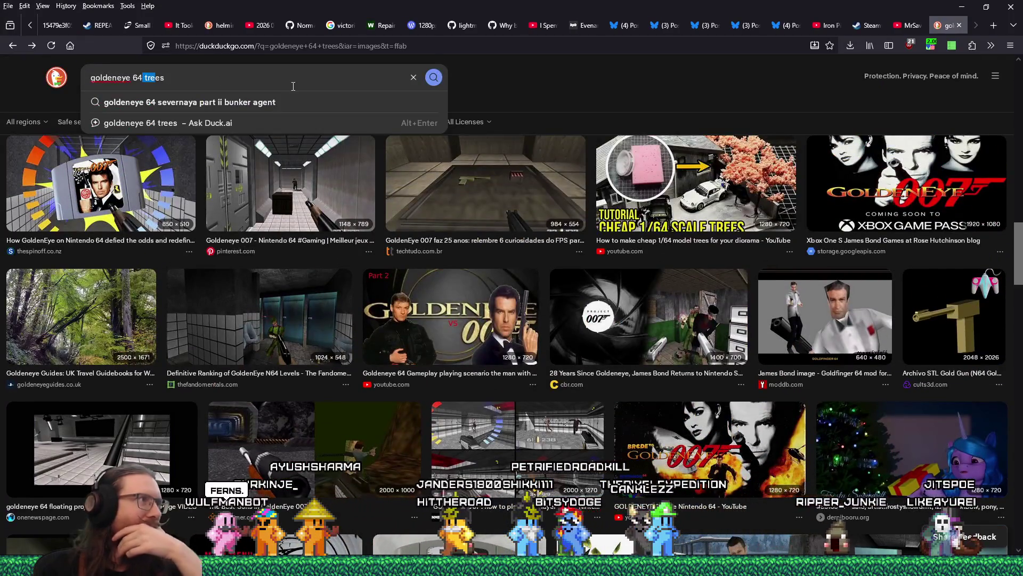
# Change the query to 'goldeneye 64 snow level' and run the search.
pyautogui.press('BackSpace')
pyautogui.write('snow level')
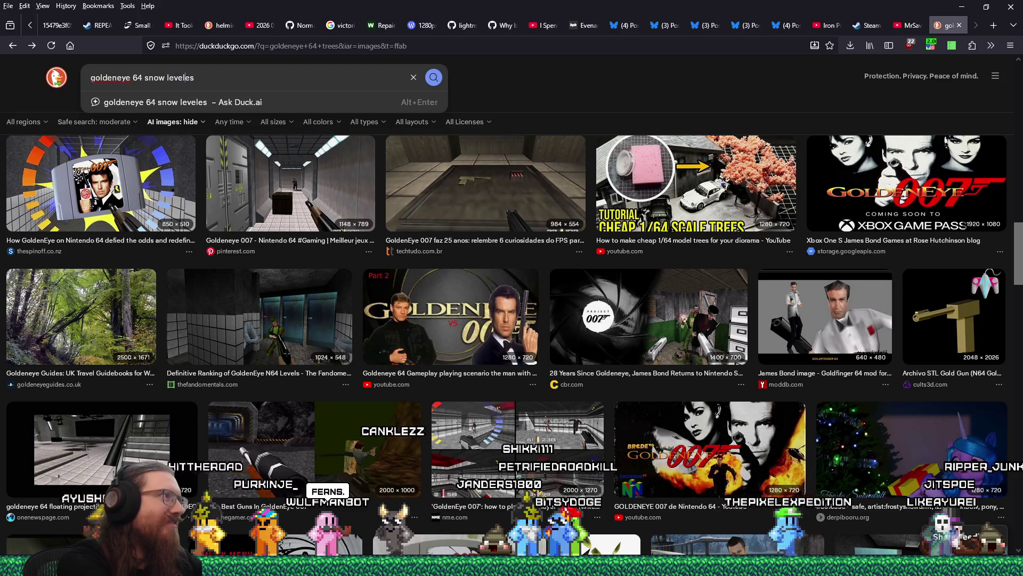
pyautogui.press('Delete')
pyautogui.press('Delete')
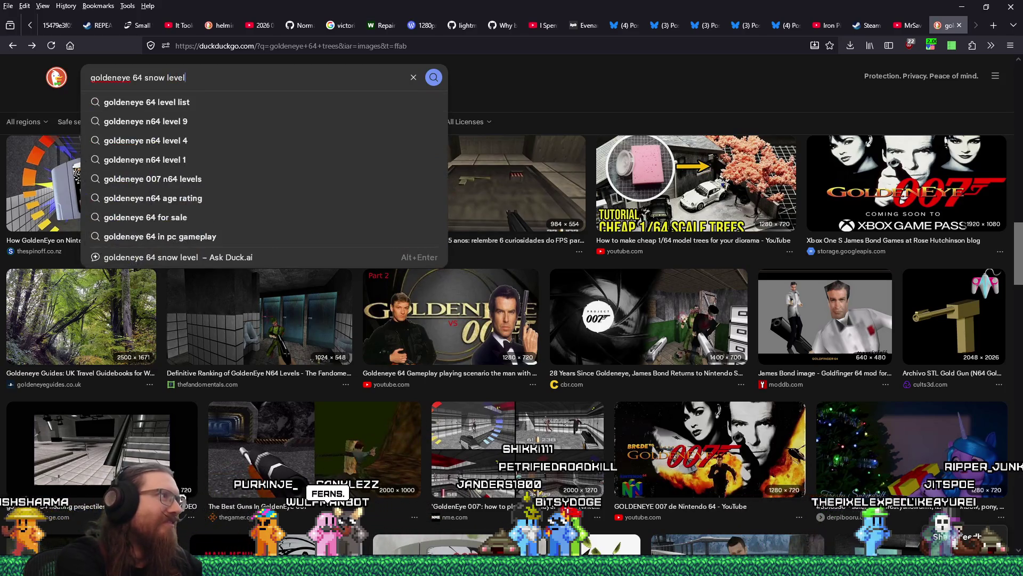
pyautogui.press('Return')
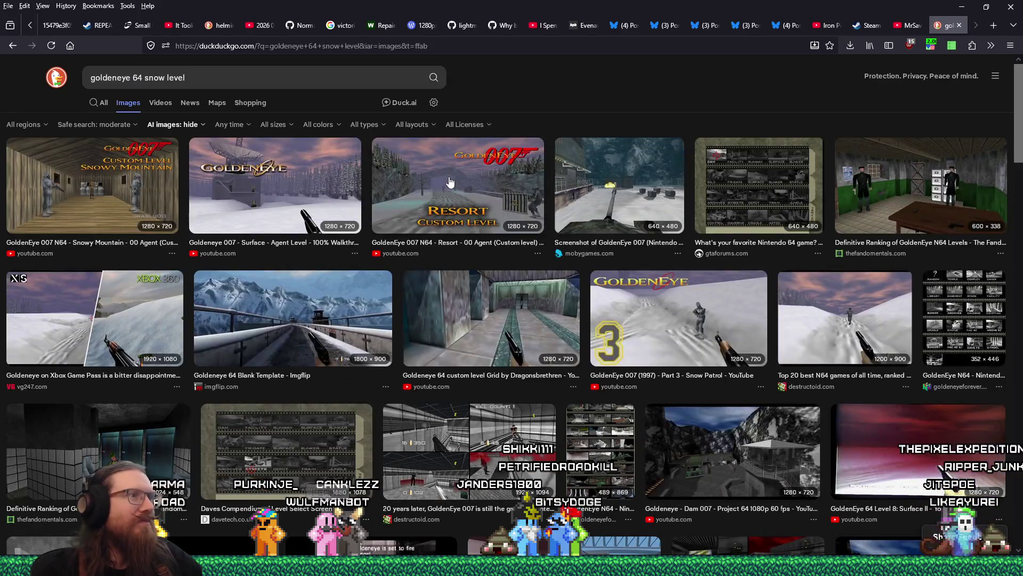
# Enlarge the GoldenEye Surface snow screenshot, then the Resort custom level screenshot.
pyautogui.click(343, 146)
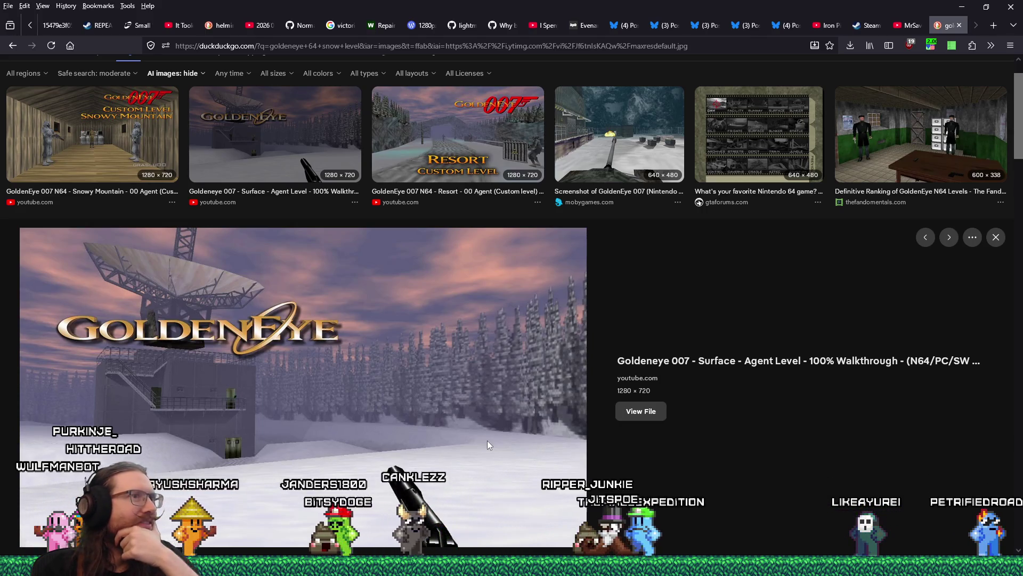
pyautogui.click(476, 135)
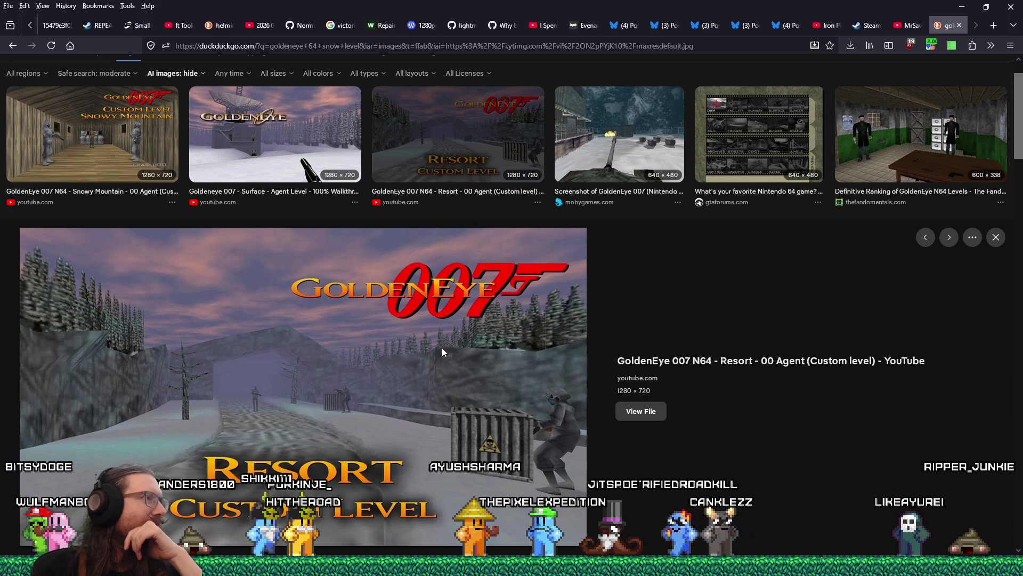
pyautogui.scroll(-5, 442, 347)
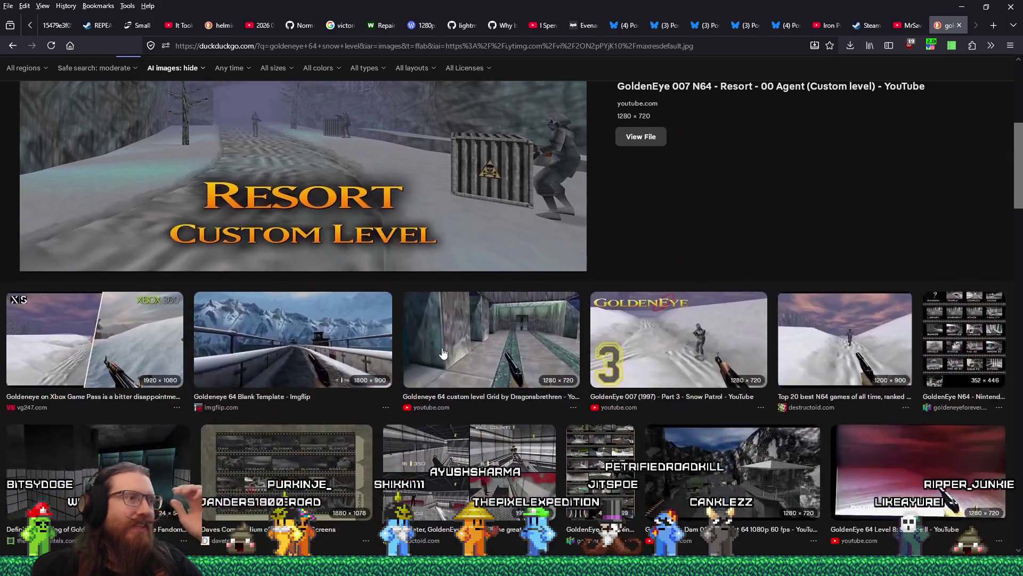
pyautogui.scroll(2, 443, 351)
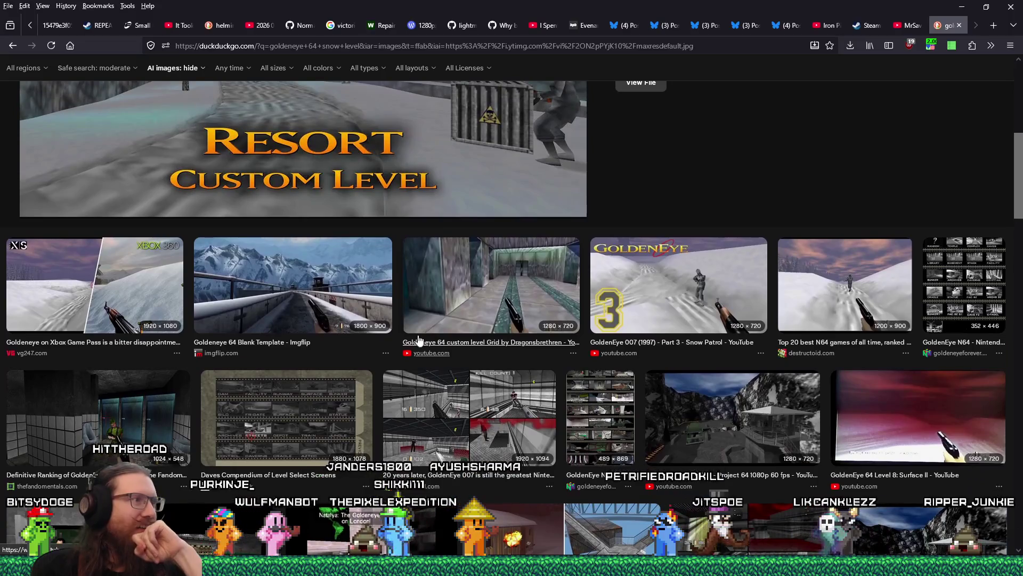
pyautogui.scroll(7, 343, 321)
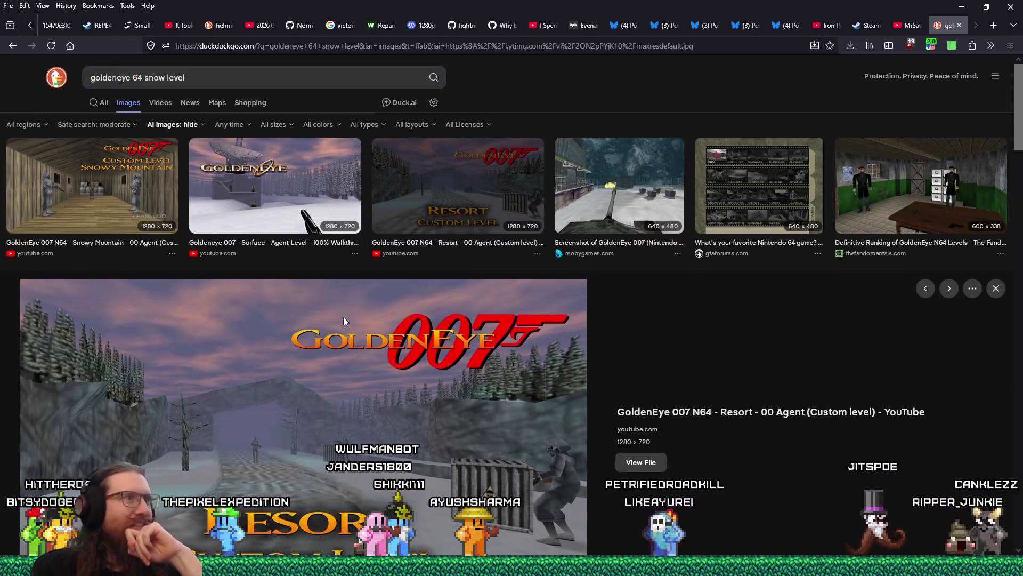
pyautogui.hotkey('alt', 'Tab')
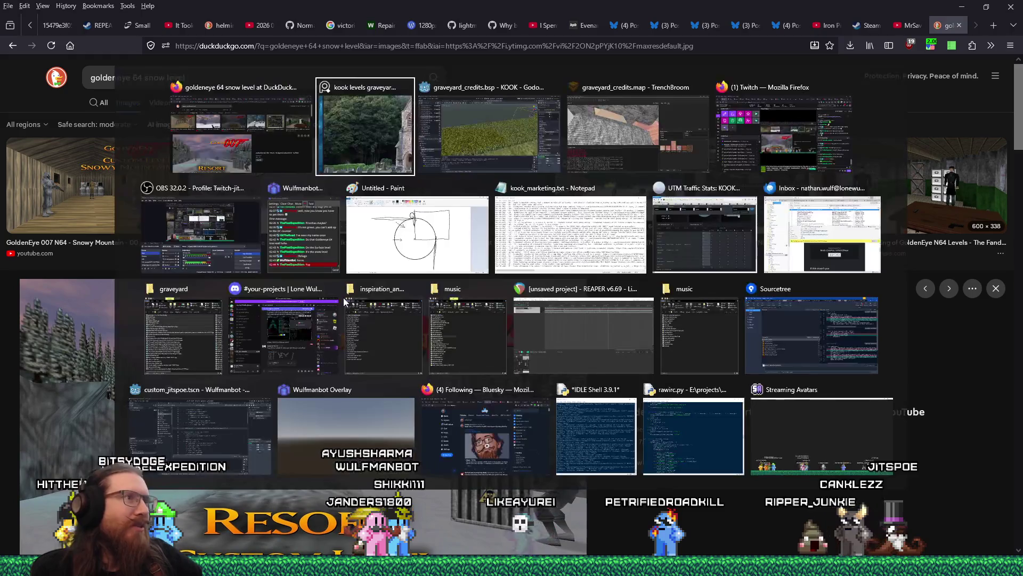
# Switch between the TrenchBroom map window and the reference mood board.
pyautogui.press('Tab')
pyautogui.press('Tab')
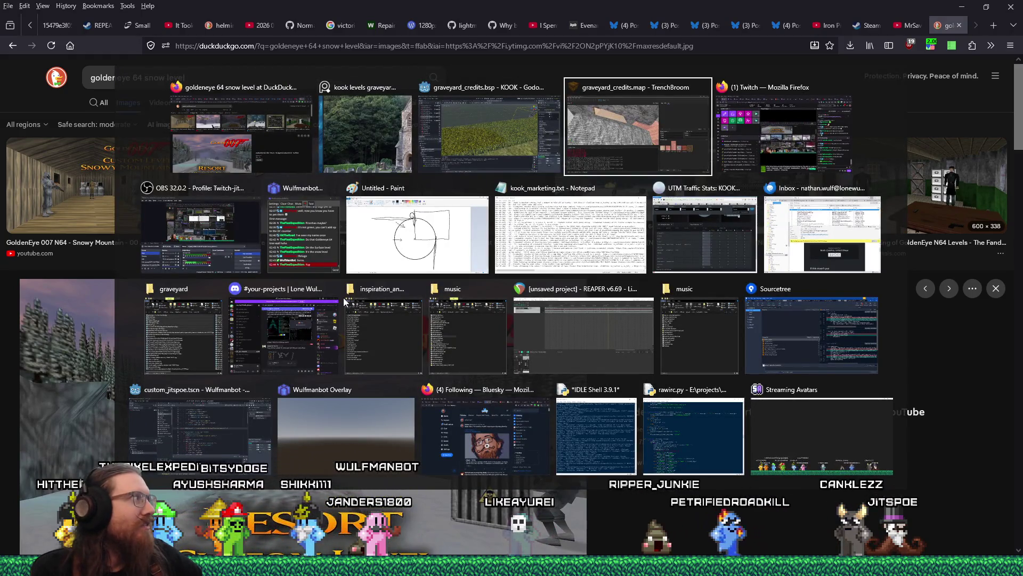
pyautogui.hotkey('shift', 'Tab')
pyautogui.press('Tab')
pyautogui.hotkey('alt', 'Tab')
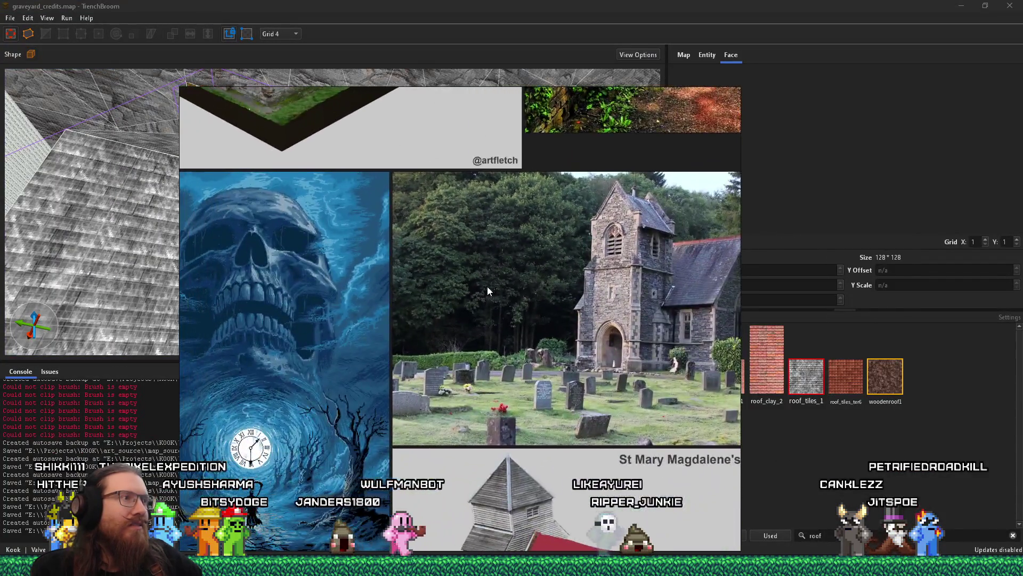
# Zoom and pan over the churchyard photo, then orbit the TrenchBroom chapel model.
pyautogui.scroll(5, 487, 286)
pyautogui.moveTo(446, 367); pyautogui.dragTo(443, 329)
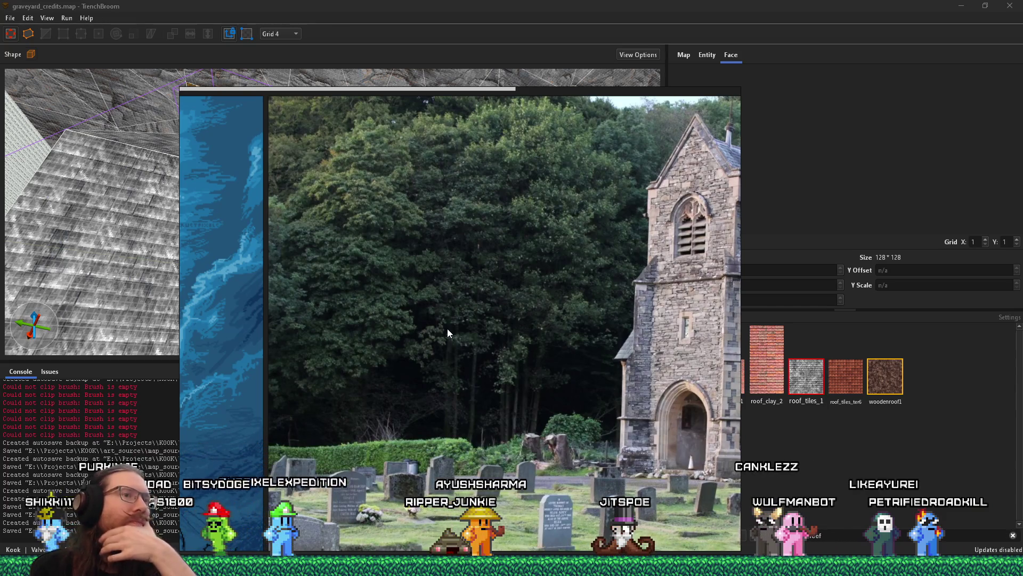
pyautogui.scroll(2, 447, 333)
pyautogui.scroll(-2, 448, 330)
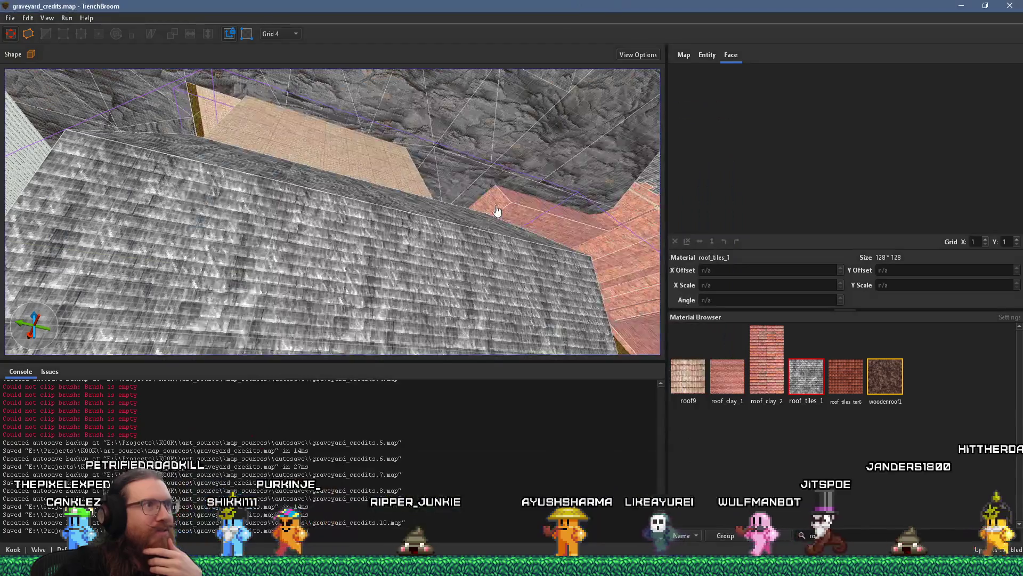
pyautogui.scroll(-3, 490, 210)
pyautogui.moveTo(491, 210)
pyautogui.mouseDown()
pyautogui.moveTo(318, 293)
pyautogui.moveTo(411, 193)
pyautogui.moveTo(482, 148)
pyautogui.moveTo(411, 427)
pyautogui.moveTo(426, 240)
pyautogui.moveTo(450, 152)
pyautogui.mouseUp()
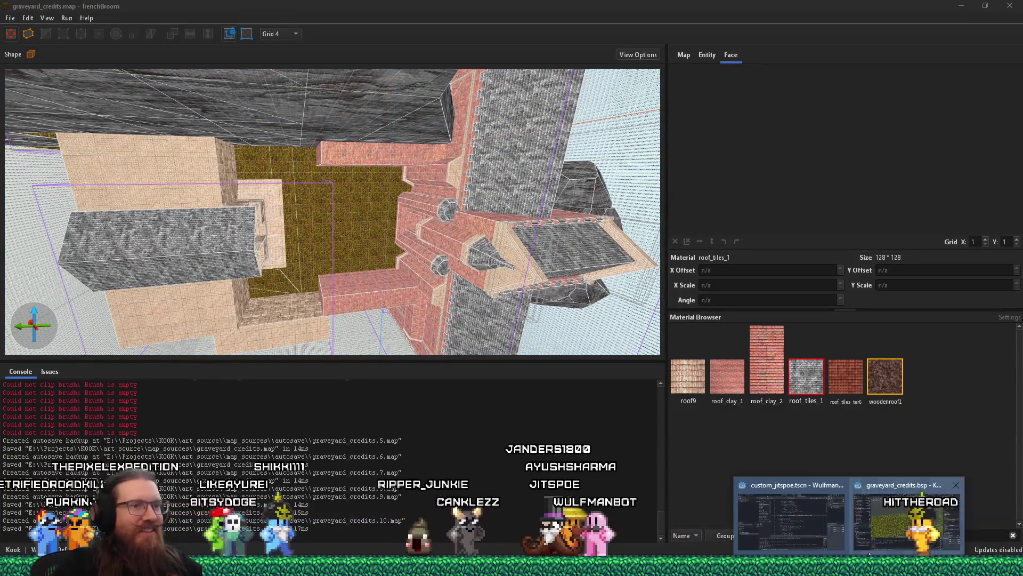
# In Godot, orbit and zoom the graveyard_credits.bsp view toward the cliff path and rock wall.
pyautogui.click(927, 512)
pyautogui.moveTo(602, 290)
pyautogui.mouseDown()
pyautogui.moveTo(393, 271)
pyautogui.moveTo(504, 282)
pyautogui.moveTo(418, 277)
pyautogui.moveTo(473, 294)
pyautogui.moveTo(453, 277)
pyautogui.moveTo(551, 187)
pyautogui.moveTo(504, 213)
pyautogui.moveTo(539, 206)
pyautogui.moveTo(520, 200)
pyautogui.moveTo(613, 233)
pyautogui.moveTo(625, 207)
pyautogui.moveTo(679, 176)
pyautogui.moveTo(649, 233)
pyautogui.moveTo(691, 203)
pyautogui.moveTo(683, 220)
pyautogui.moveTo(651, 234)
pyautogui.moveTo(582, 216)
pyautogui.moveTo(622, 229)
pyautogui.moveTo(663, 223)
pyautogui.moveTo(611, 239)
pyautogui.moveTo(565, 277)
pyautogui.moveTo(591, 257)
pyautogui.moveTo(535, 262)
pyautogui.moveTo(742, 267)
pyautogui.moveTo(477, 284)
pyautogui.moveTo(478, 274)
pyautogui.moveTo(501, 277)
pyautogui.mouseUp()
pyautogui.scroll(3, 443, 288)
pyautogui.scroll(2, 473, 294)
pyautogui.scroll(-3, 556, 205)
pyautogui.scroll(4, 623, 222)
pyautogui.scroll(3, 476, 284)
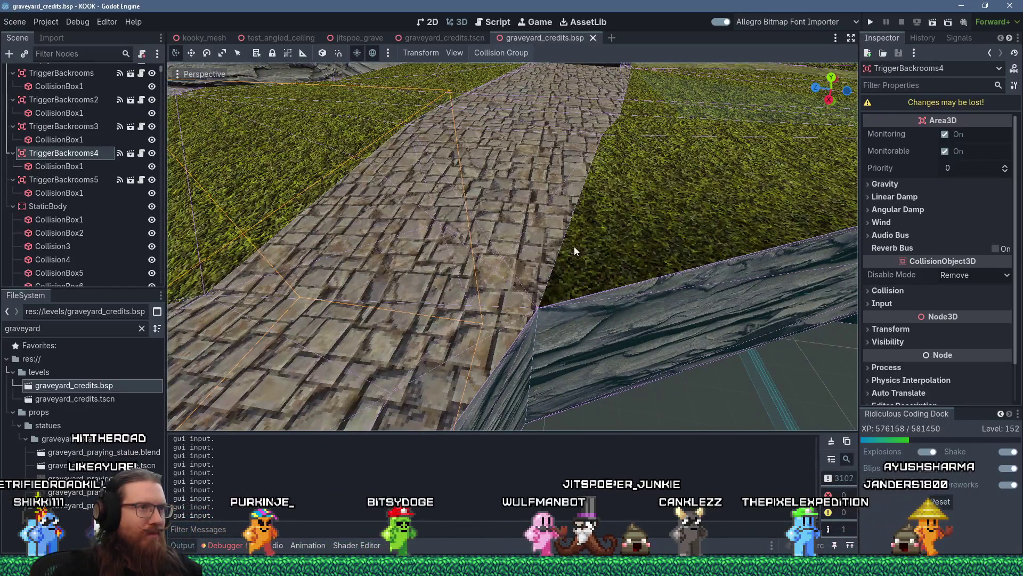
# Orbit the imported graveyard_credits.bsp level to inspect its grass terraces, underside and cliff wall.
pyautogui.scroll(-3, 564, 293)
pyautogui.moveTo(564, 293)
pyautogui.mouseDown()
pyautogui.moveTo(413, 327)
pyautogui.moveTo(330, 296)
pyautogui.moveTo(575, 267)
pyautogui.moveTo(531, 264)
pyautogui.moveTo(682, 265)
pyautogui.moveTo(660, 257)
pyautogui.moveTo(606, 294)
pyautogui.moveTo(504, 244)
pyautogui.moveTo(468, 243)
pyautogui.moveTo(525, 266)
pyautogui.moveTo(580, 255)
pyautogui.moveTo(685, 258)
pyautogui.moveTo(660, 262)
pyautogui.moveTo(690, 299)
pyautogui.moveTo(630, 294)
pyautogui.moveTo(676, 337)
pyautogui.moveTo(620, 325)
pyautogui.moveTo(476, 261)
pyautogui.mouseUp()
pyautogui.scroll(-3, 347, 297)
pyautogui.scroll(3, 659, 257)
pyautogui.moveTo(561, 293)
pyautogui.mouseDown()
pyautogui.moveTo(452, 240)
pyautogui.moveTo(373, 222)
pyautogui.moveTo(443, 166)
pyautogui.moveTo(471, 126)
pyautogui.moveTo(535, 183)
pyautogui.moveTo(519, 236)
pyautogui.moveTo(715, 212)
pyautogui.moveTo(740, 256)
pyautogui.moveTo(375, 318)
pyautogui.moveTo(466, 269)
pyautogui.mouseUp()
pyautogui.scroll(5, 599, 337)
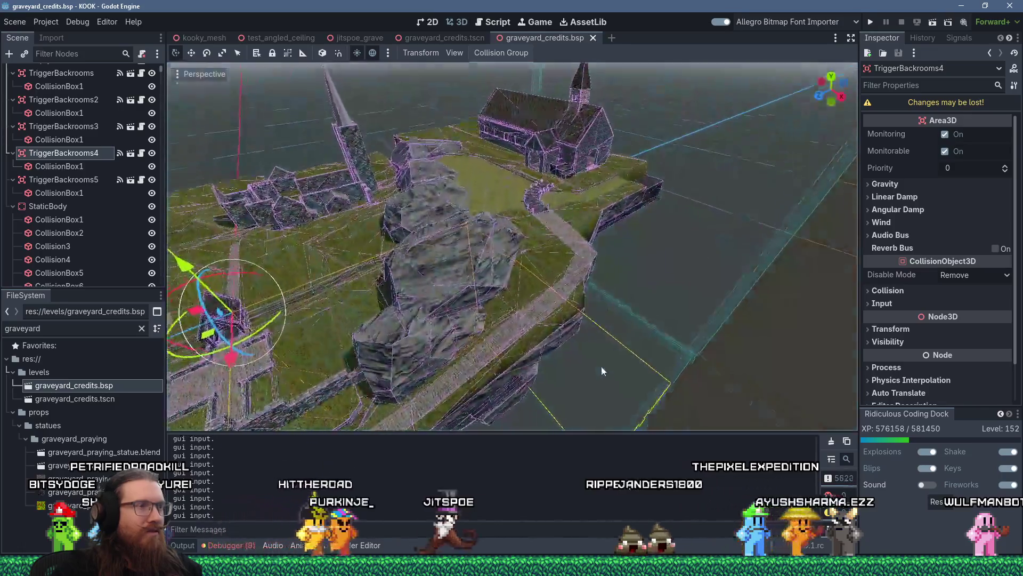
pyautogui.moveTo(571, 347)
pyautogui.mouseDown()
pyautogui.moveTo(544, 214)
pyautogui.moveTo(523, 243)
pyautogui.moveTo(672, 162)
pyautogui.moveTo(507, 279)
pyautogui.moveTo(593, 365)
pyautogui.moveTo(512, 267)
pyautogui.mouseUp()
pyautogui.scroll(3, 488, 234)
pyautogui.moveTo(488, 233)
pyautogui.mouseDown()
pyautogui.moveTo(466, 209)
pyautogui.moveTo(529, 245)
pyautogui.moveTo(563, 143)
pyautogui.mouseUp()
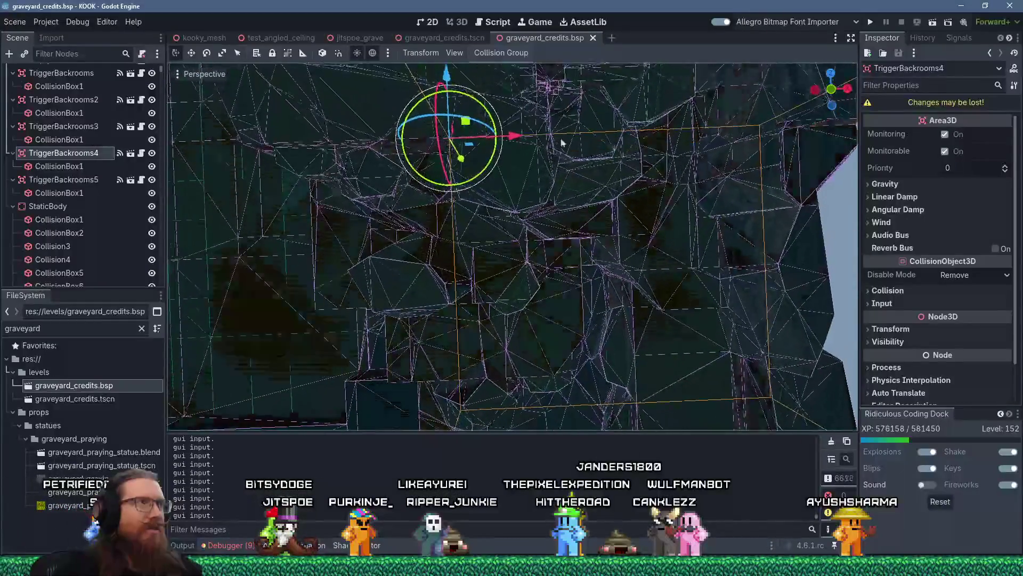
# Close the graveyard_credits.bsp tab and orbit the graveyard_credits scene's level mesh from below.
pyautogui.click(594, 38)
pyautogui.moveTo(676, 222)
pyautogui.mouseDown()
pyautogui.moveTo(484, 272)
pyautogui.moveTo(525, 181)
pyautogui.moveTo(477, 201)
pyautogui.moveTo(536, 191)
pyautogui.moveTo(571, 312)
pyautogui.moveTo(551, 315)
pyautogui.moveTo(556, 289)
pyautogui.moveTo(525, 328)
pyautogui.mouseUp()
pyautogui.scroll(5, 525, 329)
pyautogui.moveTo(442, 351); pyautogui.dragTo(445, 233)
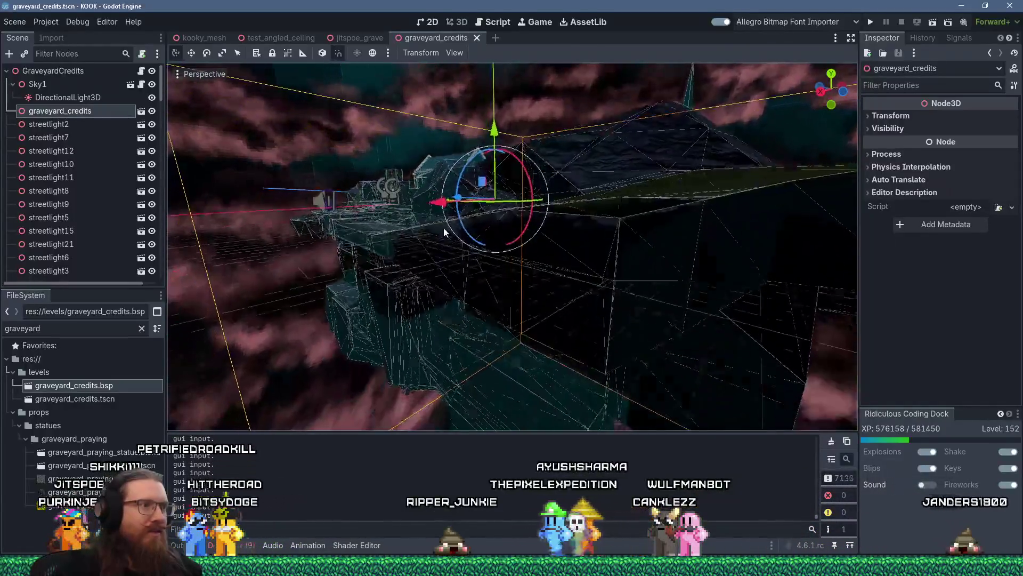
pyautogui.moveTo(438, 359)
pyautogui.mouseDown()
pyautogui.moveTo(409, 244)
pyautogui.moveTo(430, 282)
pyautogui.moveTo(427, 218)
pyautogui.mouseUp()
pyautogui.scroll(2, 429, 283)
pyautogui.scroll(2, 427, 219)
pyautogui.moveTo(400, 164)
pyautogui.mouseDown()
pyautogui.moveTo(394, 146)
pyautogui.moveTo(359, 130)
pyautogui.moveTo(426, 171)
pyautogui.moveTo(376, 191)
pyautogui.moveTo(449, 203)
pyautogui.moveTo(522, 309)
pyautogui.moveTo(548, 233)
pyautogui.moveTo(556, 282)
pyautogui.moveTo(644, 300)
pyautogui.moveTo(526, 326)
pyautogui.moveTo(521, 340)
pyautogui.moveTo(567, 305)
pyautogui.moveTo(589, 235)
pyautogui.moveTo(573, 184)
pyautogui.moveTo(393, 155)
pyautogui.moveTo(427, 178)
pyautogui.moveTo(471, 185)
pyautogui.mouseUp()
pyautogui.hotkey('alt', 'Tab')
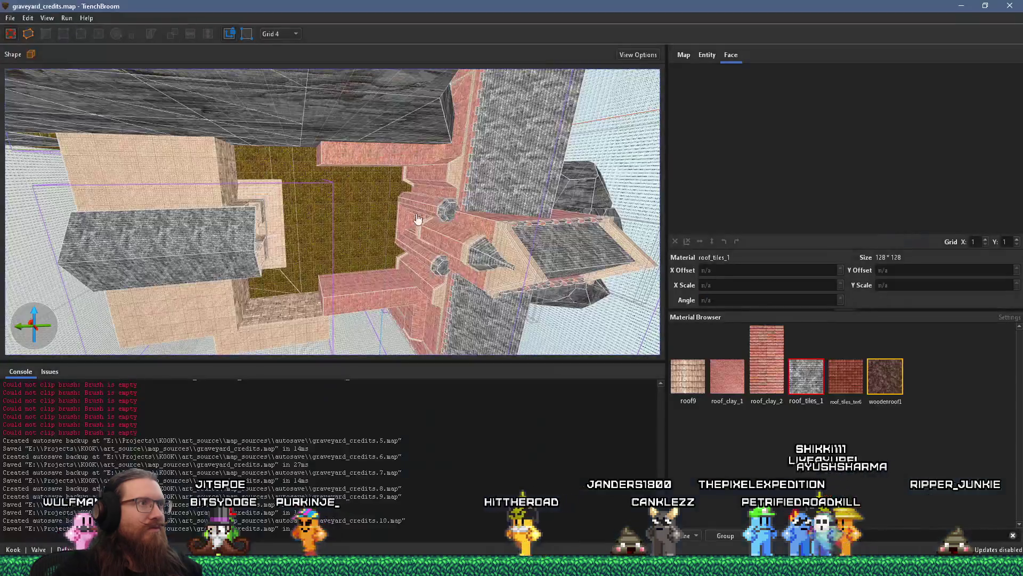
# Swing the TrenchBroom 3D view around the chapel onto the rock cliff brushes.
pyautogui.moveTo(483, 197)
pyautogui.mouseDown()
pyautogui.moveTo(412, 203)
pyautogui.moveTo(415, 170)
pyautogui.moveTo(359, 248)
pyautogui.moveTo(328, 209)
pyautogui.moveTo(18, 191)
pyautogui.moveTo(387, 113)
pyautogui.mouseUp()
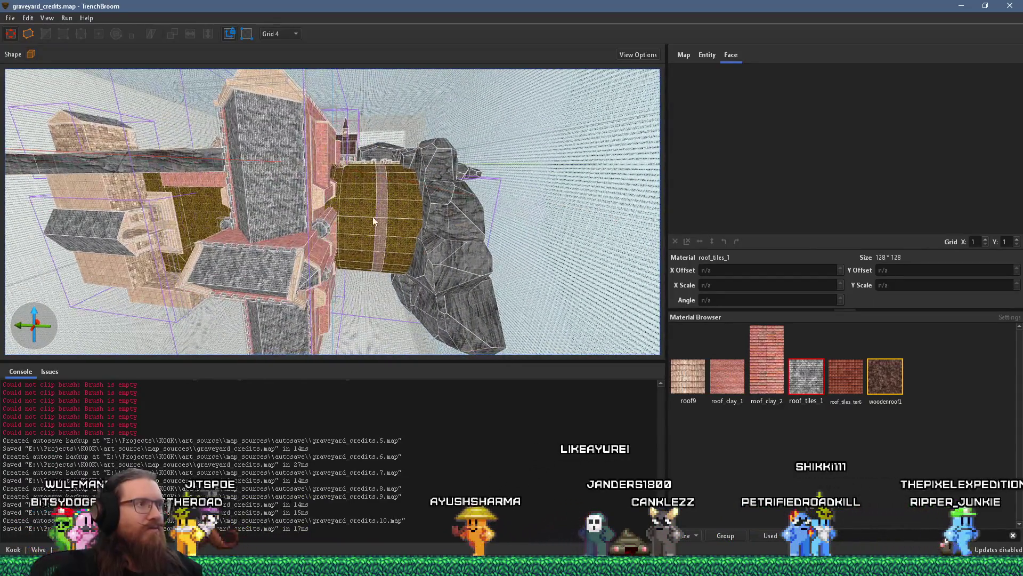
pyautogui.moveTo(388, 233)
pyautogui.mouseDown()
pyautogui.moveTo(399, 203)
pyautogui.moveTo(438, 211)
pyautogui.moveTo(480, 180)
pyautogui.moveTo(474, 186)
pyautogui.moveTo(507, 204)
pyautogui.moveTo(475, 206)
pyautogui.moveTo(337, 161)
pyautogui.moveTo(457, 187)
pyautogui.moveTo(453, 155)
pyautogui.moveTo(334, 155)
pyautogui.moveTo(358, 189)
pyautogui.moveTo(365, 235)
pyautogui.moveTo(529, 90)
pyautogui.moveTo(389, 144)
pyautogui.moveTo(399, 177)
pyautogui.moveTo(415, 161)
pyautogui.moveTo(379, 164)
pyautogui.moveTo(350, 236)
pyautogui.moveTo(360, 186)
pyautogui.moveTo(375, 172)
pyautogui.mouseUp()
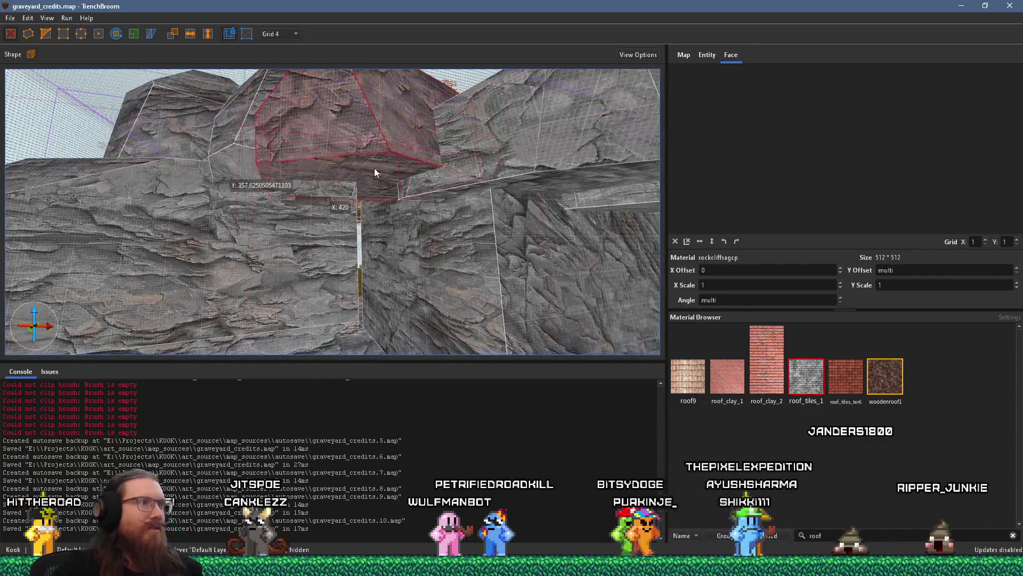
pyautogui.moveTo(394, 255)
pyautogui.mouseDown()
pyautogui.moveTo(438, 188)
pyautogui.moveTo(410, 195)
pyautogui.moveTo(410, 221)
pyautogui.moveTo(396, 205)
pyautogui.moveTo(405, 334)
pyautogui.mouseUp()
pyautogui.moveTo(419, 390)
pyautogui.mouseDown()
pyautogui.moveTo(408, 269)
pyautogui.moveTo(173, 145)
pyautogui.moveTo(336, 262)
pyautogui.moveTo(330, 203)
pyautogui.moveTo(419, 139)
pyautogui.mouseUp()
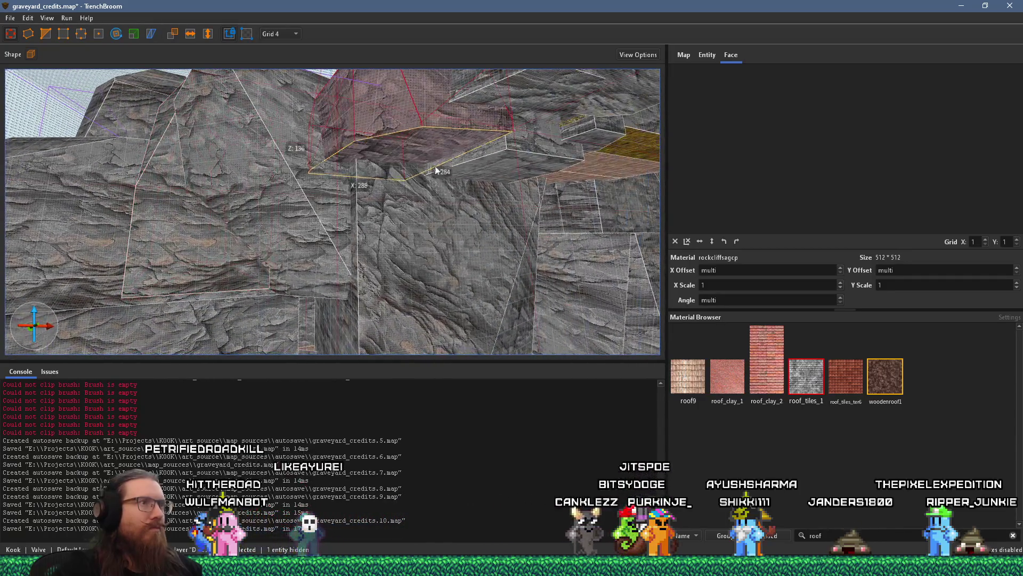
pyautogui.moveTo(423, 379)
pyautogui.mouseDown()
pyautogui.moveTo(367, 267)
pyautogui.moveTo(281, 340)
pyautogui.moveTo(416, 203)
pyautogui.moveTo(473, 325)
pyautogui.moveTo(478, 188)
pyautogui.mouseUp()
pyautogui.moveTo(413, 335)
pyautogui.mouseDown()
pyautogui.moveTo(354, 370)
pyautogui.moveTo(408, 259)
pyautogui.moveTo(217, 379)
pyautogui.moveTo(181, 376)
pyautogui.moveTo(124, 198)
pyautogui.moveTo(227, 237)
pyautogui.moveTo(244, 48)
pyautogui.moveTo(373, 87)
pyautogui.moveTo(400, 133)
pyautogui.mouseUp()
pyautogui.moveTo(362, 309)
pyautogui.mouseDown()
pyautogui.moveTo(392, 212)
pyautogui.moveTo(343, 169)
pyautogui.moveTo(358, 199)
pyautogui.moveTo(404, 231)
pyautogui.moveTo(527, 235)
pyautogui.moveTo(499, 242)
pyautogui.moveTo(462, 229)
pyautogui.moveTo(437, 163)
pyautogui.mouseUp()
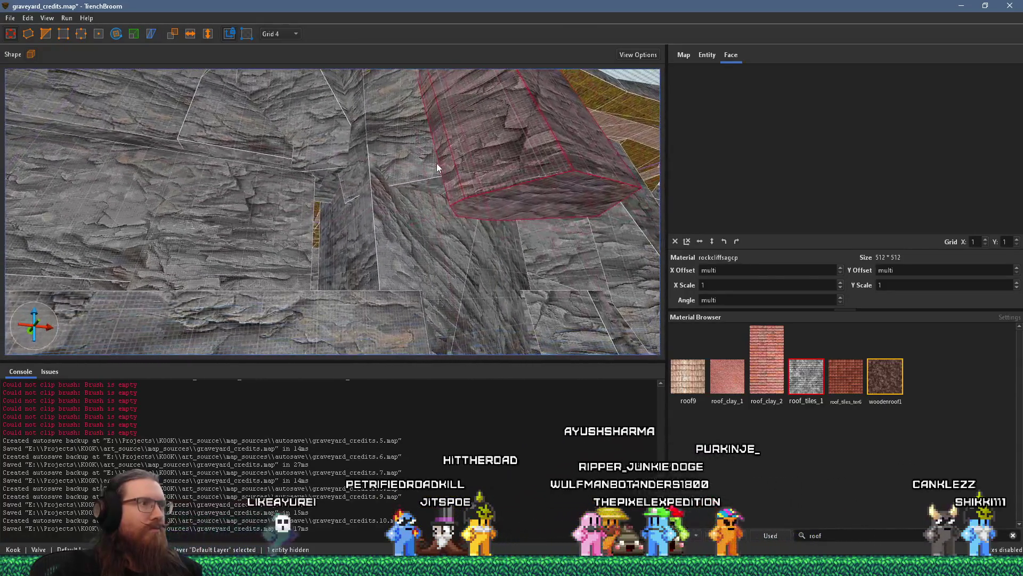
pyautogui.click(432, 187)
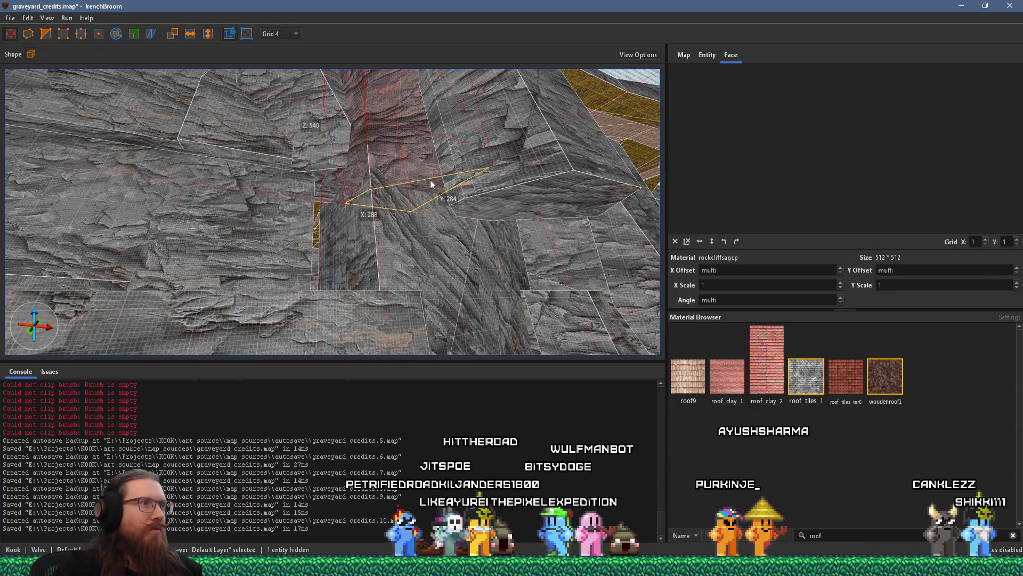
pyautogui.moveTo(423, 159)
pyautogui.mouseDown()
pyautogui.moveTo(411, 269)
pyautogui.moveTo(558, 289)
pyautogui.moveTo(410, 235)
pyautogui.moveTo(422, 229)
pyautogui.moveTo(462, 294)
pyautogui.moveTo(350, 185)
pyautogui.mouseUp()
pyautogui.click(388, 233)
pyautogui.press('Escape')
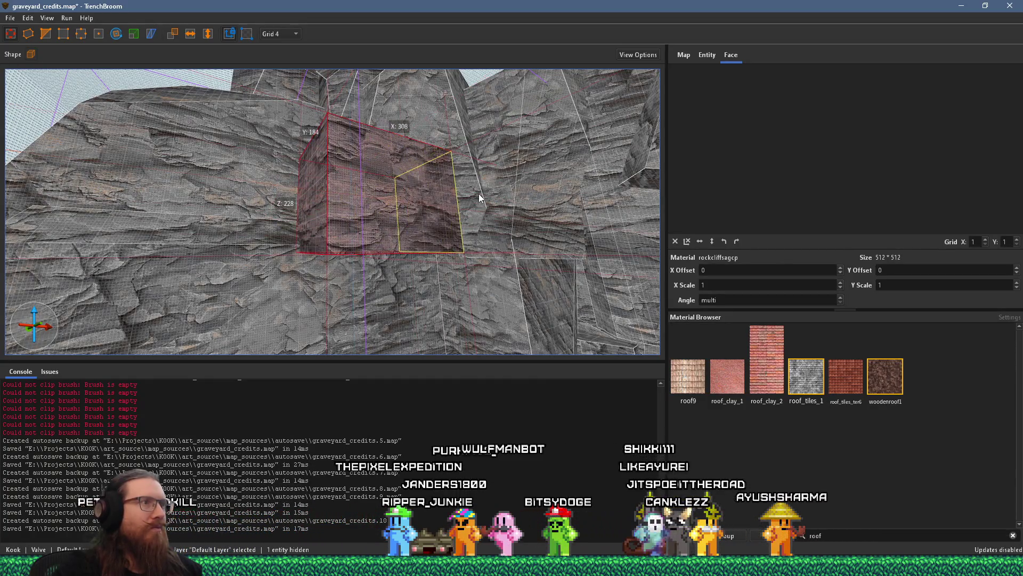
pyautogui.moveTo(453, 171)
pyautogui.mouseDown()
pyautogui.moveTo(456, 213)
pyautogui.moveTo(372, 235)
pyautogui.mouseUp()
pyautogui.moveTo(312, 191)
pyautogui.mouseDown()
pyautogui.moveTo(463, 337)
pyautogui.moveTo(449, 263)
pyautogui.moveTo(408, 287)
pyautogui.moveTo(563, 236)
pyautogui.mouseUp()
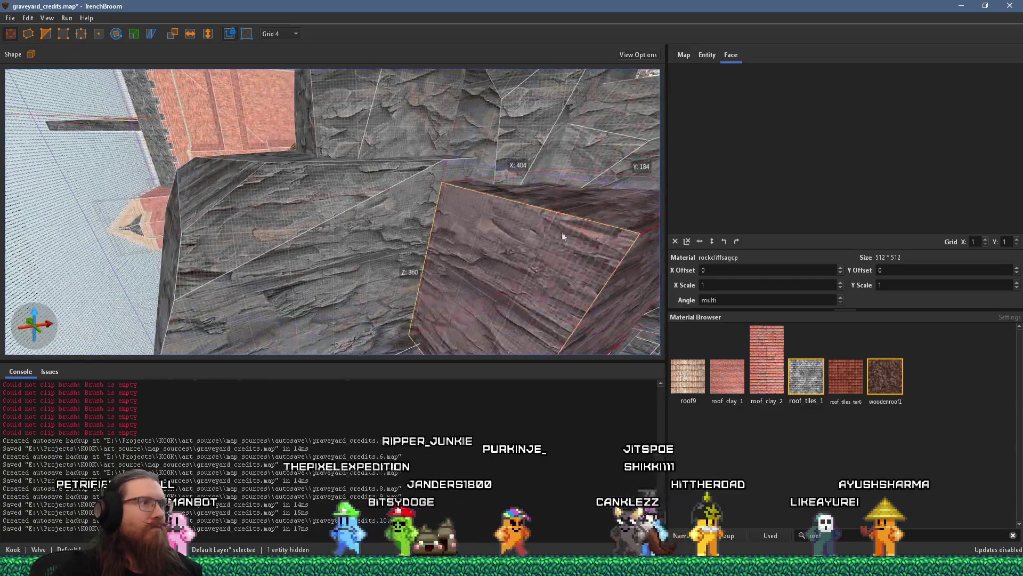
pyautogui.moveTo(416, 227)
pyautogui.mouseDown()
pyautogui.moveTo(491, 229)
pyautogui.moveTo(460, 312)
pyautogui.moveTo(454, 281)
pyautogui.moveTo(465, 319)
pyautogui.moveTo(483, 268)
pyautogui.moveTo(387, 271)
pyautogui.moveTo(456, 231)
pyautogui.moveTo(414, 229)
pyautogui.moveTo(327, 137)
pyautogui.moveTo(298, 200)
pyautogui.moveTo(373, 216)
pyautogui.moveTo(521, 152)
pyautogui.moveTo(443, 123)
pyautogui.moveTo(297, 172)
pyautogui.moveTo(335, 187)
pyautogui.mouseUp()
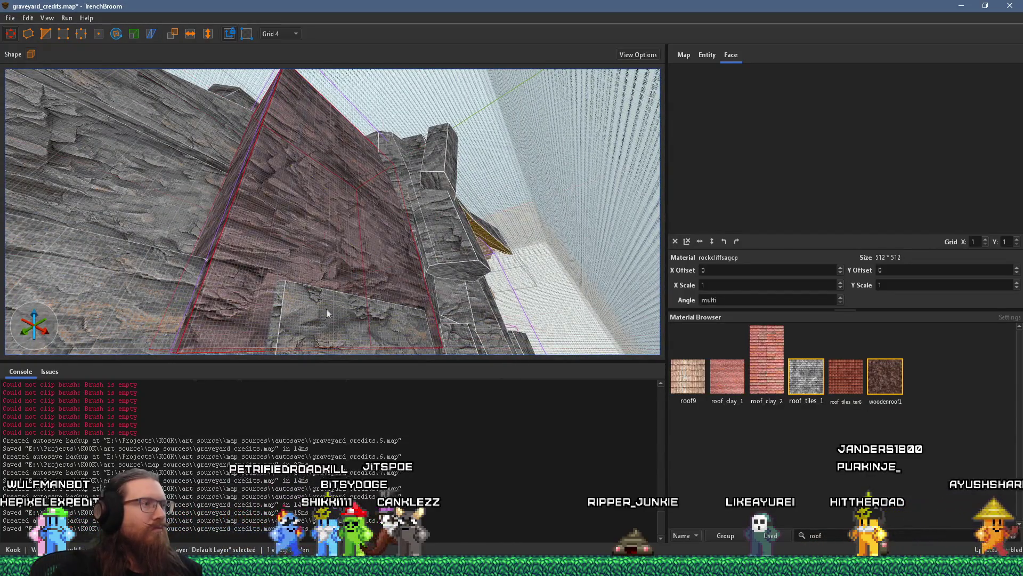
pyautogui.moveTo(278, 224)
pyautogui.mouseDown()
pyautogui.moveTo(277, 269)
pyautogui.moveTo(274, 228)
pyautogui.moveTo(459, 300)
pyautogui.mouseUp()
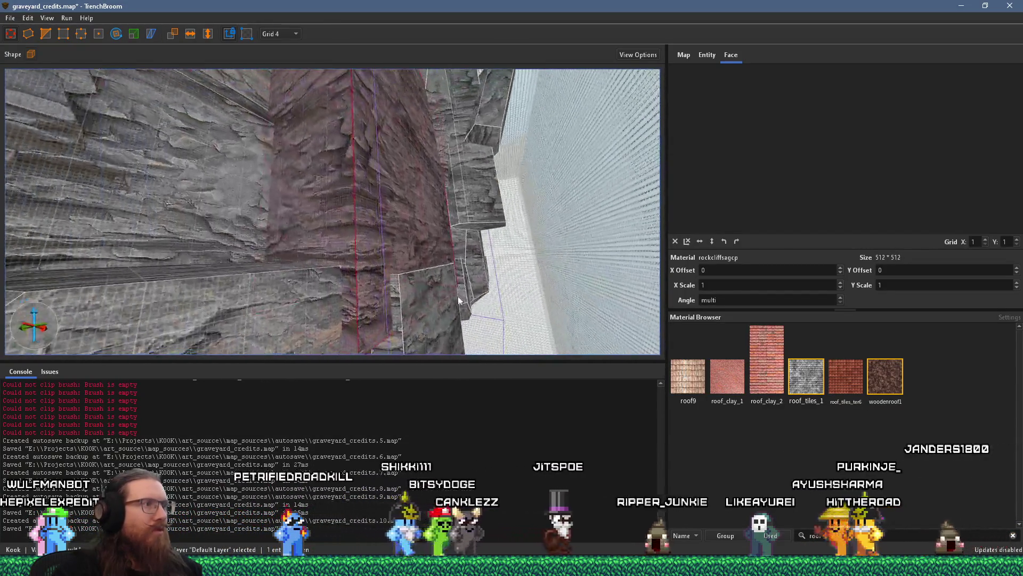
pyautogui.moveTo(445, 248)
pyautogui.mouseDown()
pyautogui.moveTo(459, 239)
pyautogui.moveTo(331, 95)
pyautogui.moveTo(362, 203)
pyautogui.moveTo(354, 141)
pyautogui.moveTo(290, 131)
pyautogui.mouseUp()
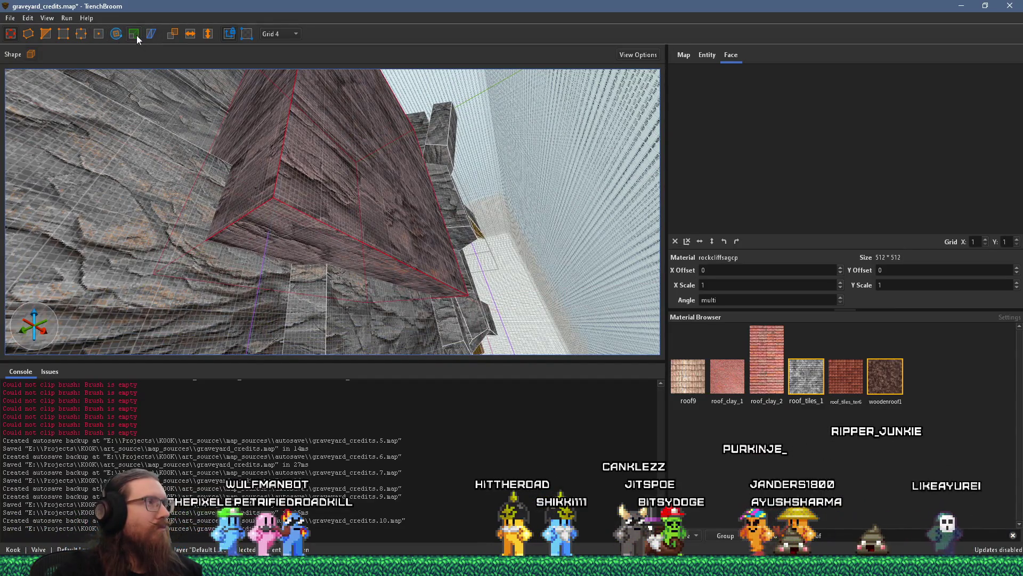
# Set the grid size to 16 and frame the selected cliff brush's front side.
pyautogui.click(289, 96)
pyautogui.moveTo(299, 107); pyautogui.dragTo(381, 161)
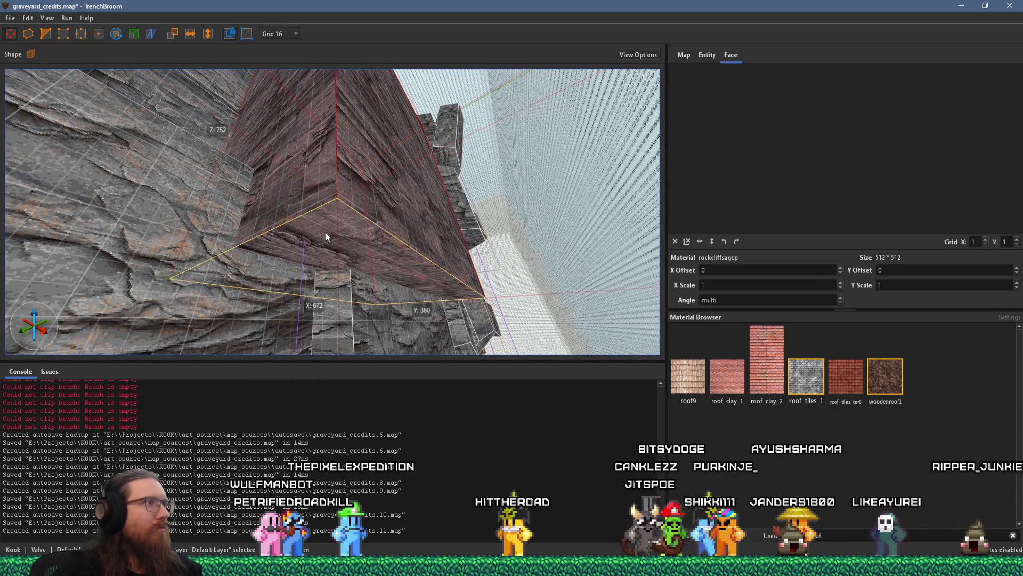
pyautogui.moveTo(324, 247)
pyautogui.mouseDown()
pyautogui.moveTo(387, 349)
pyautogui.moveTo(333, 206)
pyautogui.moveTo(323, 304)
pyautogui.moveTo(295, 273)
pyautogui.moveTo(277, 323)
pyautogui.mouseUp()
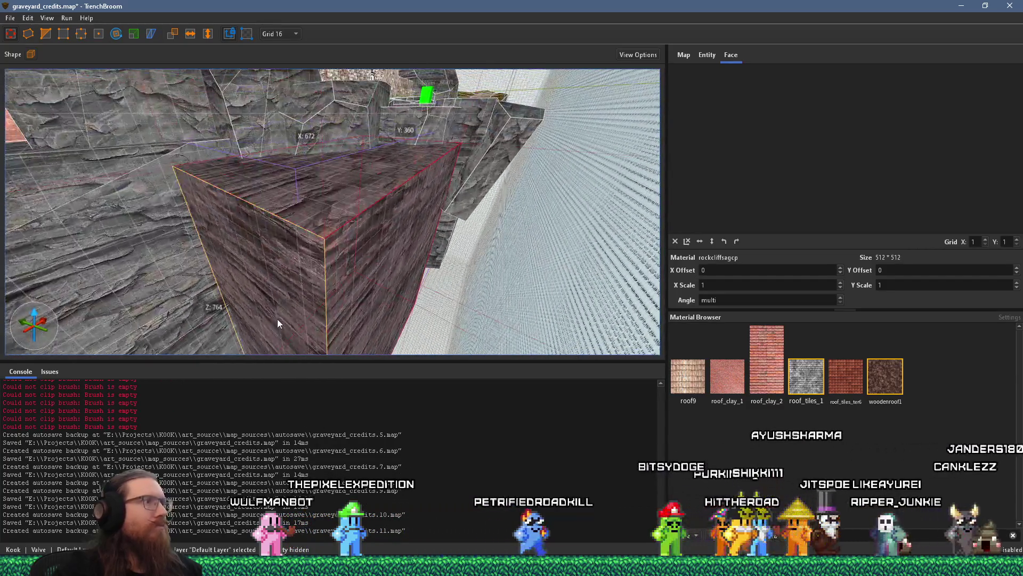
pyautogui.moveTo(379, 207)
pyautogui.mouseDown()
pyautogui.moveTo(299, 176)
pyautogui.moveTo(267, 203)
pyautogui.moveTo(324, 250)
pyautogui.moveTo(230, 183)
pyautogui.mouseUp()
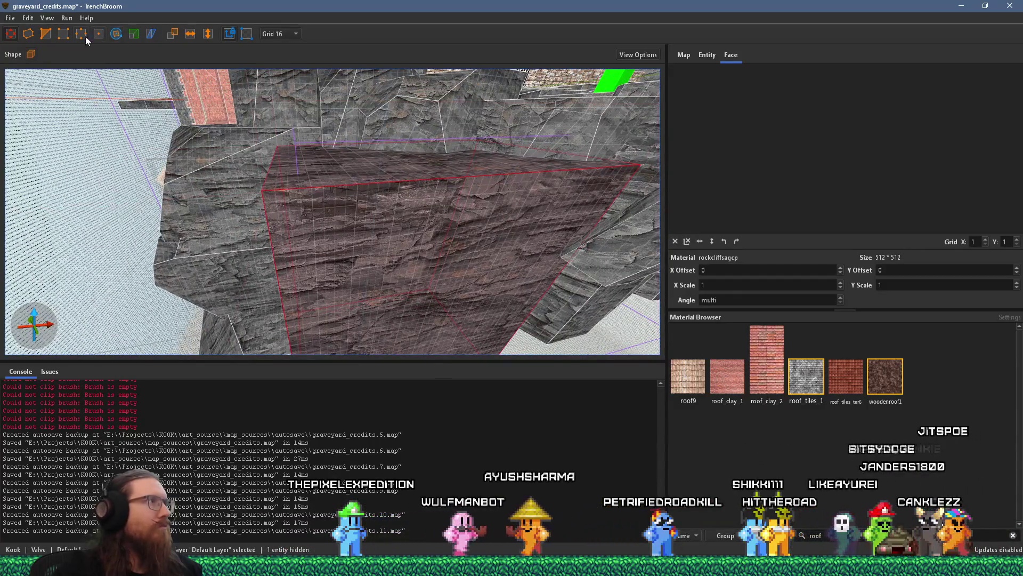
pyautogui.press('d')
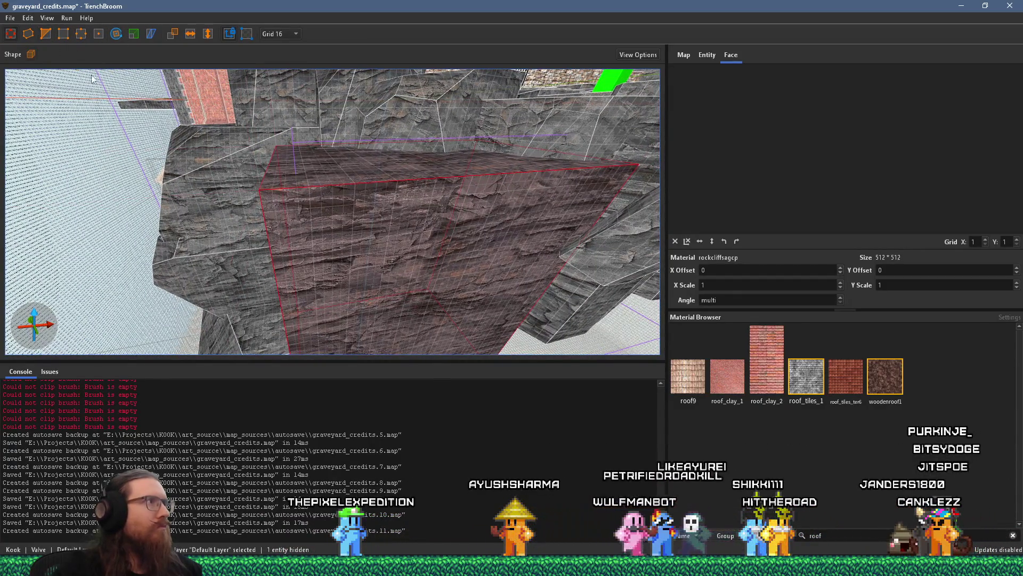
# Clip the cliff brush with a first three-point angled cut.
pyautogui.press('a')
pyautogui.moveTo(413, 221); pyautogui.dragTo(524, 228)
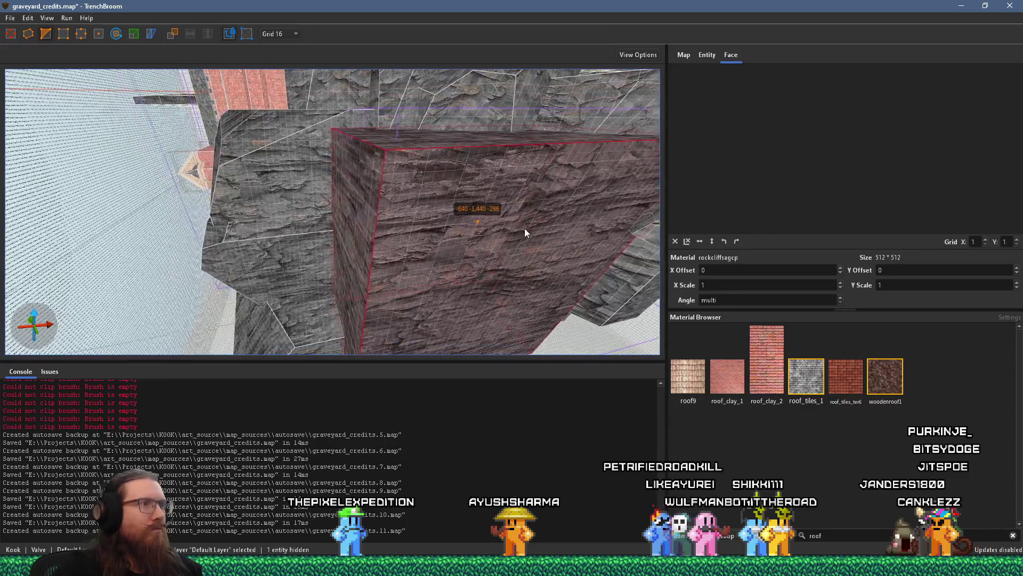
pyautogui.click(348, 201)
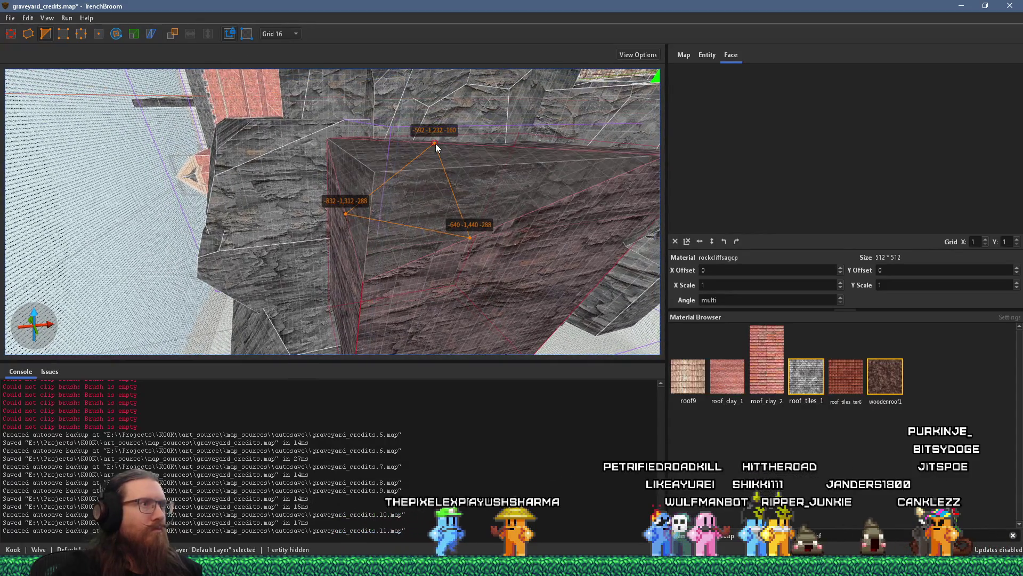
pyautogui.moveTo(436, 143)
pyautogui.mouseDown()
pyautogui.moveTo(273, 178)
pyautogui.moveTo(398, 187)
pyautogui.moveTo(226, 275)
pyautogui.mouseUp()
pyautogui.moveTo(388, 219); pyautogui.dragTo(331, 304)
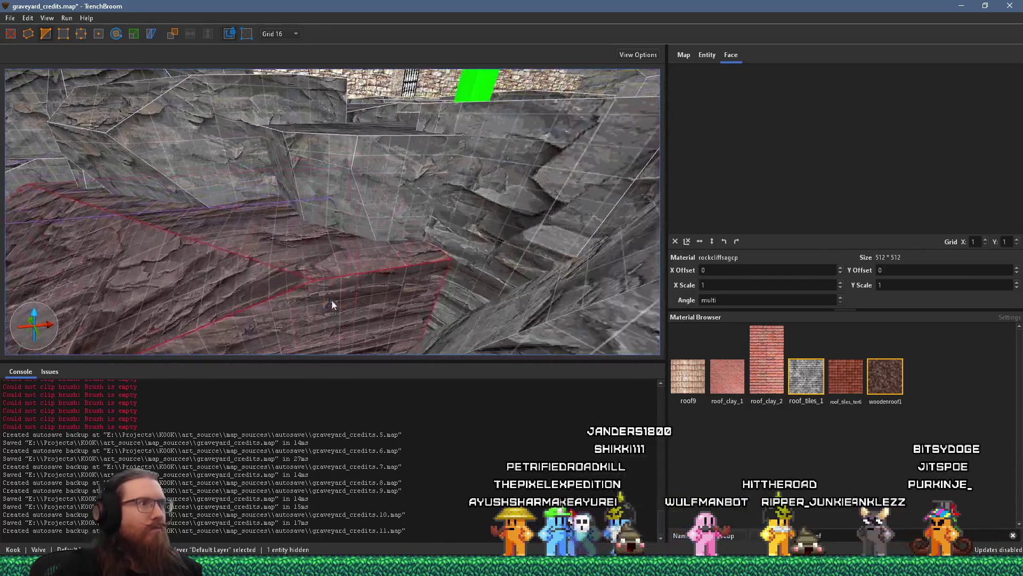
pyautogui.moveTo(368, 274)
pyautogui.mouseDown()
pyautogui.moveTo(375, 281)
pyautogui.moveTo(372, 273)
pyautogui.mouseUp()
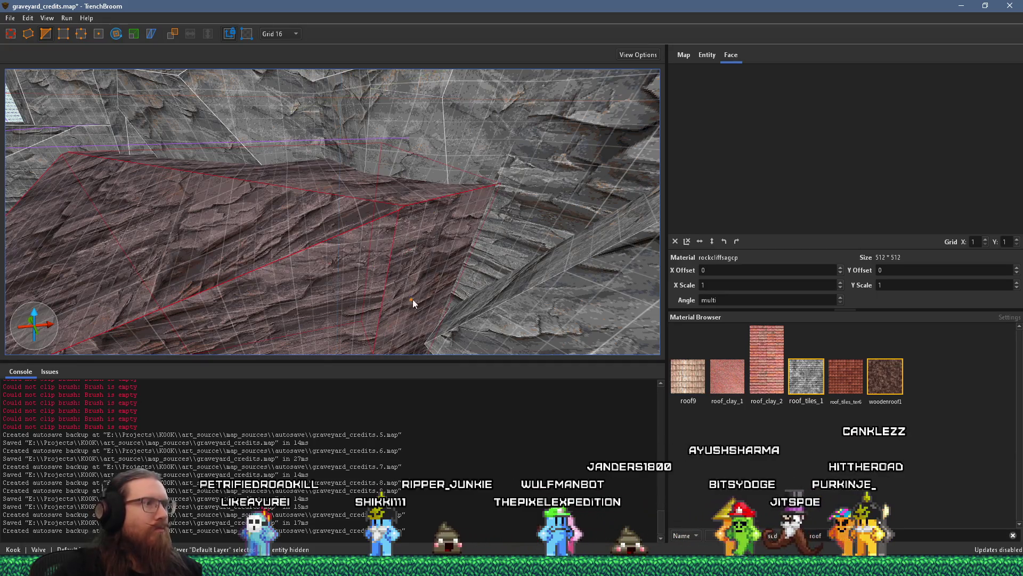
pyautogui.click(374, 175)
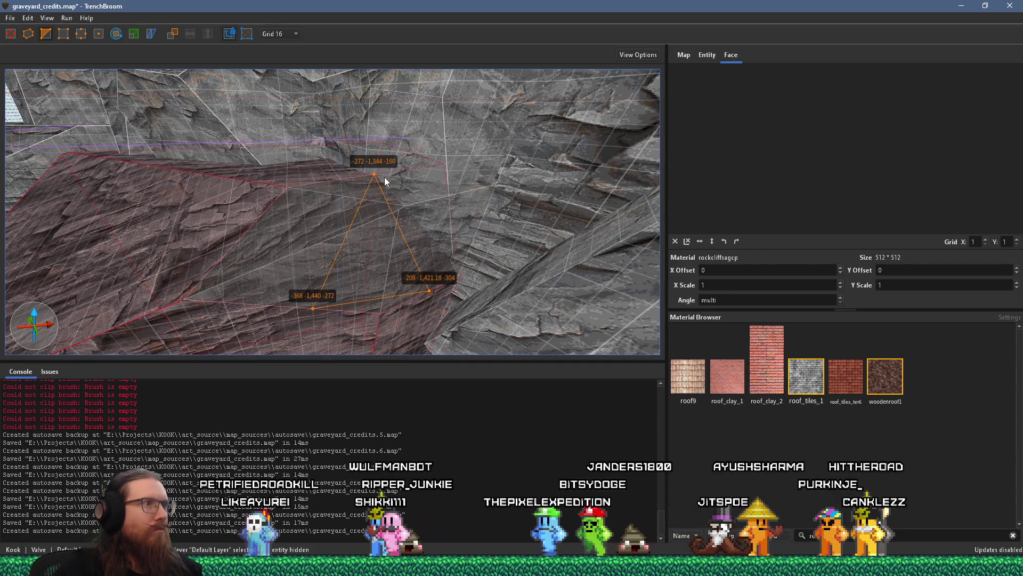
pyautogui.press('Return')
# Make a second three-point angled cut on the cliff brush.
pyautogui.moveTo(385, 178)
pyautogui.mouseDown()
pyautogui.moveTo(353, 231)
pyautogui.moveTo(400, 88)
pyautogui.moveTo(316, 152)
pyautogui.moveTo(402, 137)
pyautogui.moveTo(306, 187)
pyautogui.moveTo(513, 207)
pyautogui.mouseUp()
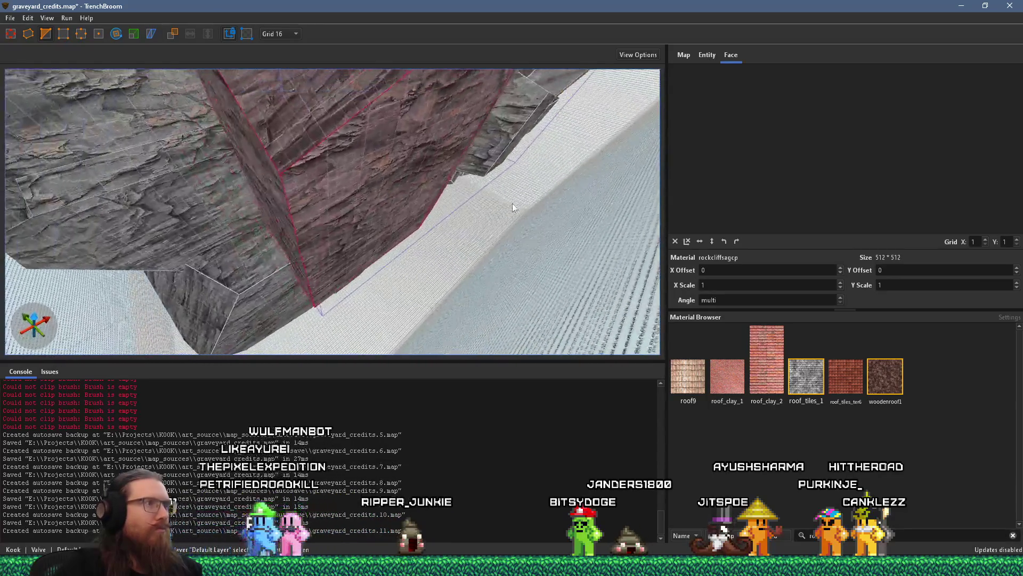
pyautogui.click(357, 168)
pyautogui.click(250, 155)
pyautogui.moveTo(283, 118)
pyautogui.mouseDown()
pyautogui.moveTo(288, 95)
pyautogui.moveTo(318, 135)
pyautogui.moveTo(274, 239)
pyautogui.moveTo(288, 184)
pyautogui.moveTo(267, 101)
pyautogui.moveTo(303, 151)
pyautogui.moveTo(218, 212)
pyautogui.moveTo(329, 190)
pyautogui.mouseUp()
pyautogui.click(288, 183)
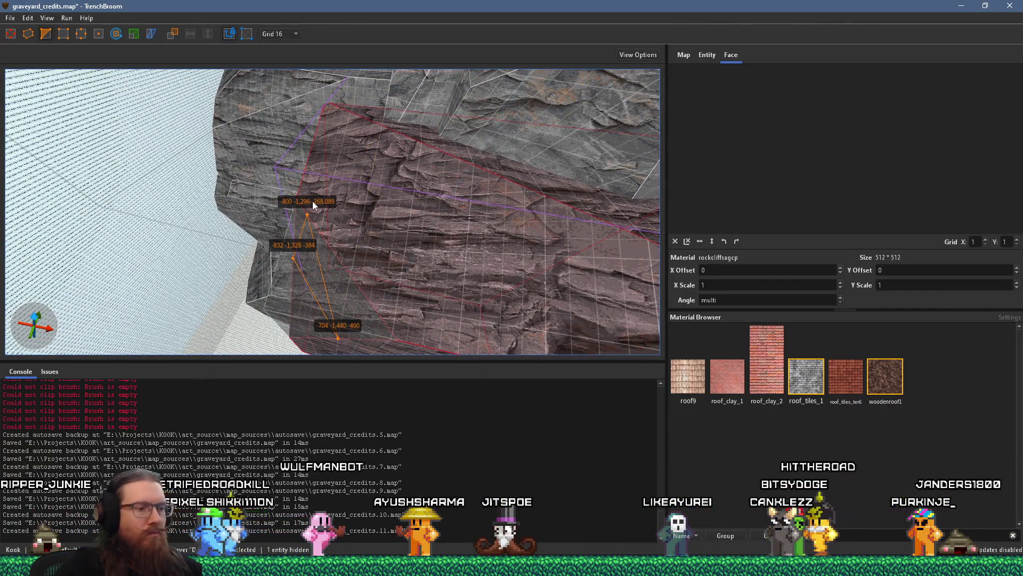
pyautogui.press('Escape')
# Cut the brush along its lower edge with a third clip plane.
pyautogui.moveTo(313, 205)
pyautogui.mouseDown()
pyautogui.moveTo(408, 190)
pyautogui.moveTo(393, 6)
pyautogui.mouseUp()
pyautogui.moveTo(324, 242)
pyautogui.mouseDown()
pyautogui.moveTo(347, 62)
pyautogui.moveTo(315, 139)
pyautogui.moveTo(366, 28)
pyautogui.moveTo(334, 78)
pyautogui.moveTo(355, 18)
pyautogui.mouseUp()
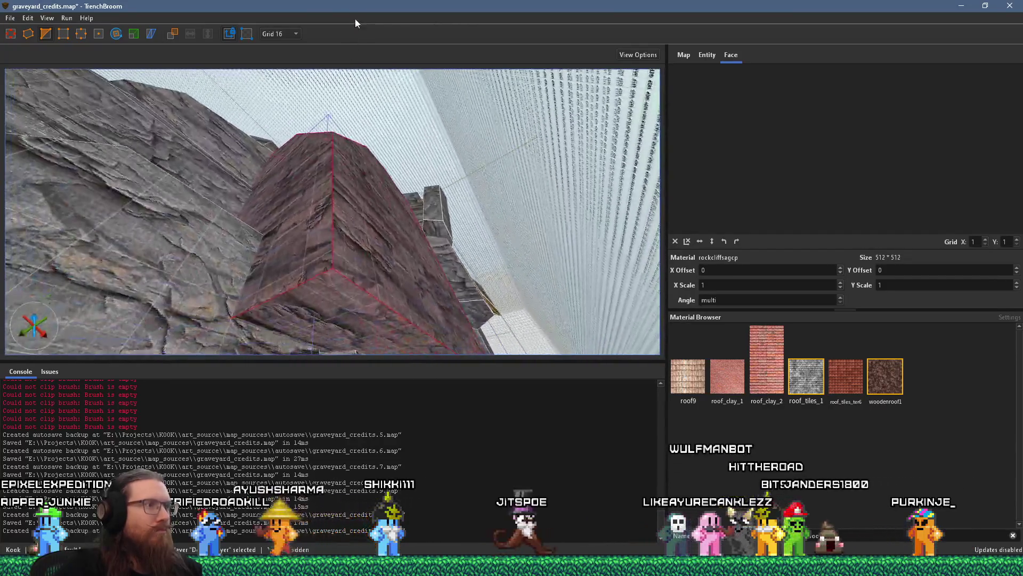
pyautogui.moveTo(233, 316)
pyautogui.mouseDown()
pyautogui.moveTo(224, 192)
pyautogui.moveTo(329, 238)
pyautogui.moveTo(336, 326)
pyautogui.moveTo(301, 247)
pyautogui.moveTo(357, 220)
pyautogui.mouseUp()
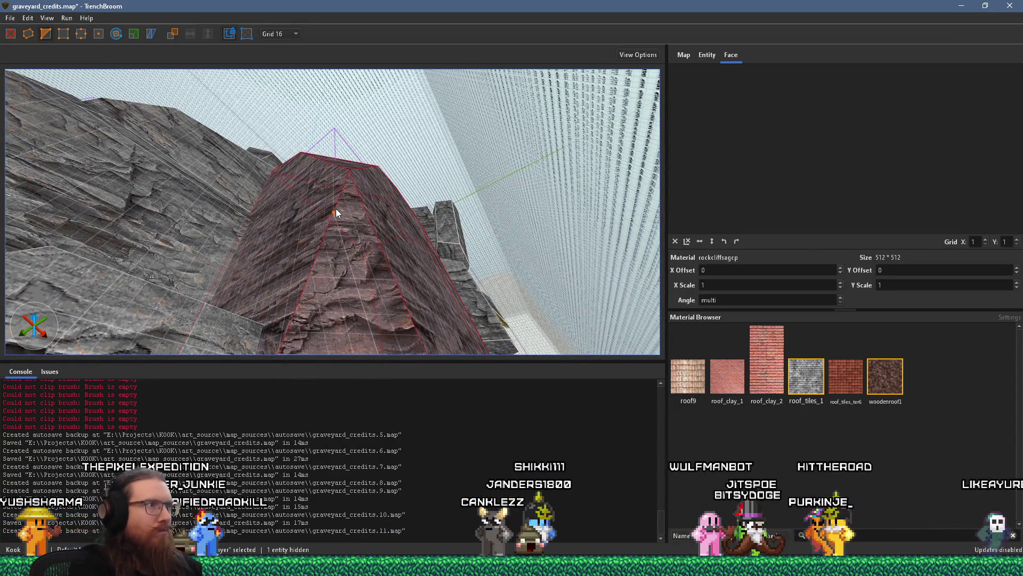
pyautogui.moveTo(375, 220)
pyautogui.mouseDown()
pyautogui.moveTo(358, 144)
pyautogui.moveTo(210, 53)
pyautogui.moveTo(296, 108)
pyautogui.moveTo(299, 81)
pyautogui.moveTo(218, 106)
pyautogui.moveTo(19, 94)
pyautogui.moveTo(236, 164)
pyautogui.moveTo(308, 226)
pyautogui.mouseUp()
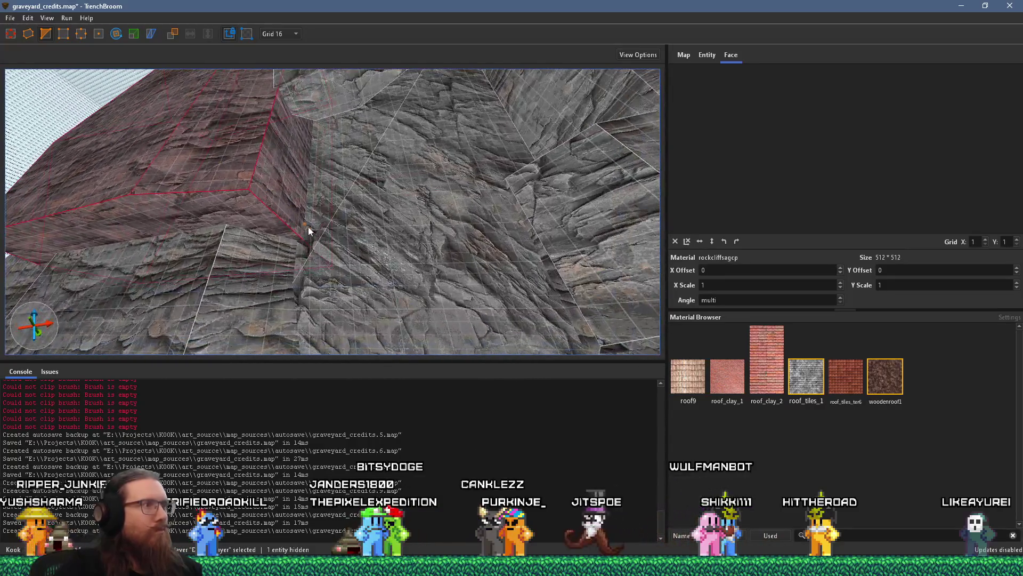
pyautogui.click(304, 231)
pyautogui.click(183, 225)
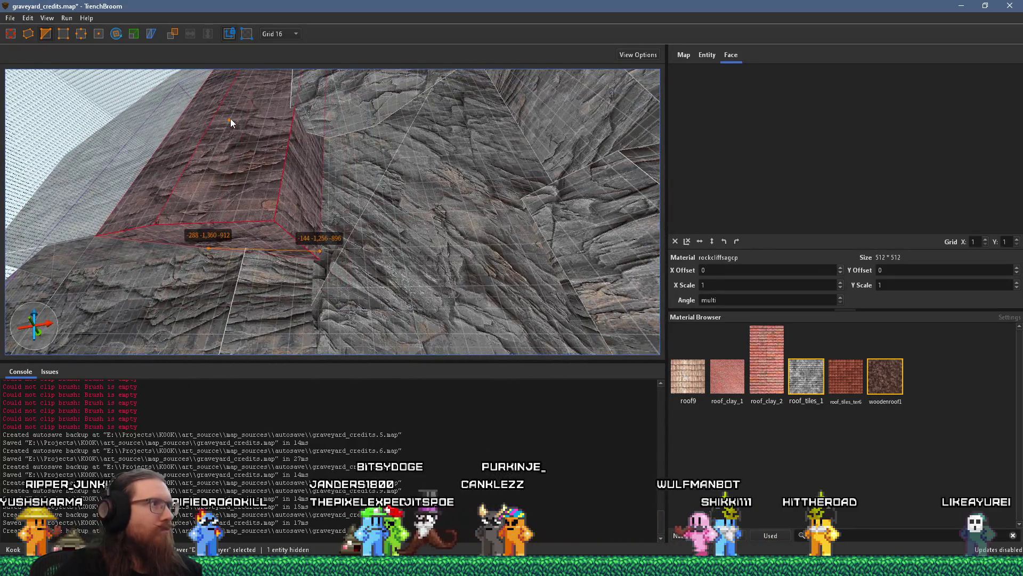
pyautogui.press('Return')
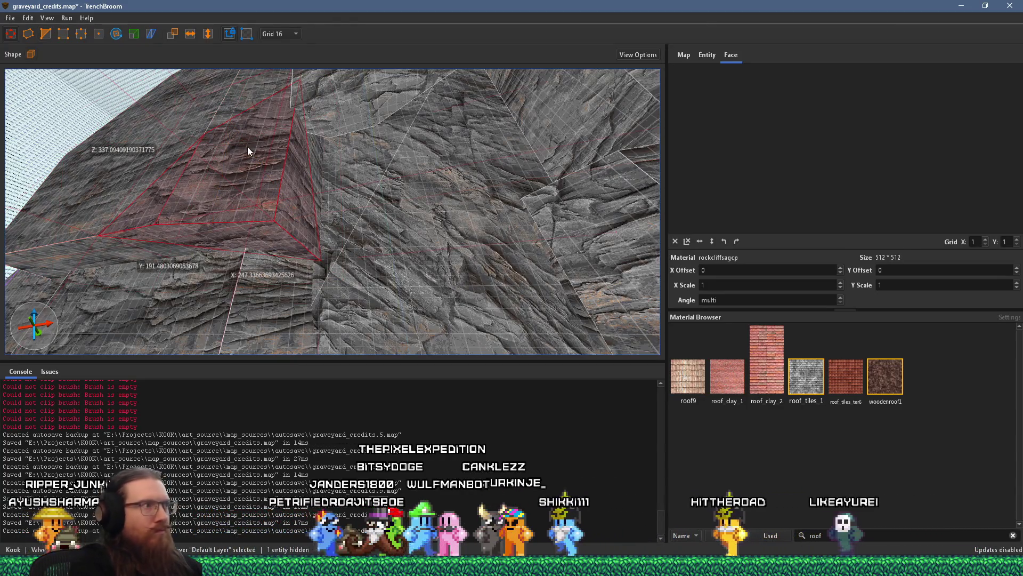
# Draw a new tall 304×16×656 brush filling the slot in the cliff.
pyautogui.press('Escape')
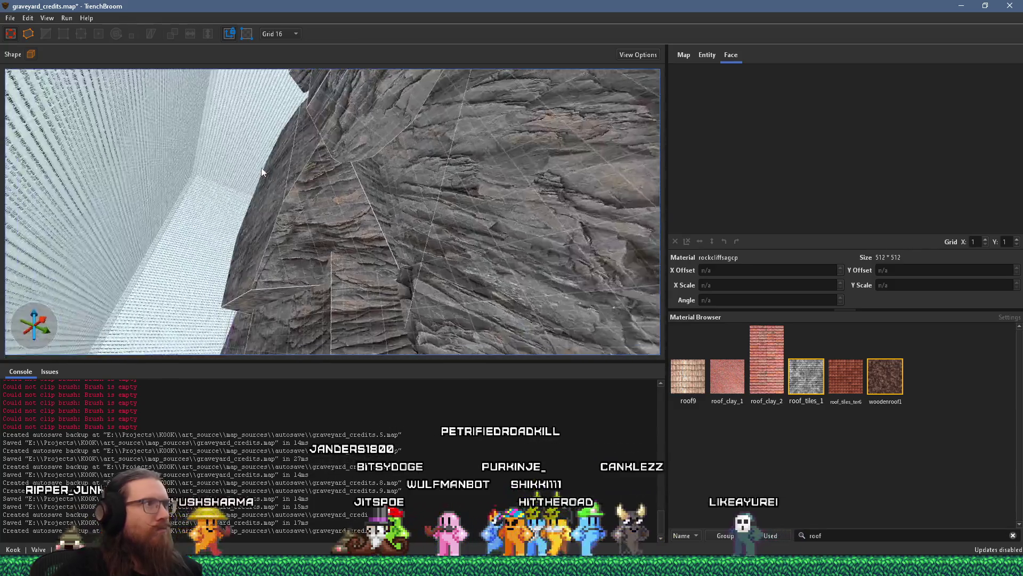
pyautogui.click(318, 190)
pyautogui.moveTo(365, 166)
pyautogui.mouseDown()
pyautogui.moveTo(372, 110)
pyautogui.moveTo(205, 154)
pyautogui.moveTo(289, 168)
pyautogui.moveTo(341, 248)
pyautogui.moveTo(350, 231)
pyautogui.mouseUp()
pyautogui.press('Escape')
pyautogui.moveTo(311, 288)
pyautogui.mouseDown()
pyautogui.moveTo(420, 283)
pyautogui.moveTo(395, 168)
pyautogui.moveTo(411, 122)
pyautogui.moveTo(433, 156)
pyautogui.moveTo(330, 200)
pyautogui.moveTo(293, 206)
pyautogui.moveTo(282, 162)
pyautogui.moveTo(298, 207)
pyautogui.moveTo(312, 188)
pyautogui.moveTo(325, 201)
pyautogui.moveTo(337, 194)
pyautogui.moveTo(350, 263)
pyautogui.moveTo(320, 357)
pyautogui.mouseUp()
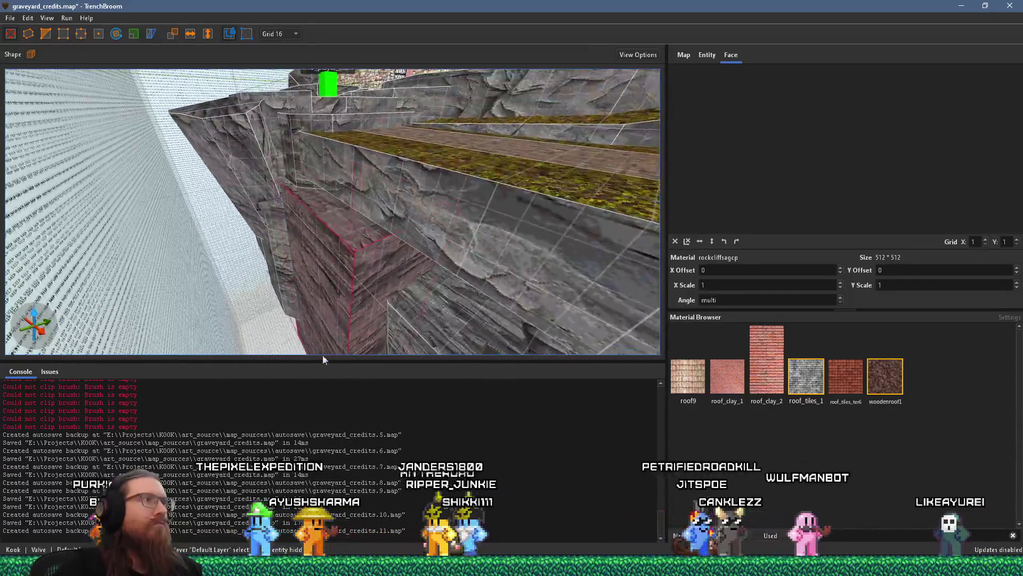
pyautogui.moveTo(375, 198)
pyautogui.mouseDown()
pyautogui.moveTo(401, 239)
pyautogui.moveTo(447, 201)
pyautogui.moveTo(369, 213)
pyautogui.moveTo(383, 102)
pyautogui.moveTo(290, 128)
pyautogui.moveTo(377, 127)
pyautogui.moveTo(283, 141)
pyautogui.moveTo(418, 137)
pyautogui.moveTo(379, 144)
pyautogui.moveTo(470, 268)
pyautogui.moveTo(434, 244)
pyautogui.moveTo(395, 133)
pyautogui.moveTo(390, 207)
pyautogui.moveTo(327, 168)
pyautogui.moveTo(386, 174)
pyautogui.moveTo(109, 188)
pyautogui.moveTo(400, 157)
pyautogui.moveTo(327, 160)
pyautogui.moveTo(293, 178)
pyautogui.moveTo(360, 180)
pyautogui.moveTo(267, 155)
pyautogui.moveTo(453, 83)
pyautogui.moveTo(415, 60)
pyautogui.moveTo(514, 3)
pyautogui.mouseUp()
# Check the red wall brush from farther back, then enable the Clip tool.
pyautogui.moveTo(362, 101)
pyautogui.mouseDown()
pyautogui.moveTo(373, 188)
pyautogui.moveTo(532, 287)
pyautogui.moveTo(385, 245)
pyautogui.moveTo(194, 54)
pyautogui.moveTo(325, 175)
pyautogui.moveTo(283, 164)
pyautogui.moveTo(393, 167)
pyautogui.moveTo(376, 193)
pyautogui.moveTo(351, 175)
pyautogui.moveTo(271, 242)
pyautogui.moveTo(194, 258)
pyautogui.moveTo(334, 231)
pyautogui.moveTo(324, 226)
pyautogui.moveTo(388, 170)
pyautogui.moveTo(315, 170)
pyautogui.moveTo(520, 284)
pyautogui.moveTo(532, 231)
pyautogui.moveTo(543, 231)
pyautogui.moveTo(476, 223)
pyautogui.moveTo(444, 261)
pyautogui.moveTo(481, 242)
pyautogui.mouseUp()
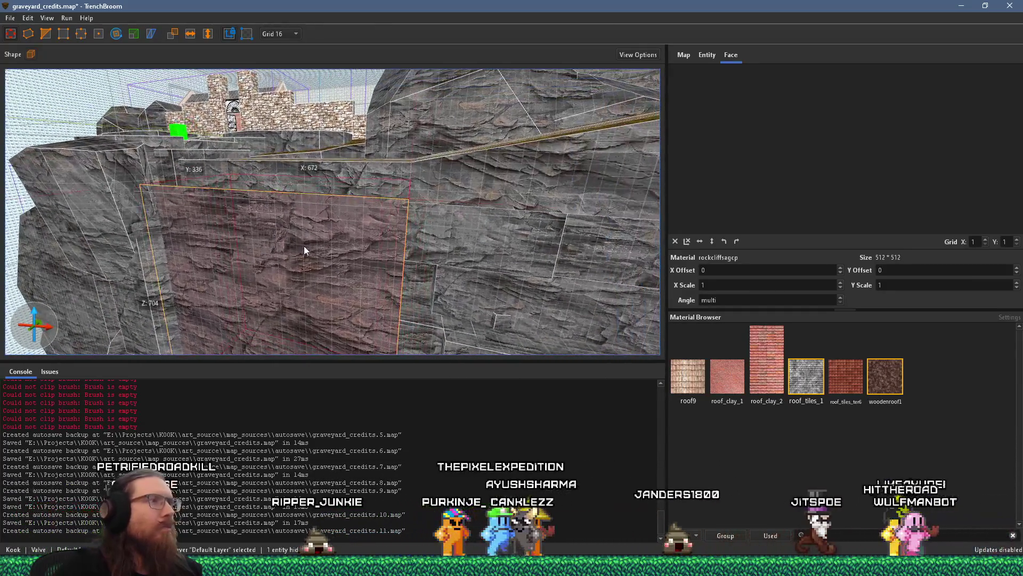
pyautogui.click(43, 38)
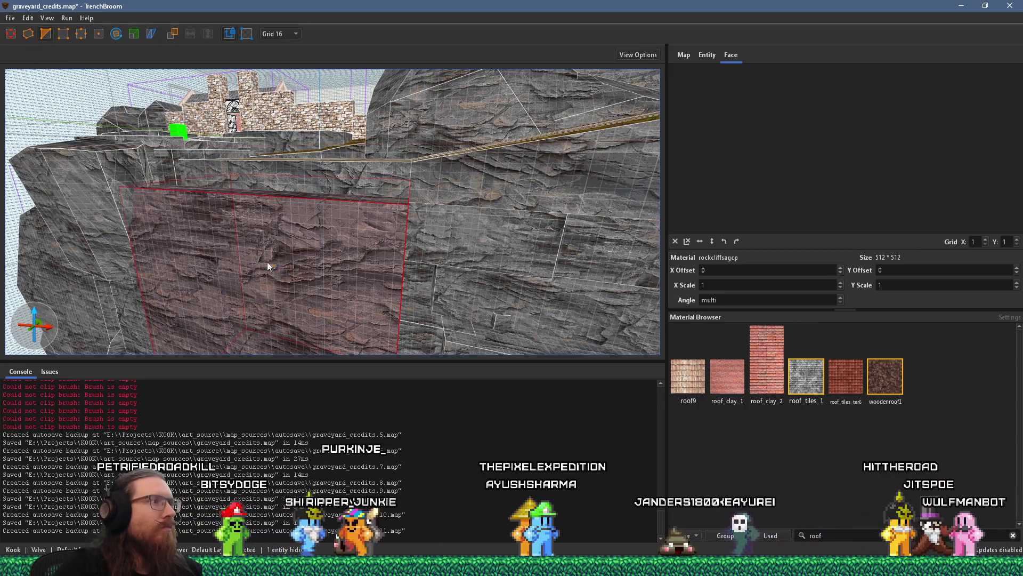